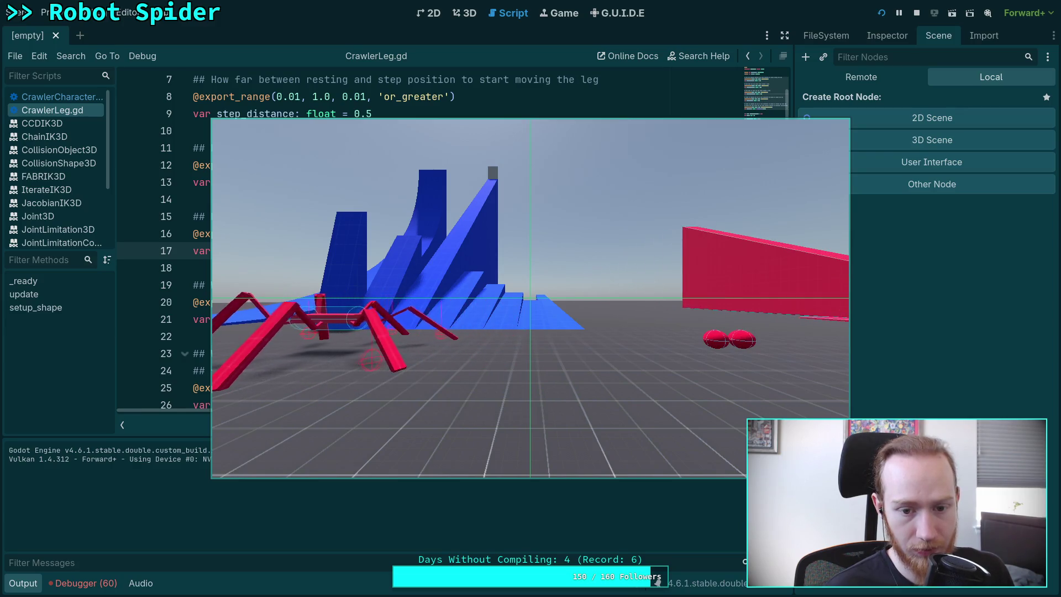
Step: Stop the running crawler test and look over the leg_move_speed and leg_lift_height settings
{"action": "left_click", "coordinate": [916, 12]}
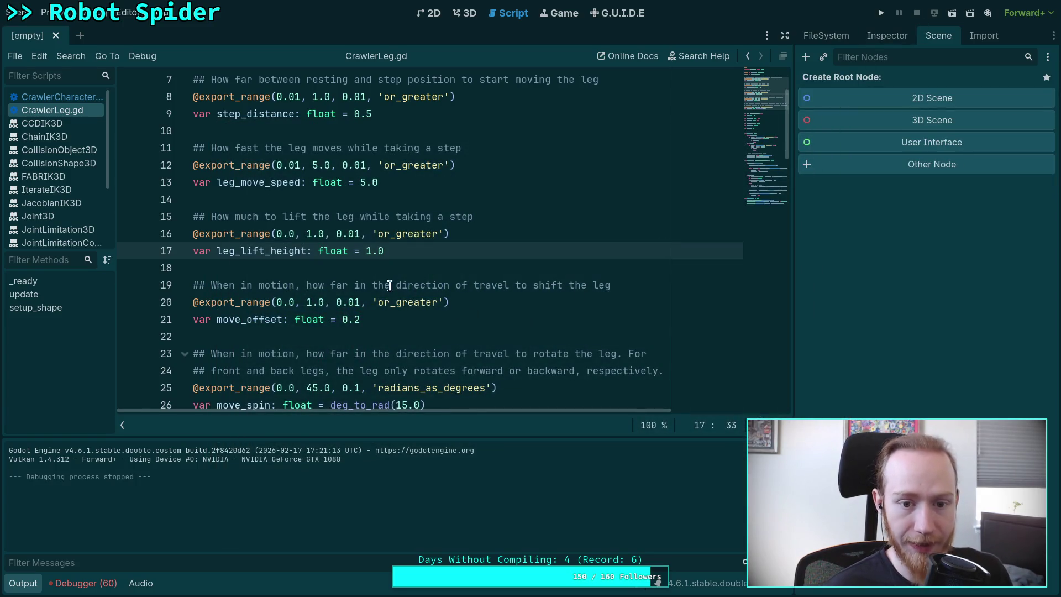
{"action": "left_click", "coordinate": [363, 184]}
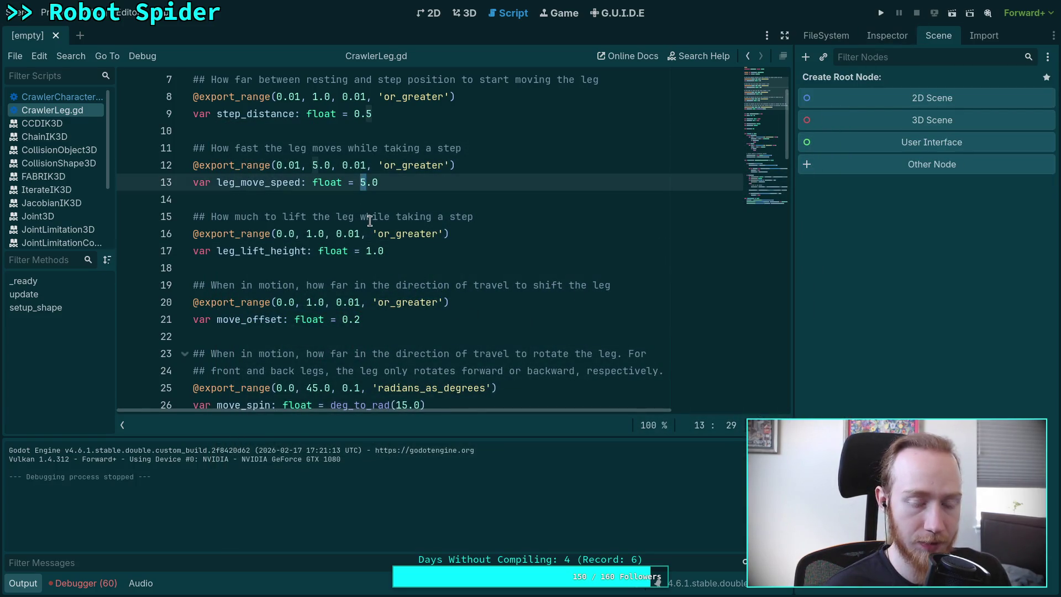
{"action": "left_click", "coordinate": [400, 253]}
{"action": "scroll", "coordinate": [409, 266], "scroll_direction": "down", "scroll_amount": 10}
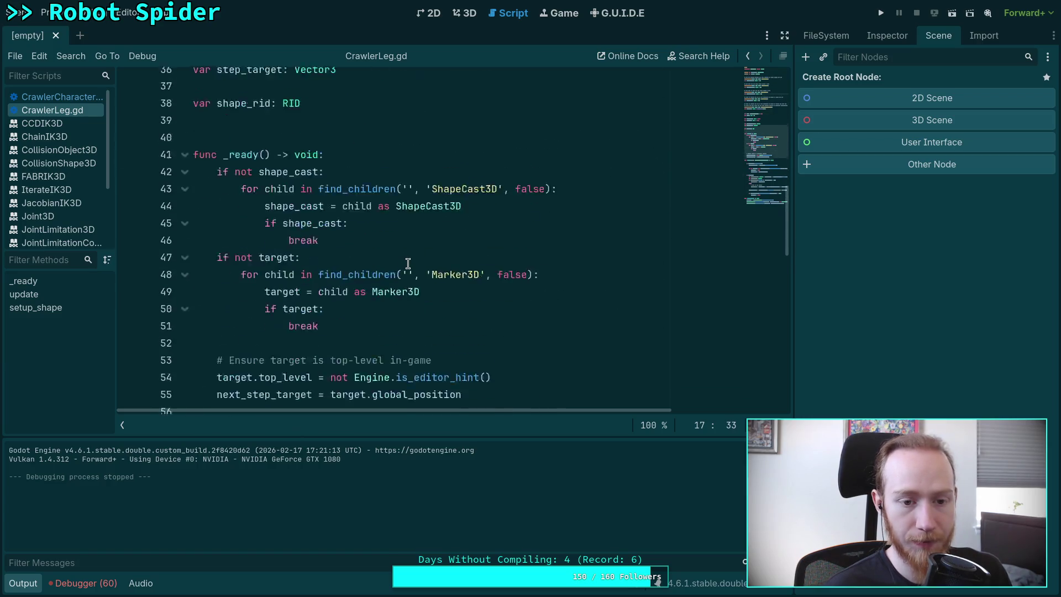
Step: Hide the output log and read through the _ready and update functions, including the Lift to leg height code
{"action": "left_click", "coordinate": [23, 584]}
{"action": "scroll", "coordinate": [350, 426], "scroll_direction": "down", "scroll_amount": 3}
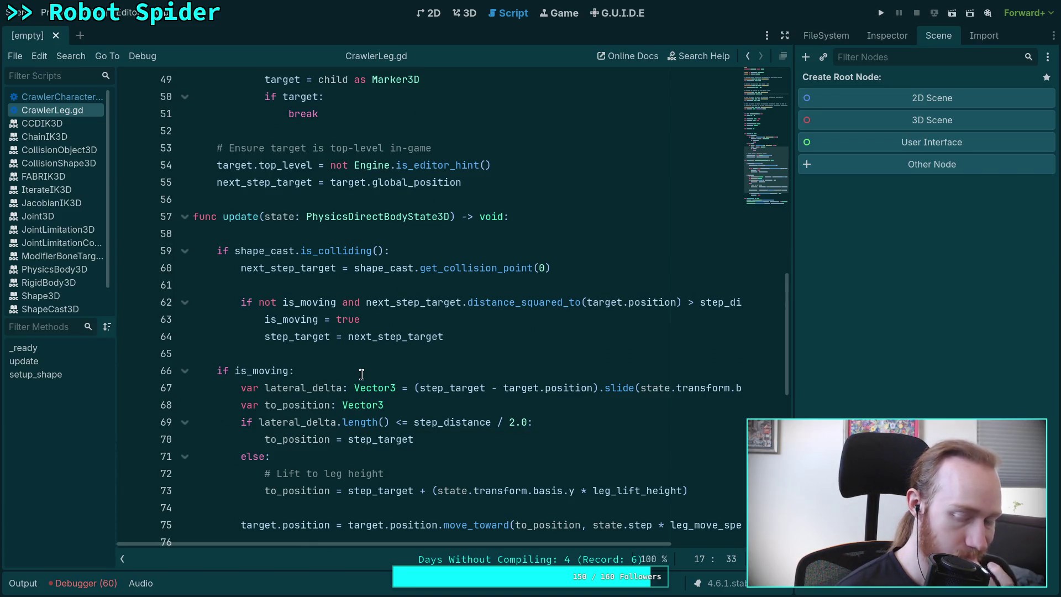
{"action": "scroll", "coordinate": [362, 373], "scroll_direction": "down", "scroll_amount": 3}
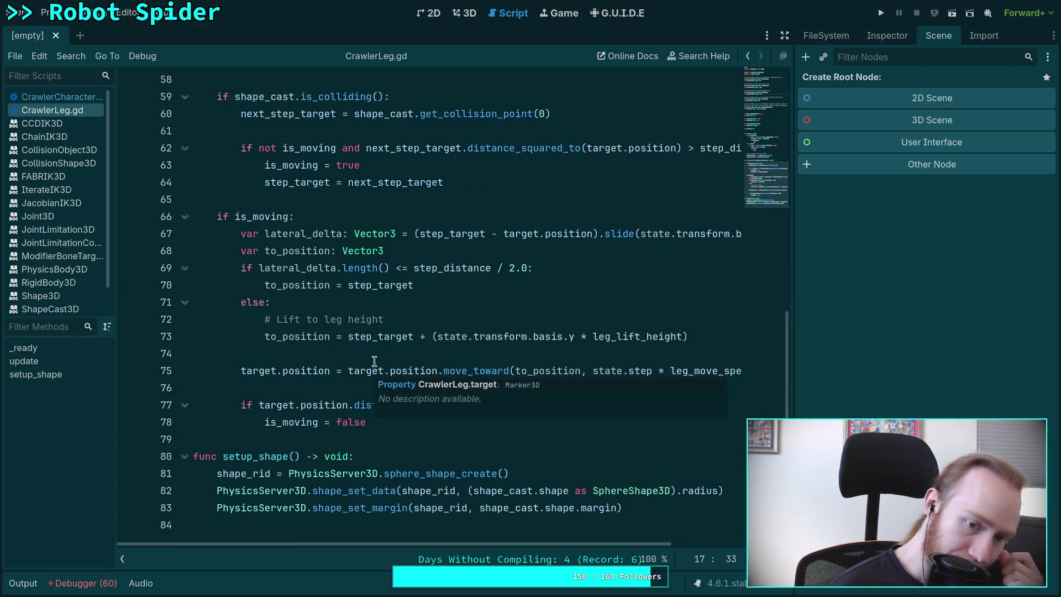
{"action": "left_click", "coordinate": [377, 360]}
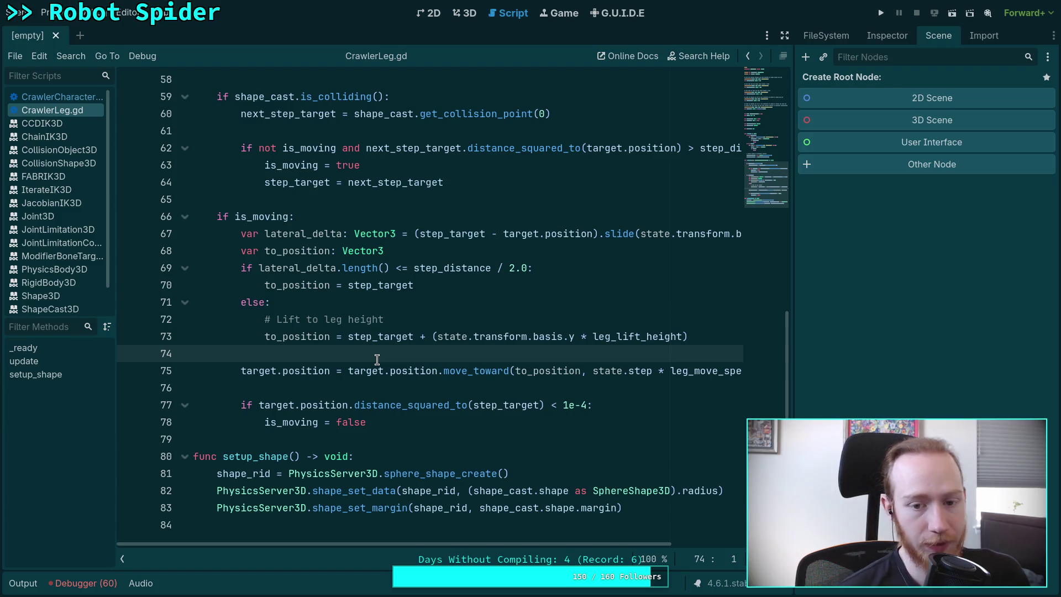
{"action": "left_click", "coordinate": [467, 319]}
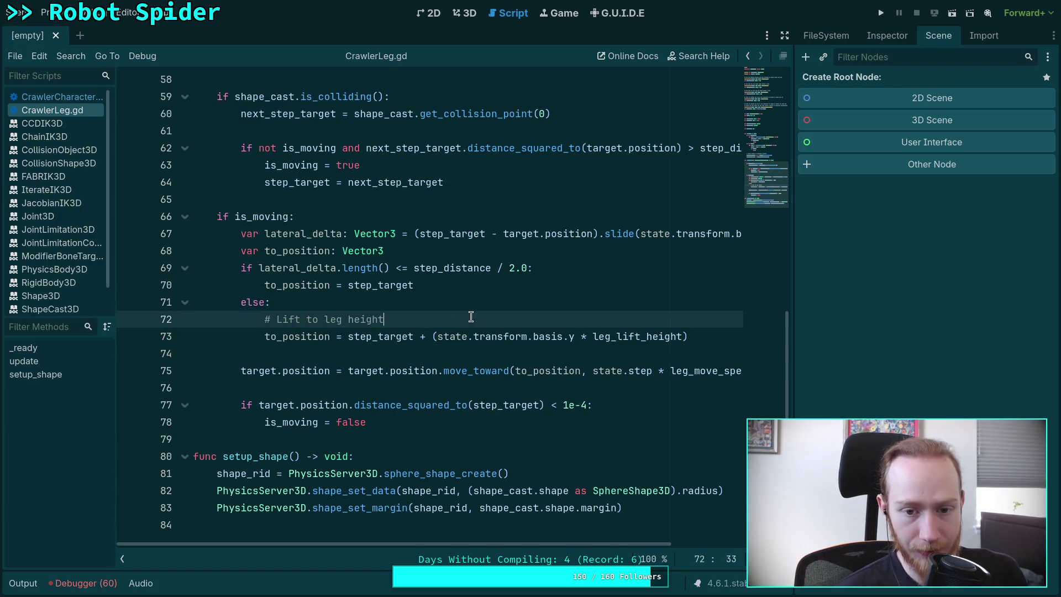
{"action": "scroll", "coordinate": [477, 311], "scroll_direction": "up", "scroll_amount": 1}
{"action": "scroll", "coordinate": [396, 332], "scroll_direction": "up", "scroll_amount": 2}
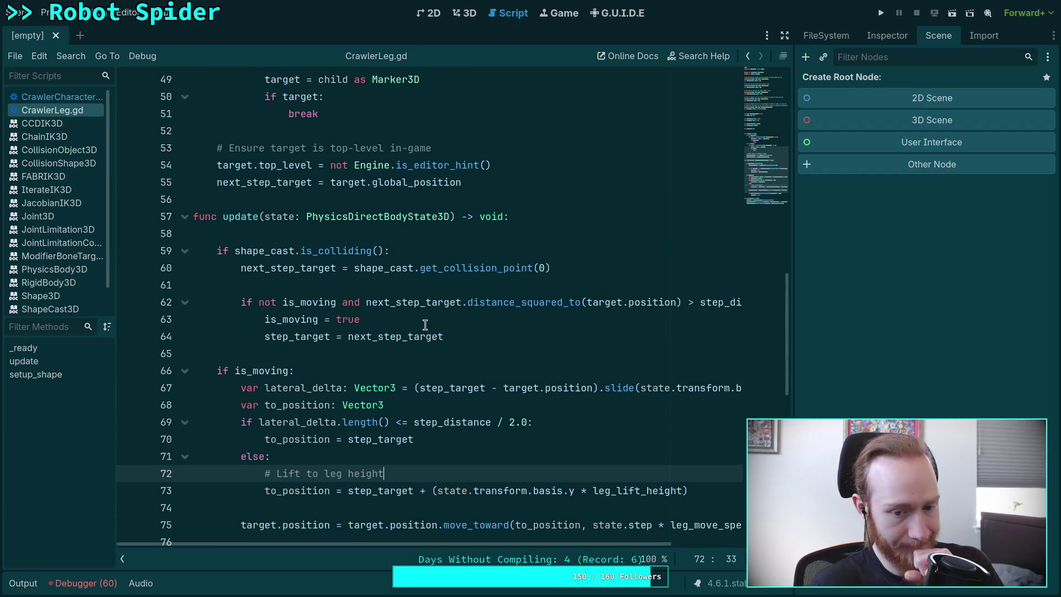
{"action": "scroll", "coordinate": [425, 325], "scroll_direction": "up", "scroll_amount": 12}
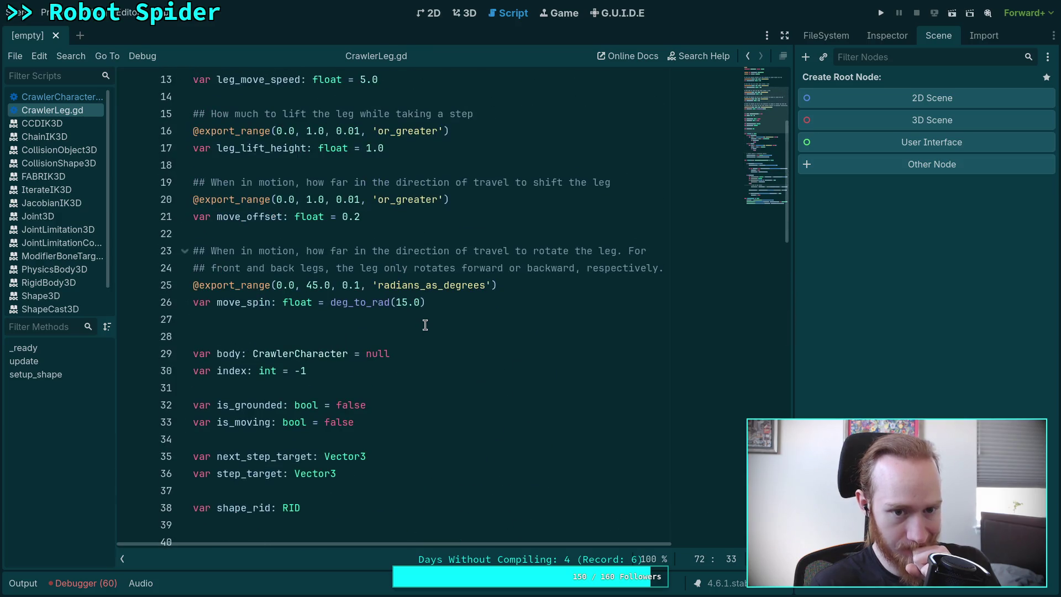
{"action": "scroll", "coordinate": [424, 328], "scroll_direction": "up", "scroll_amount": 2}
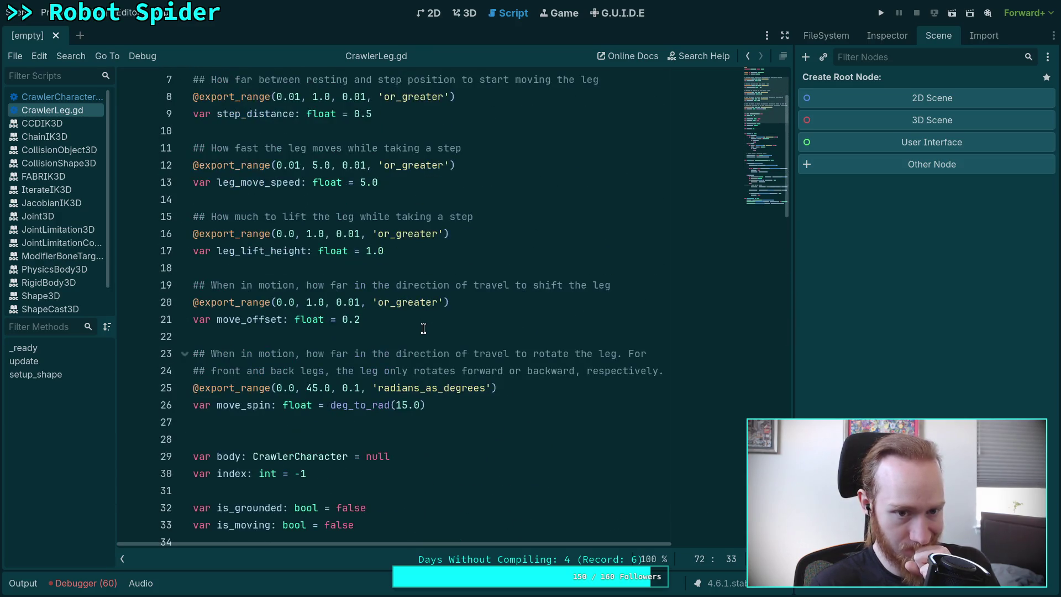
Step: Set leg_move_speed to 6.0 and the export range maximum to 8.0, save, and test-run the crawler
{"action": "left_click", "coordinate": [364, 184]}
{"action": "key", "text": "BackSpace"}
{"action": "type", "text": "6"}
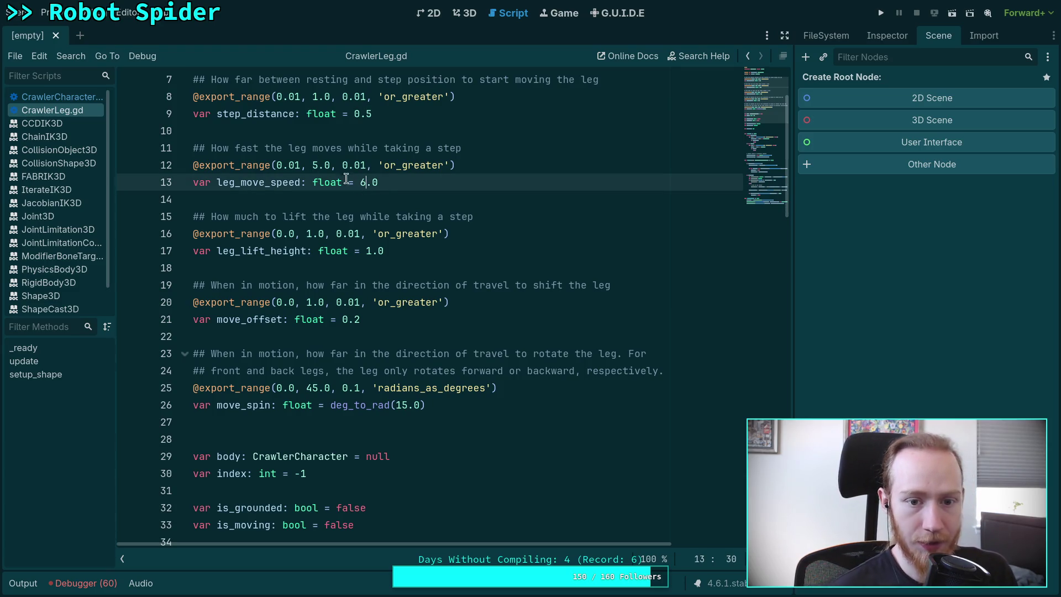
{"action": "left_click", "coordinate": [318, 165]}
{"action": "key", "text": "BackSpace"}
{"action": "type", "text": "8"}
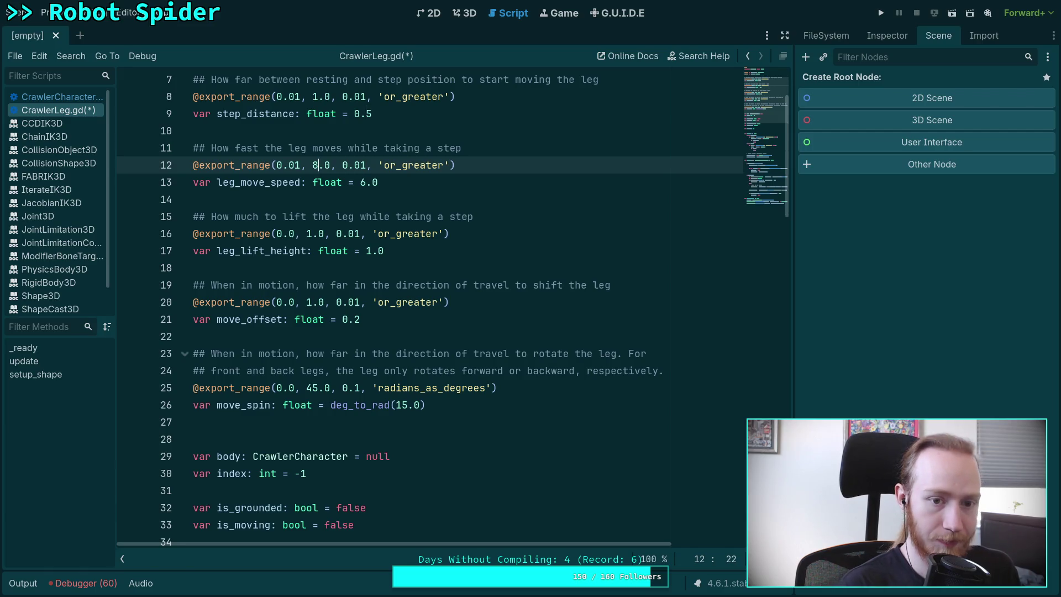
{"action": "key", "text": "ctrl+s"}
{"action": "left_click", "coordinate": [486, 234]}
{"action": "key", "text": "F5"}
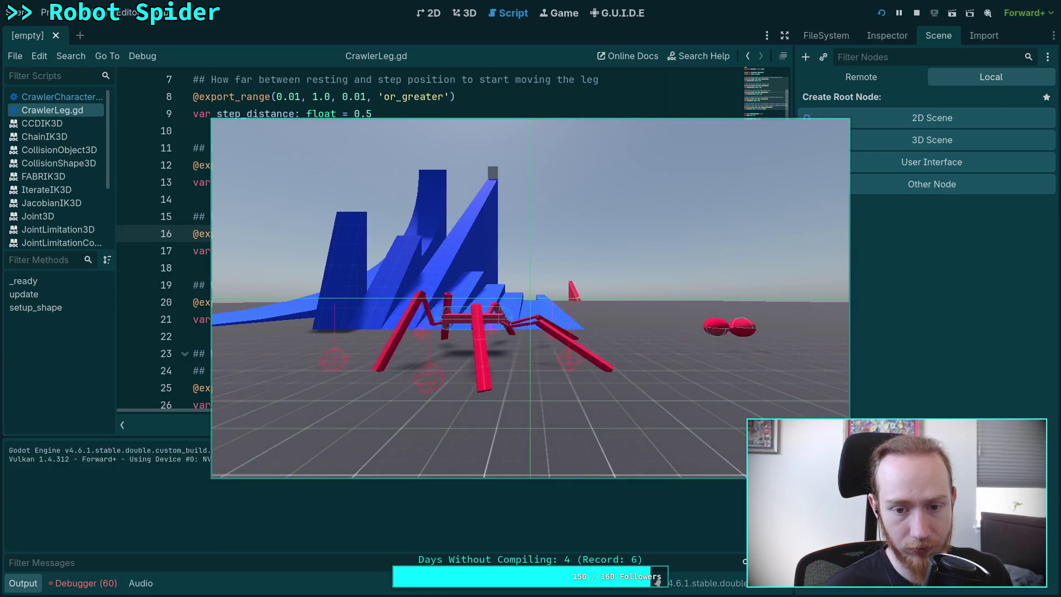
{"action": "left_click", "coordinate": [917, 13]}
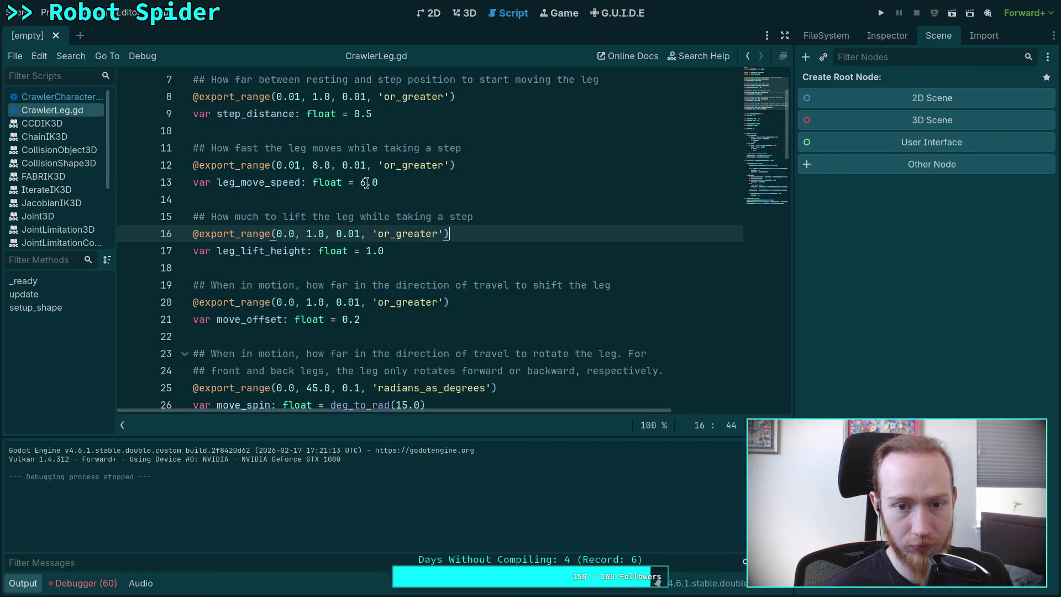
Step: Change leg_move_speed to 8.0 and test-run the crawler again
{"action": "left_click", "coordinate": [366, 183]}
{"action": "key", "text": "BackSpace"}
{"action": "type", "text": "8"}
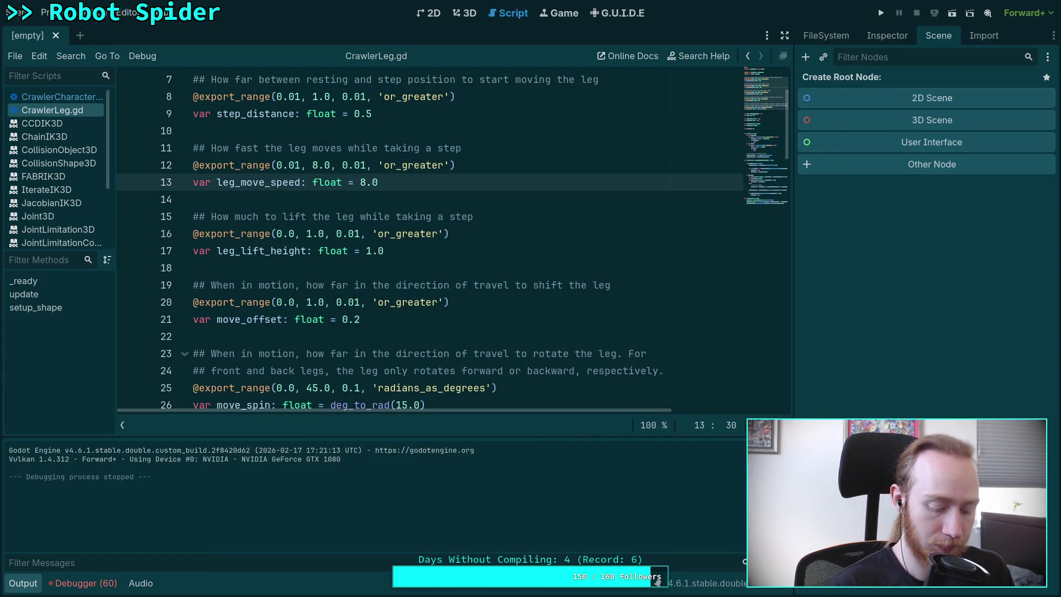
{"action": "left_click", "coordinate": [881, 13]}
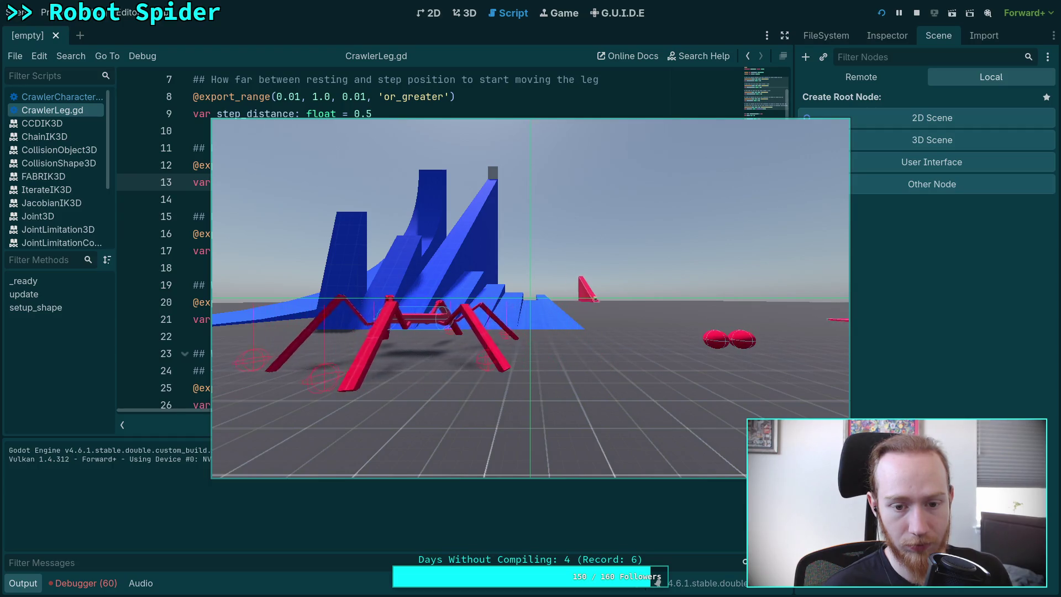
{"action": "left_click", "coordinate": [922, 16]}
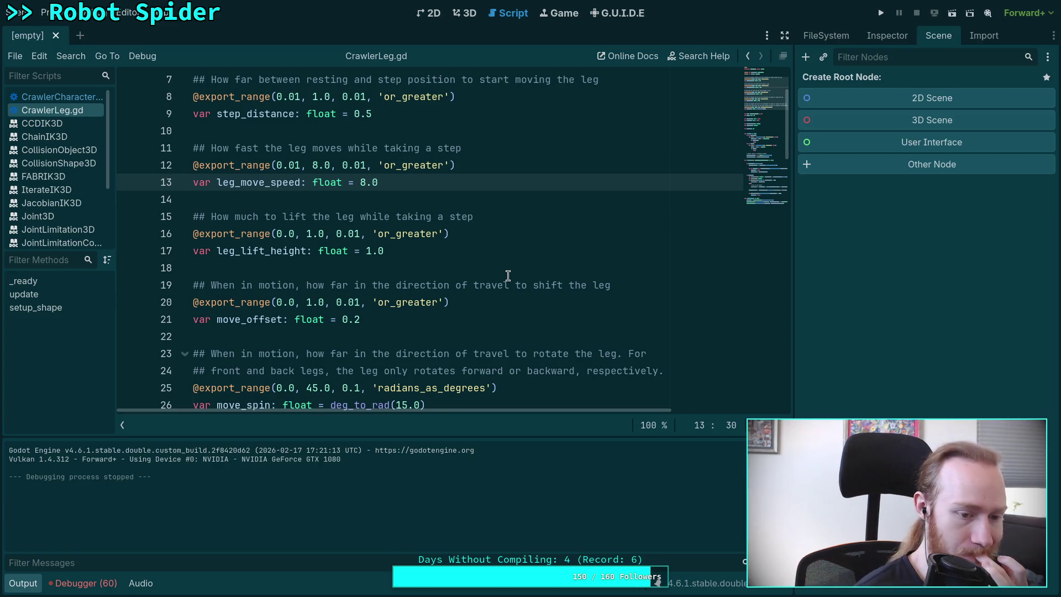
Step: Raise leg_move_speed to 10.0 and test-run the crawler once more
{"action": "key", "text": "BackSpace"}
{"action": "type", "text": "10"}
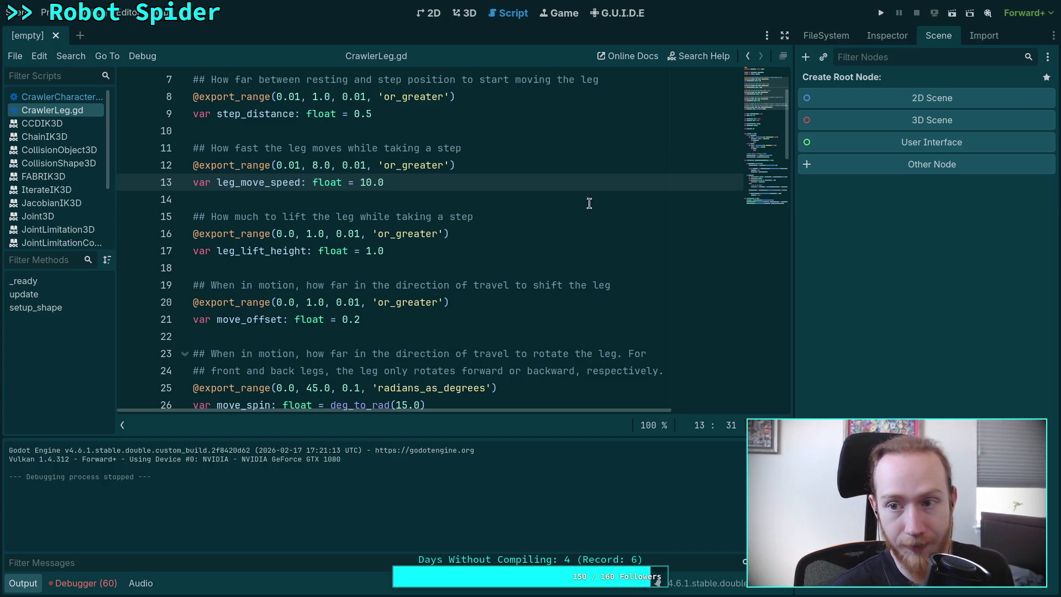
{"action": "key", "text": "F5"}
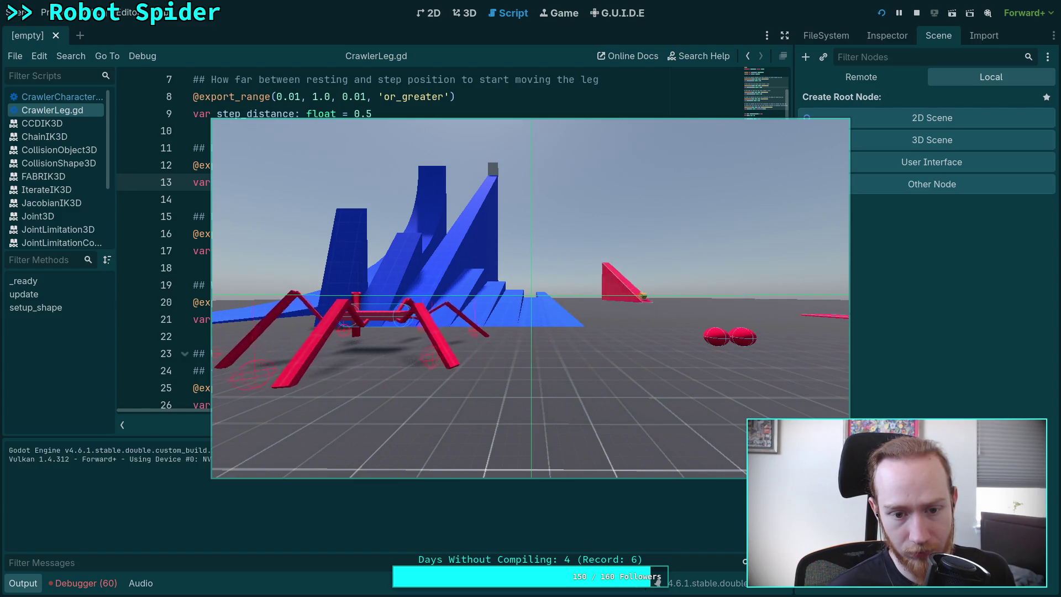
{"action": "left_click", "coordinate": [916, 13]}
Step: Scroll through the script and return to the leg_lift_height value
{"action": "scroll", "coordinate": [526, 264], "scroll_direction": "down", "scroll_amount": 5}
{"action": "scroll", "coordinate": [526, 265], "scroll_direction": "down", "scroll_amount": 7}
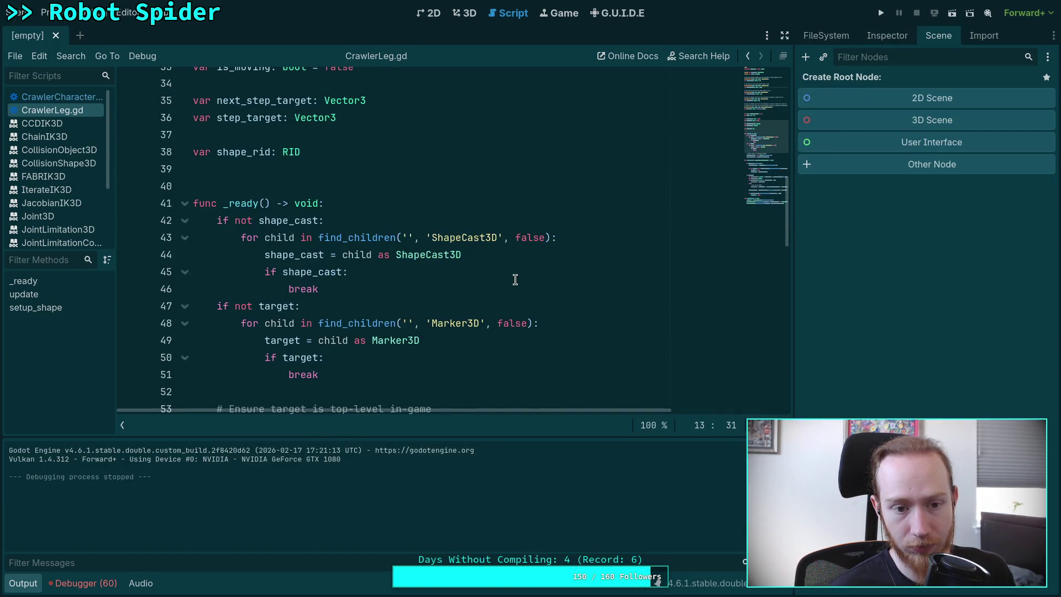
{"action": "scroll", "coordinate": [515, 280], "scroll_direction": "down", "scroll_amount": 6}
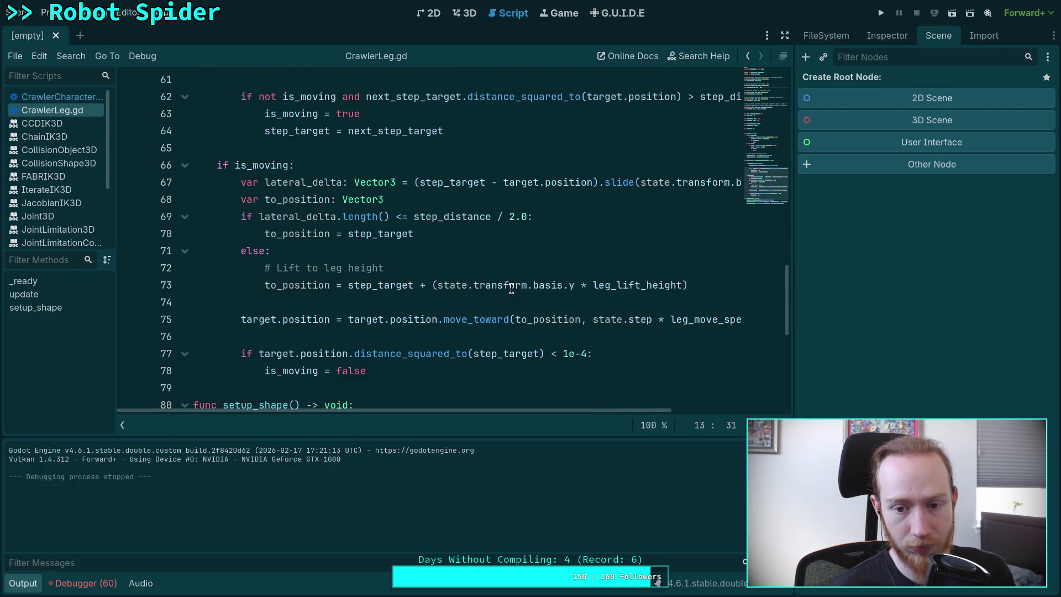
{"action": "mouse_move", "coordinate": [490, 411]}
{"action": "left_mouse_down"}
{"action": "mouse_move", "coordinate": [616, 413]}
{"action": "mouse_move", "coordinate": [502, 411]}
{"action": "left_mouse_up"}
{"action": "scroll", "coordinate": [431, 353], "scroll_direction": "up", "scroll_amount": 12}
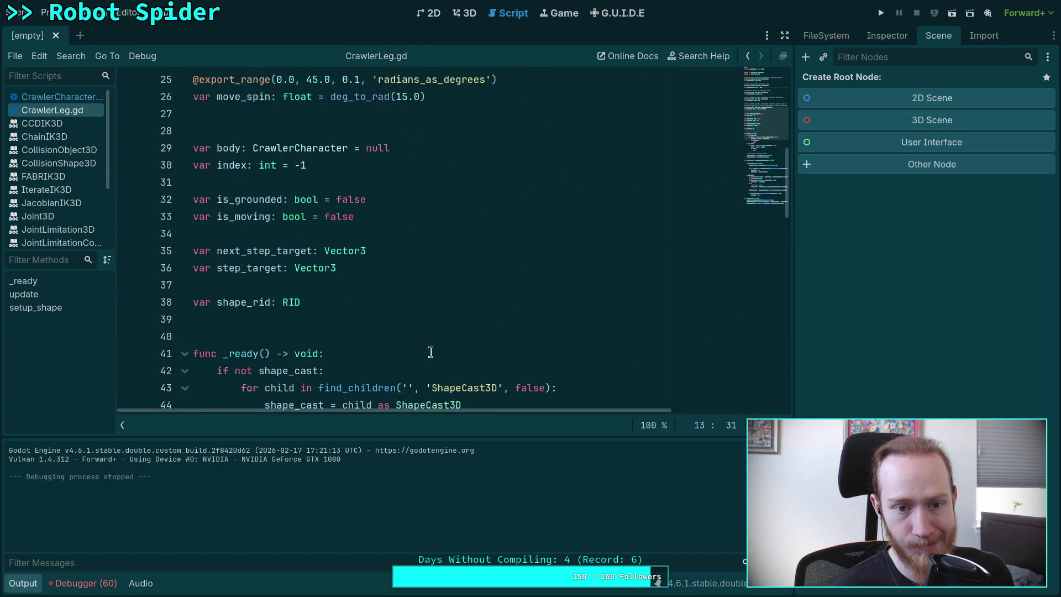
{"action": "scroll", "coordinate": [430, 352], "scroll_direction": "up", "scroll_amount": 7}
{"action": "left_click", "coordinate": [368, 301]}
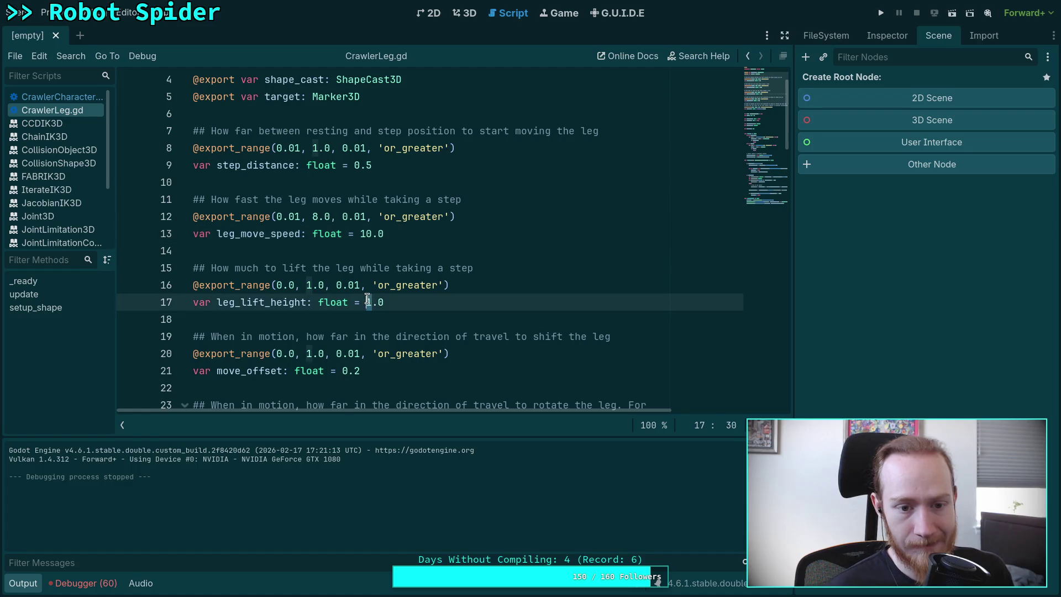
Step: Set leg_lift_height to 5.0 and test-run the crawler
{"action": "type", "text": "5"}
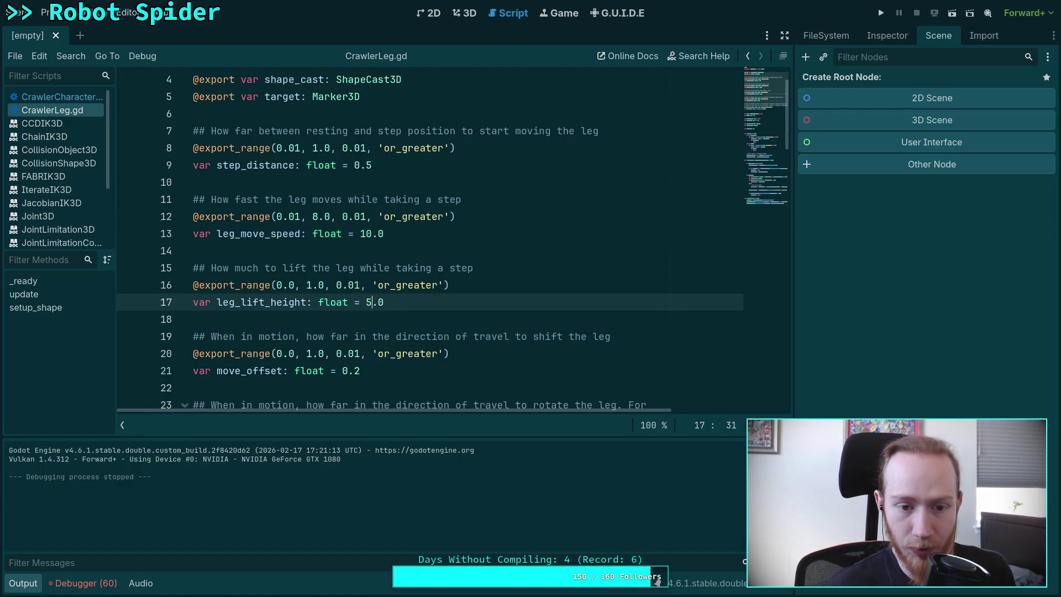
{"action": "key", "text": "F5"}
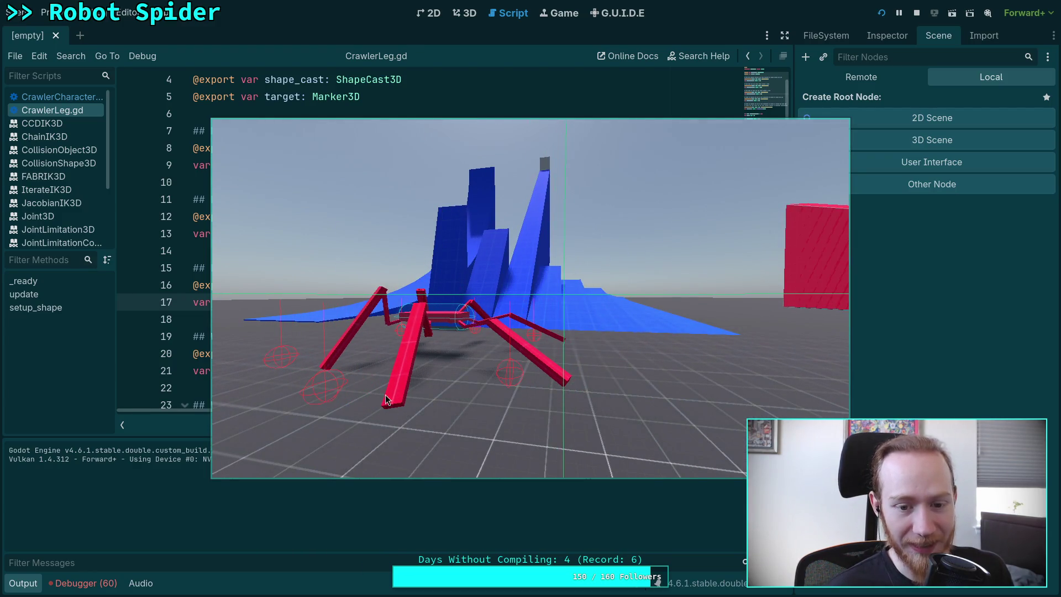
{"action": "left_click", "coordinate": [916, 13]}
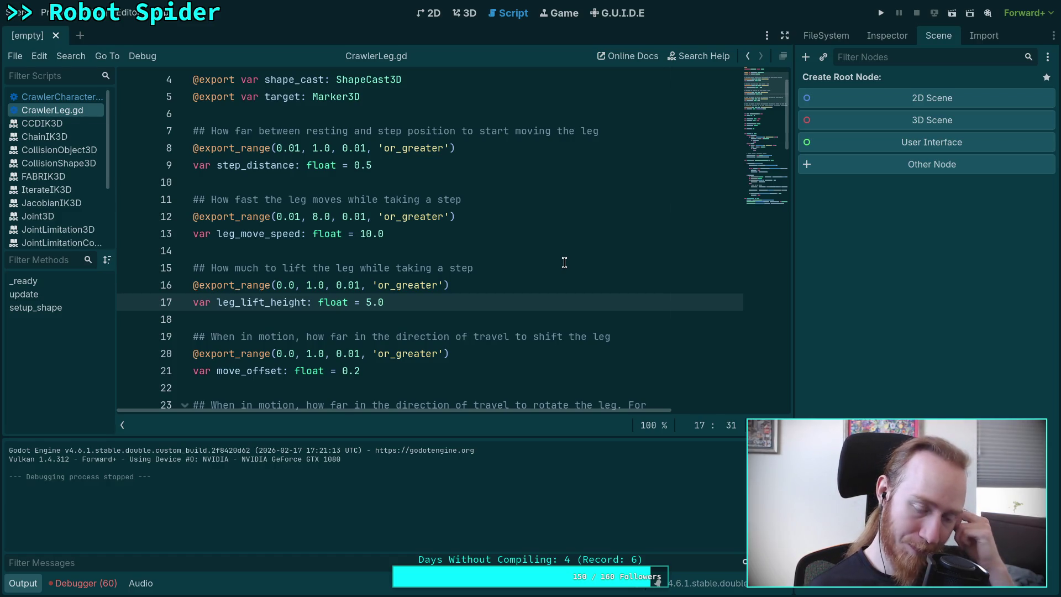
Step: Hide the output log and scroll below the exported variables
{"action": "left_click", "coordinate": [31, 587]}
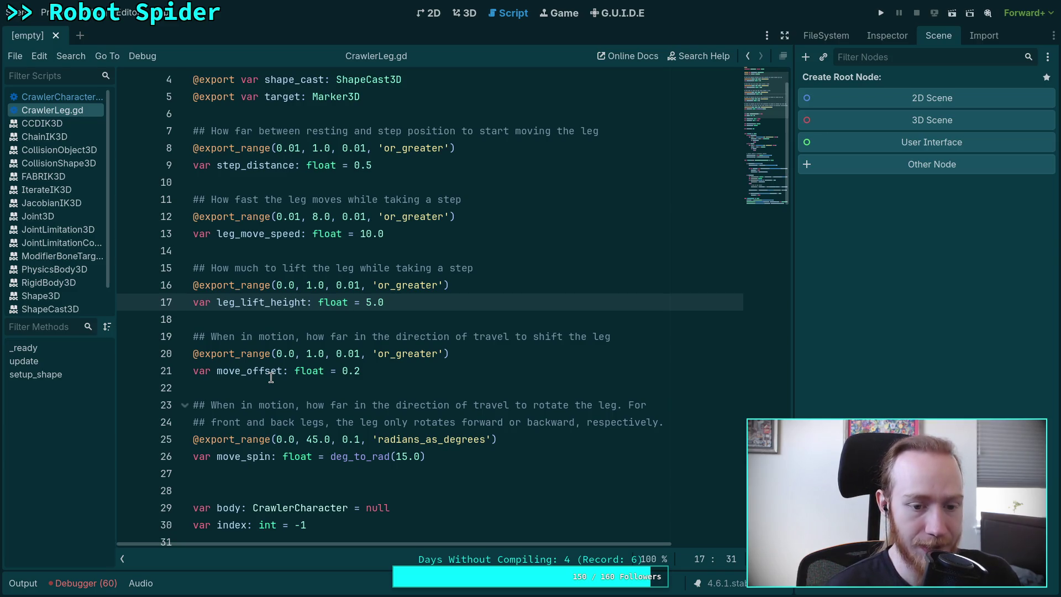
{"action": "left_click", "coordinate": [271, 384]}
{"action": "scroll", "coordinate": [354, 371], "scroll_direction": "down", "scroll_amount": 15}
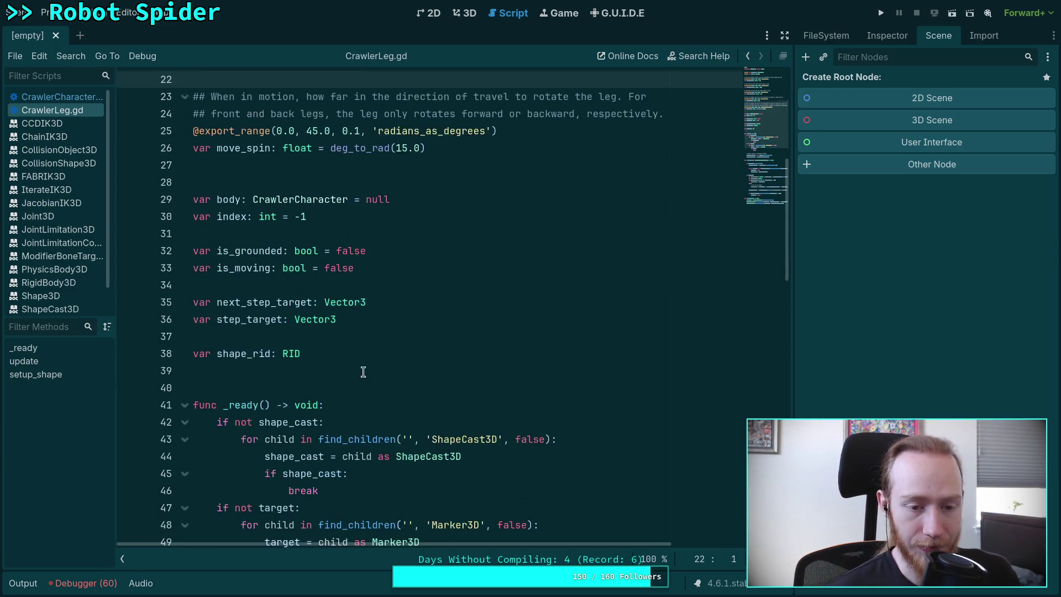
Step: Widen the script area and inspect lines 69–75 of the stepping logic
{"action": "scroll", "coordinate": [411, 372], "scroll_direction": "down", "scroll_amount": 2}
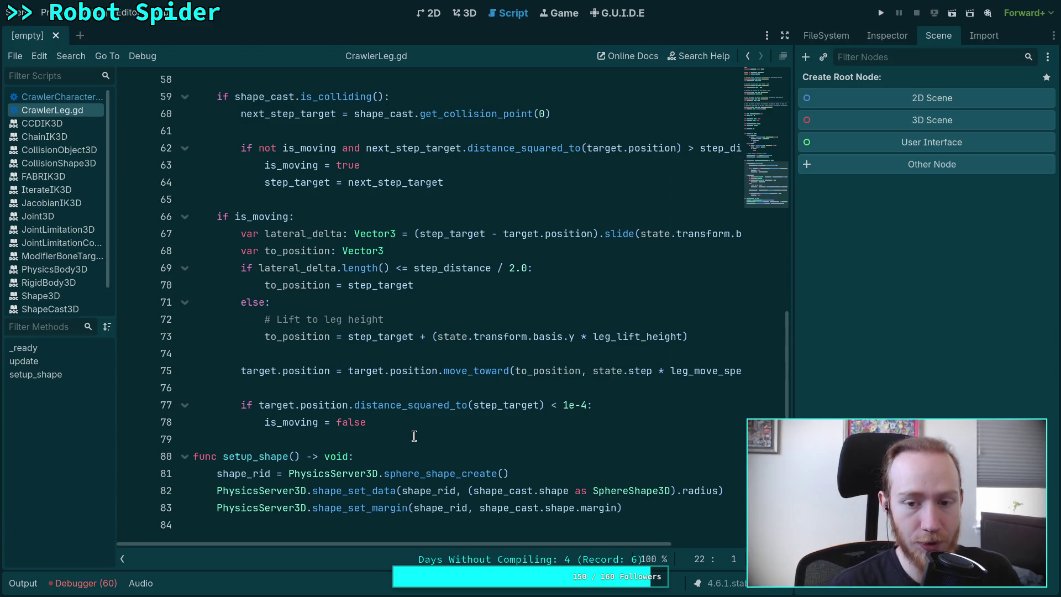
{"action": "left_click_drag", "start_coordinate": [794, 341], "coordinate": [871, 341]}
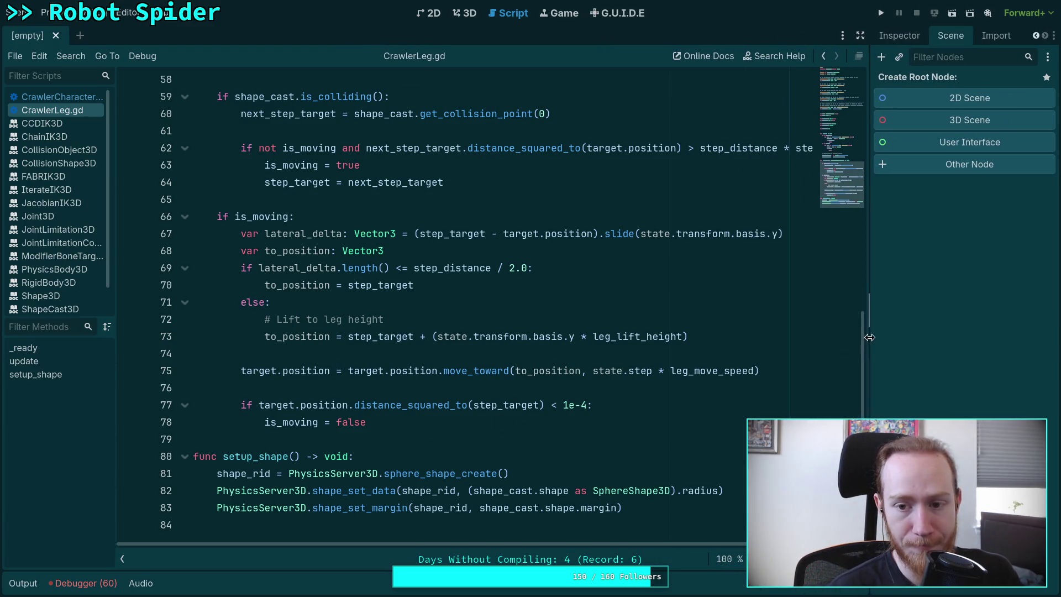
{"action": "left_click", "coordinate": [606, 264]}
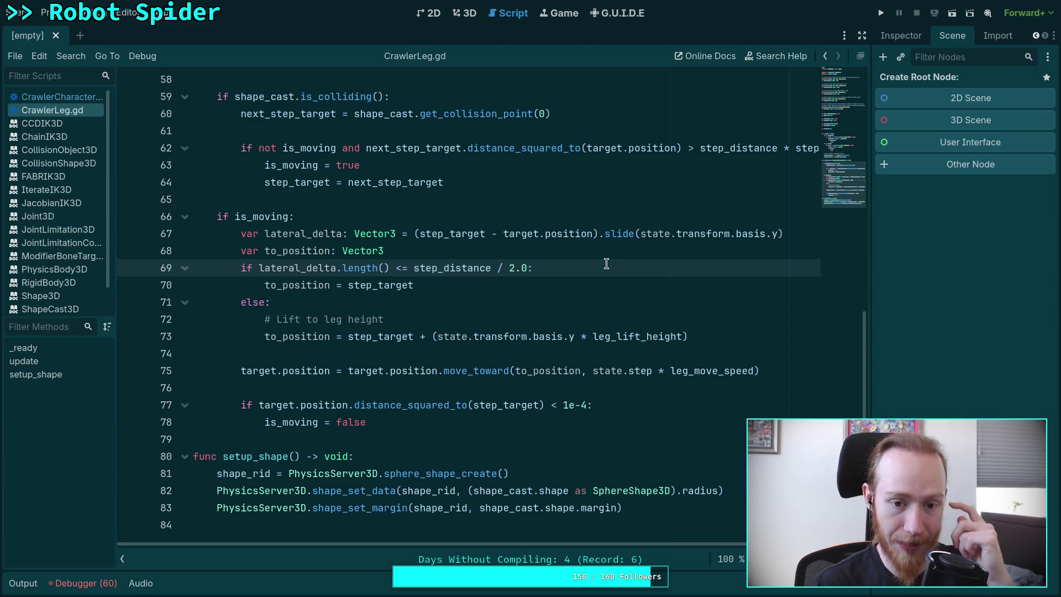
{"action": "left_click", "coordinate": [544, 316]}
{"action": "left_click", "coordinate": [441, 354]}
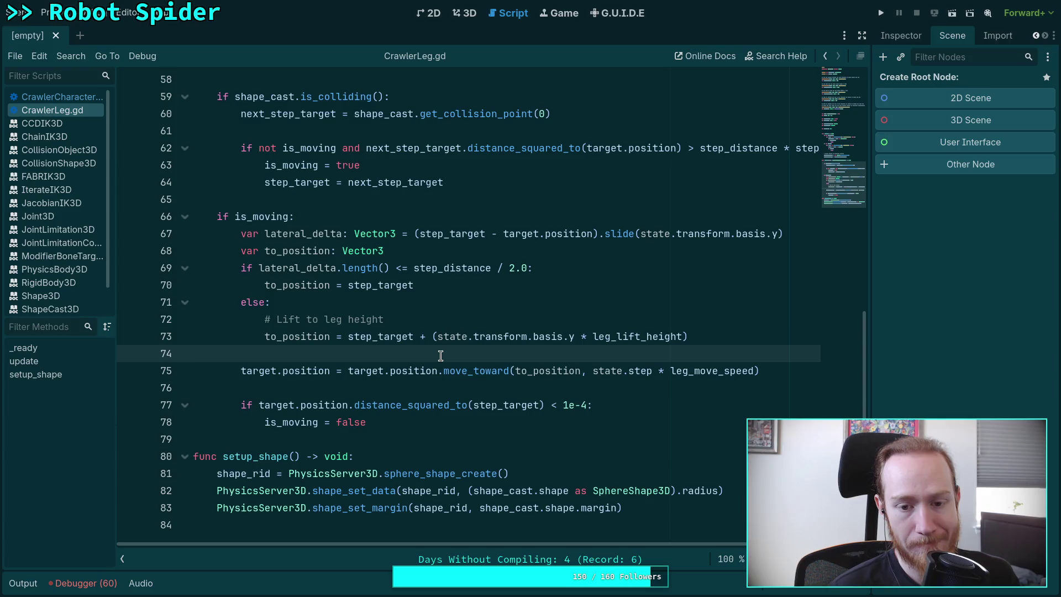
{"action": "left_click_drag", "start_coordinate": [347, 371], "coordinate": [811, 371]}
{"action": "left_click", "coordinate": [767, 372]}
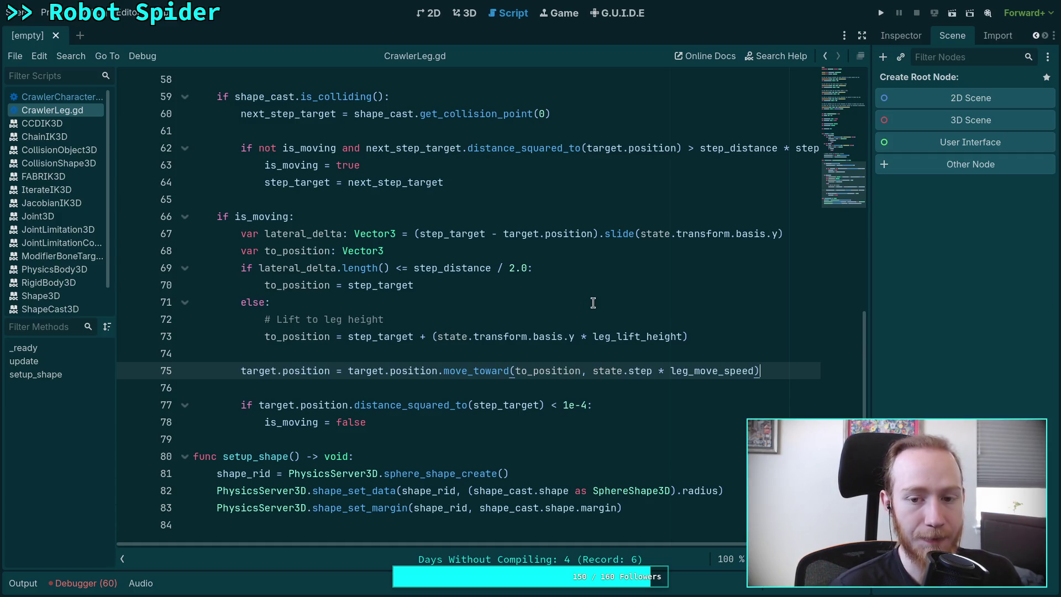
Step: Highlight the uses of lateral_delta and position and review the if/else branch on lines 69–73
{"action": "double_click", "coordinate": [302, 234]}
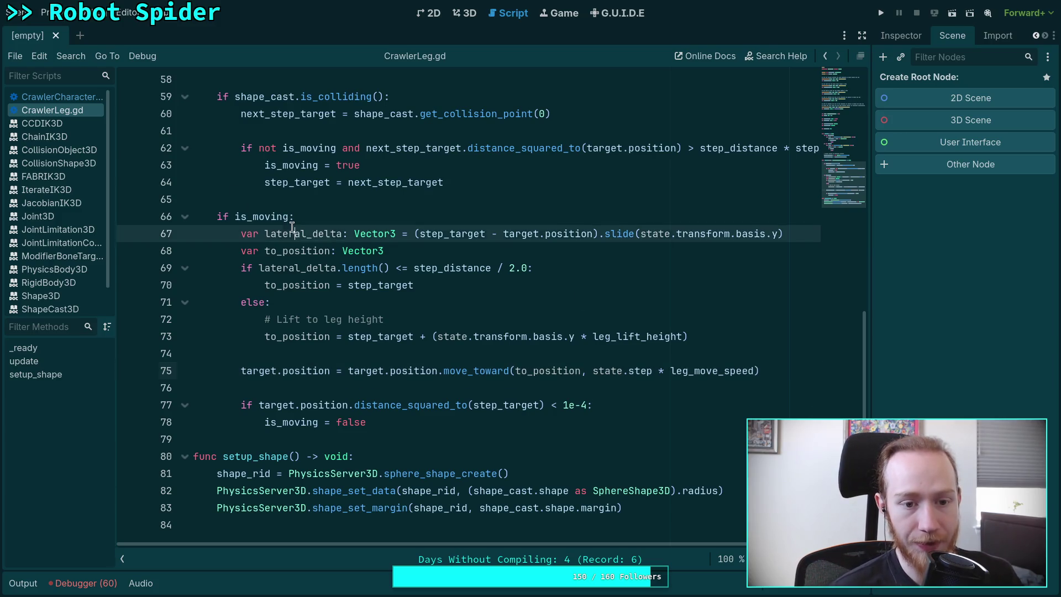
{"action": "mouse_move", "coordinate": [517, 344]}
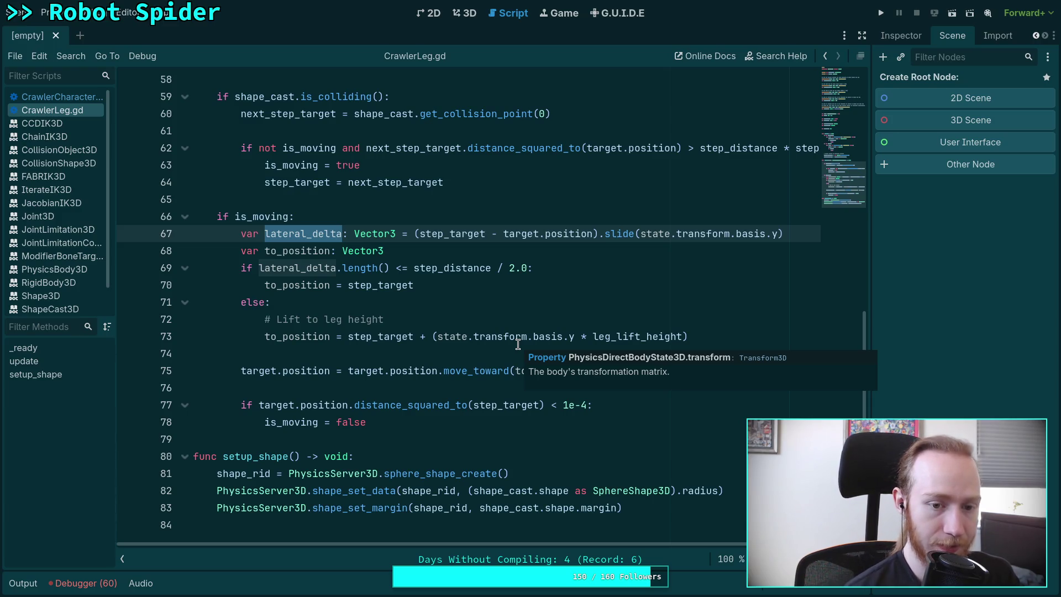
{"action": "double_click", "coordinate": [297, 370]}
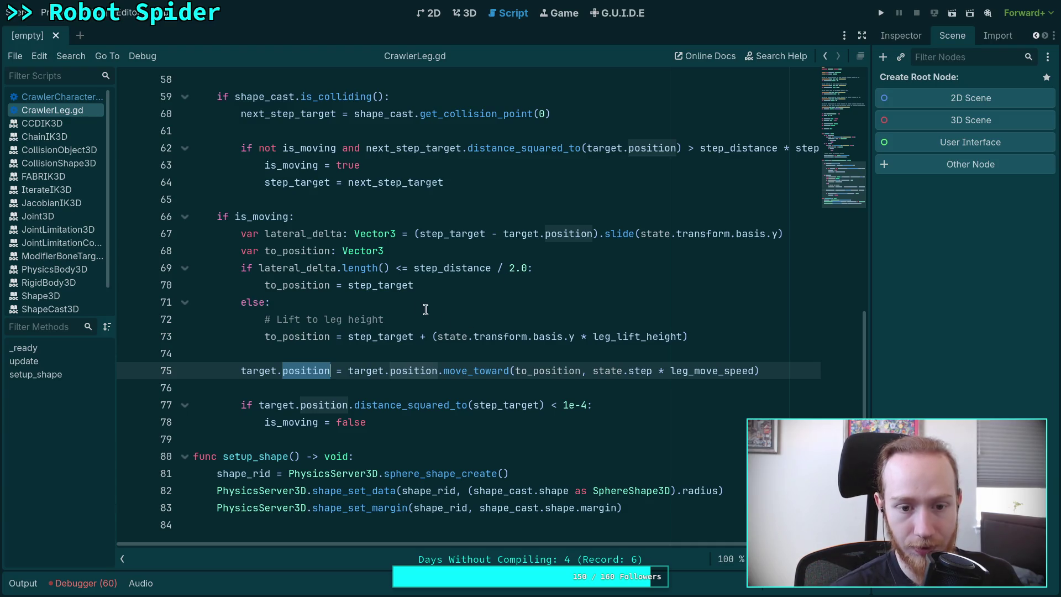
{"action": "mouse_move", "coordinate": [734, 336]}
{"action": "left_mouse_down"}
{"action": "mouse_move", "coordinate": [204, 297]}
{"action": "mouse_move", "coordinate": [121, 275]}
{"action": "left_mouse_up"}
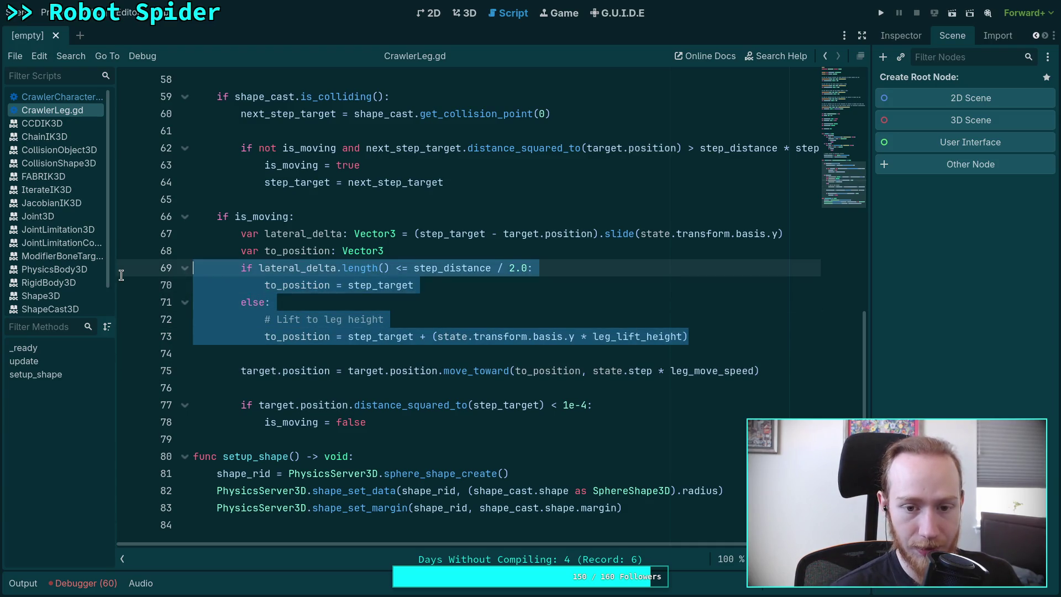
{"action": "left_click", "coordinate": [258, 296]}
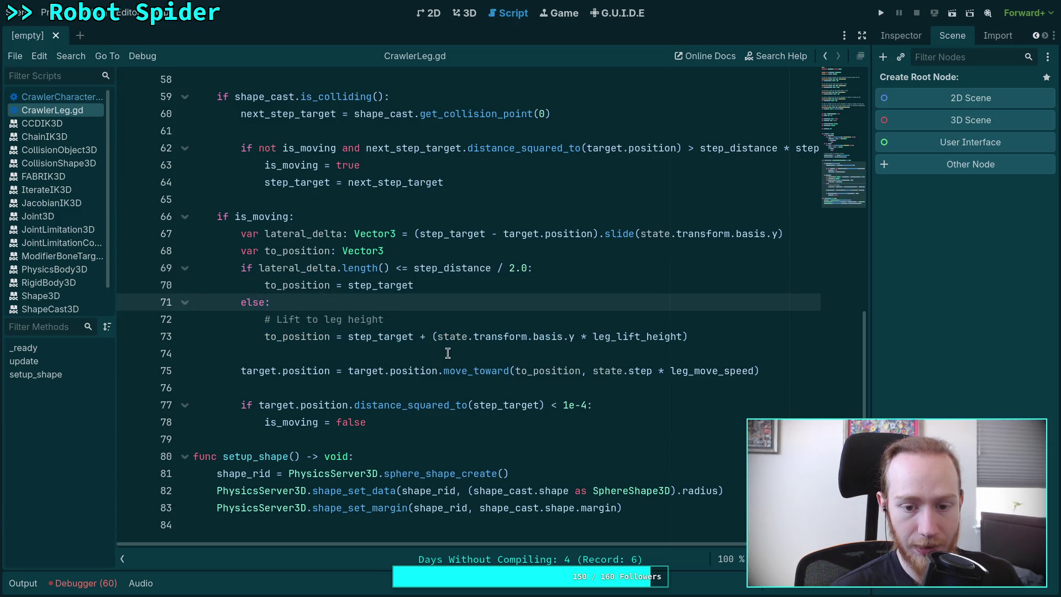
Step: Replace to_position with step_target in the move_toward call on line 75
{"action": "double_click", "coordinate": [528, 372]}
{"action": "key", "text": "ctrl+c"}
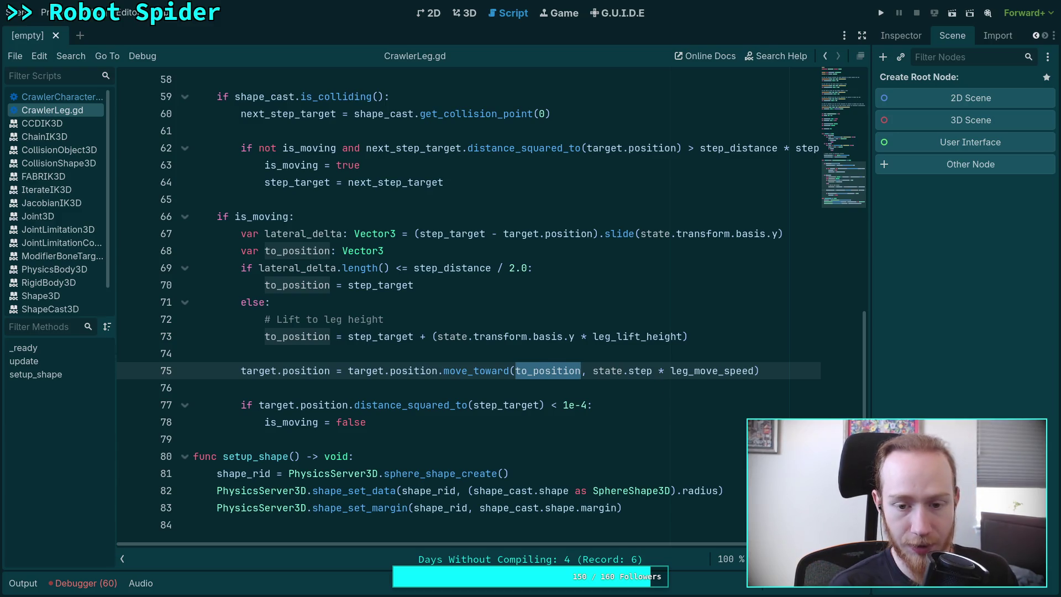
{"action": "type", "text": "st"}
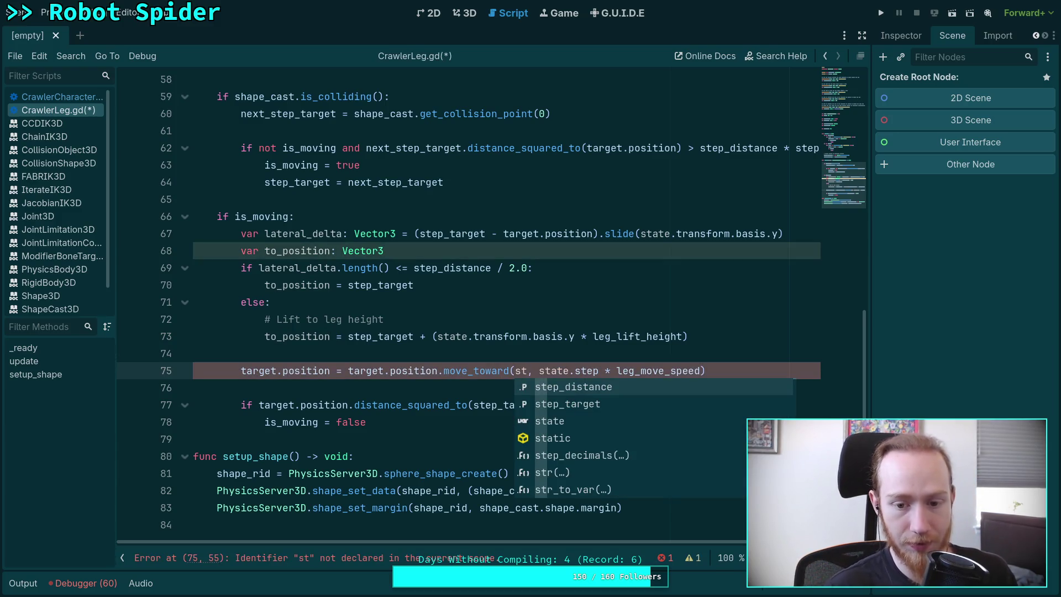
{"action": "key", "text": "Down"}
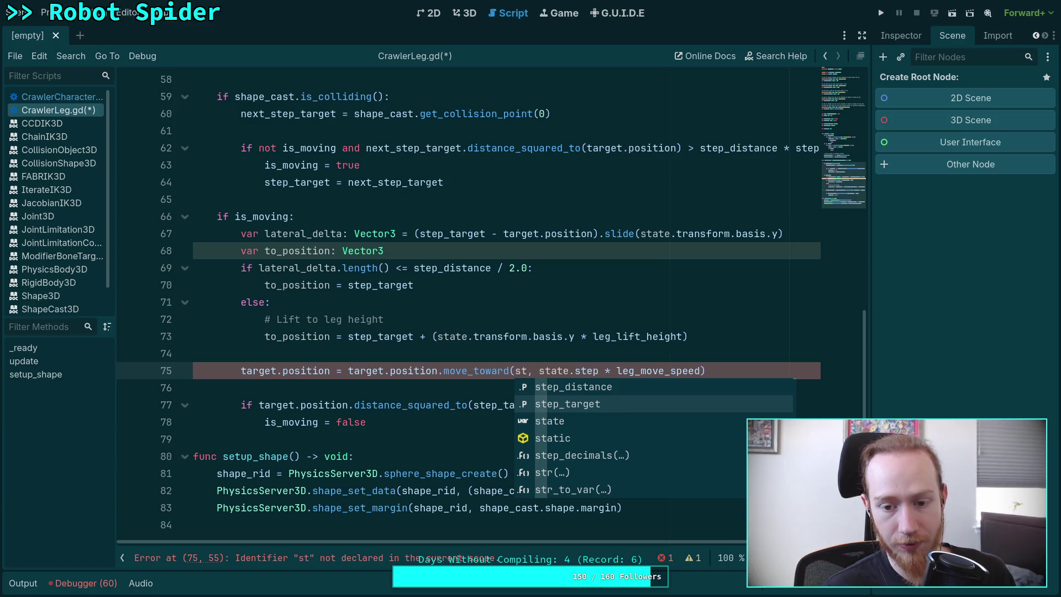
{"action": "key", "text": "Return"}
{"action": "left_click", "coordinate": [559, 302]}
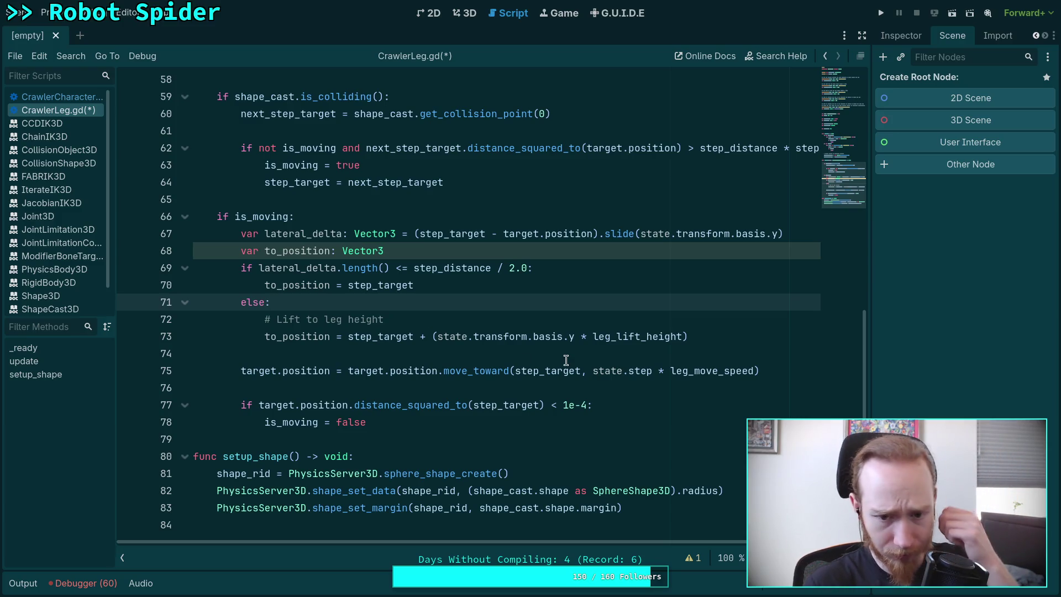
Step: Revert the move_toward target back to to_position and save CrawlerLeg.gd
{"action": "double_click", "coordinate": [547, 371]}
{"action": "key", "text": "ctrl+v"}
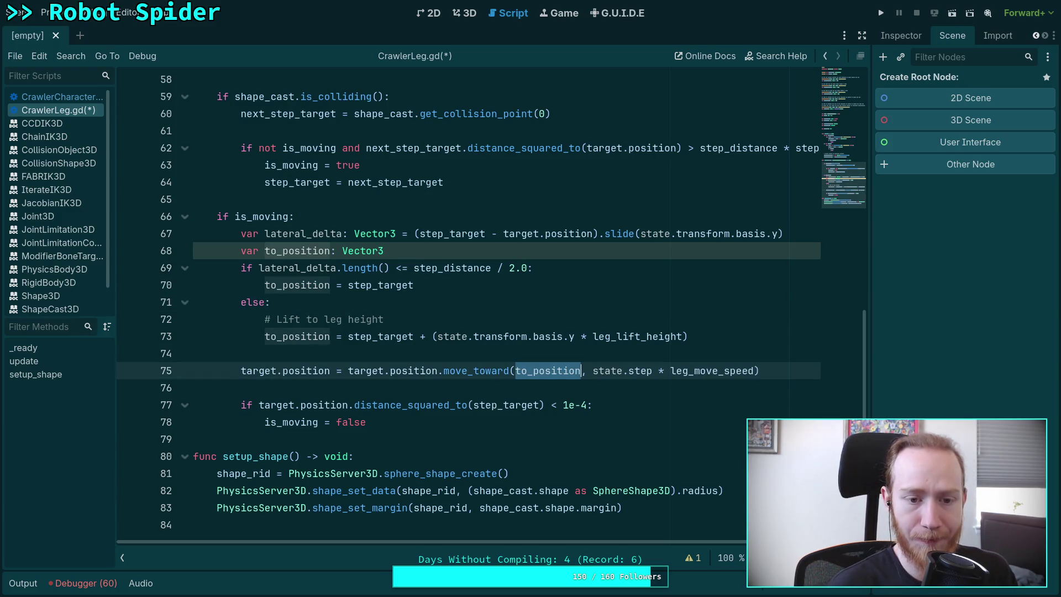
{"action": "left_click", "coordinate": [540, 299]}
{"action": "key", "text": "ctrl+s"}
{"action": "scroll", "coordinate": [539, 323], "scroll_direction": "up", "scroll_amount": 15}
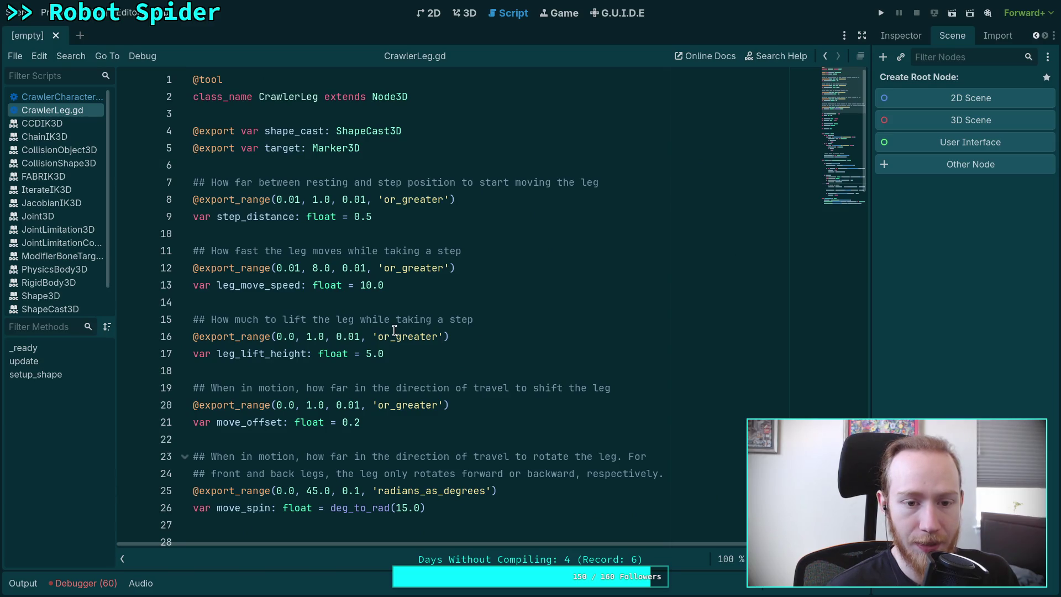
Step: Change step_distance to 0.7, leg_move_speed from 10.0 to 5.0, leg_lift_height from 5.0 to 0.4, then save and run
{"action": "double_click", "coordinate": [369, 217]}
{"action": "type", "text": "8"}
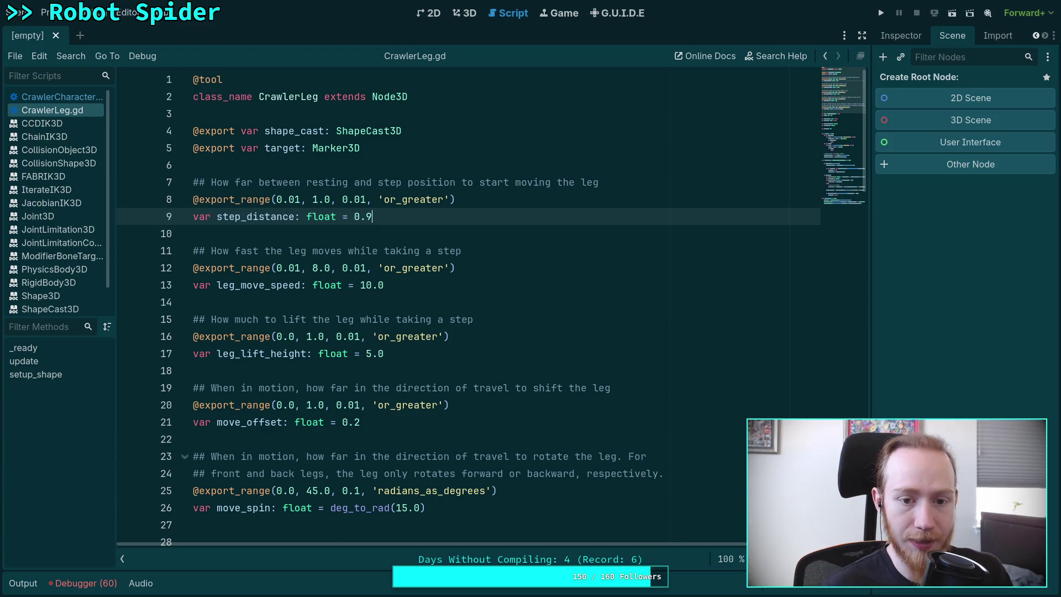
{"action": "double_click", "coordinate": [368, 217]}
{"action": "type", "text": "7"}
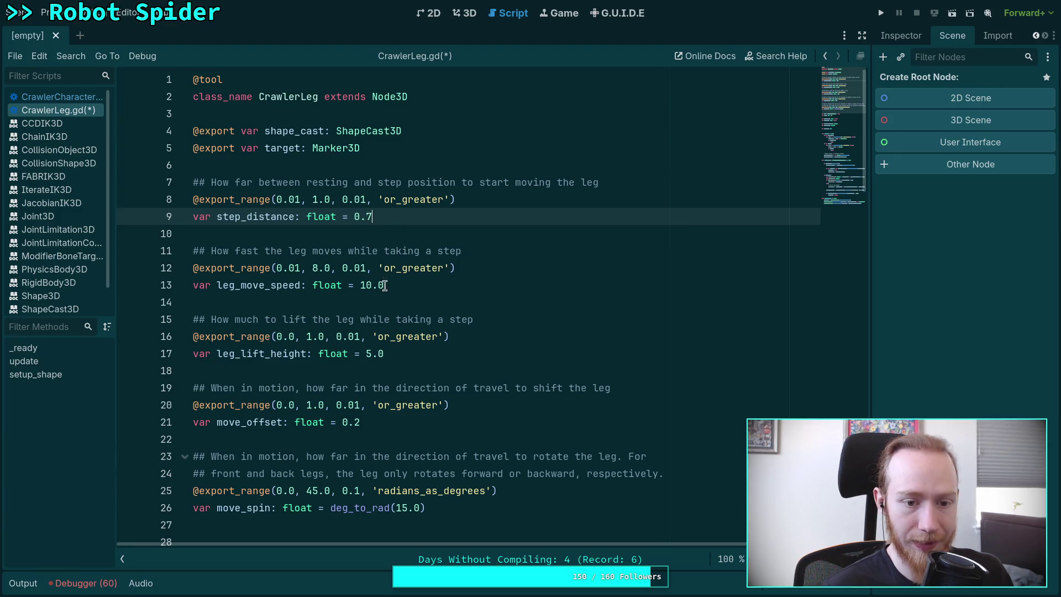
{"action": "left_click_drag", "start_coordinate": [391, 285], "coordinate": [360, 285]}
{"action": "type", "text": "5.0"}
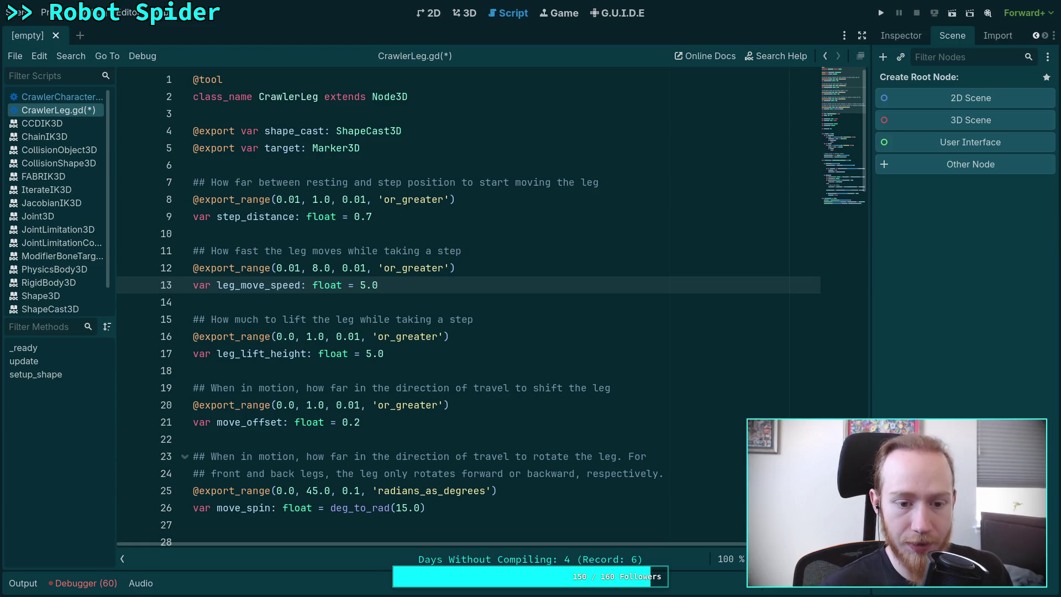
{"action": "left_click_drag", "start_coordinate": [364, 354], "coordinate": [391, 353]}
{"action": "type", "text": "0."}
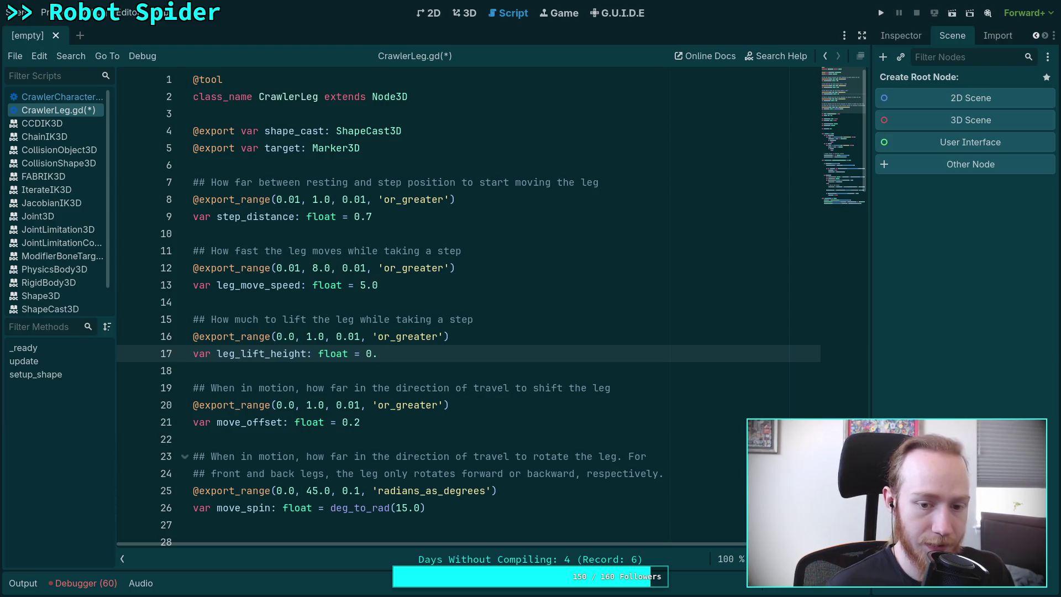
{"action": "type", "text": "4"}
{"action": "key", "text": "ctrl+s"}
{"action": "key", "text": "F5"}
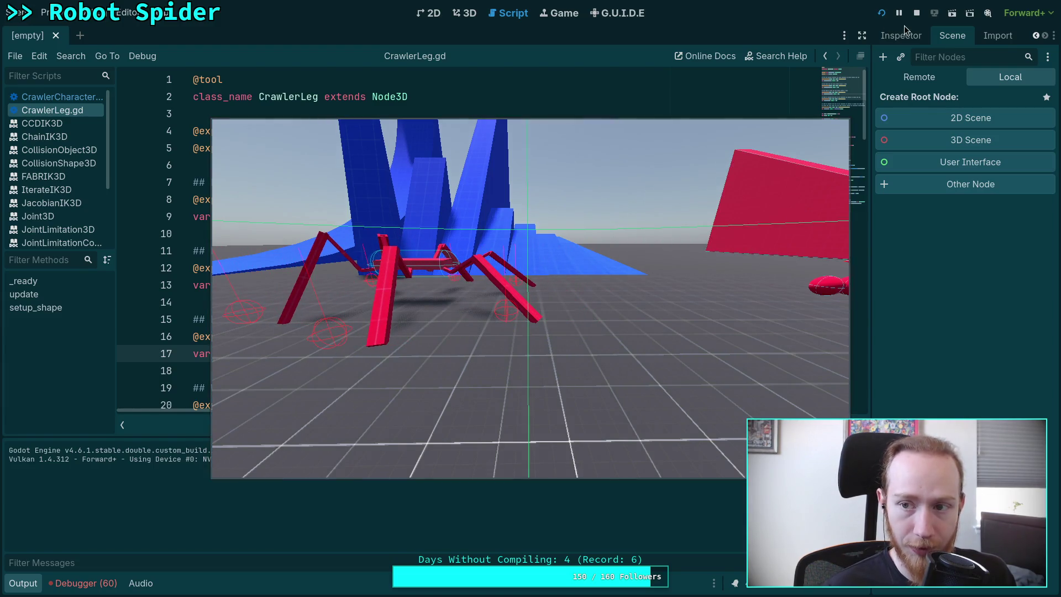
Step: Stop the game, hide the output log, and select the 2 in the step_distance / 2.0 divisor in update()
{"action": "left_click", "coordinate": [916, 13]}
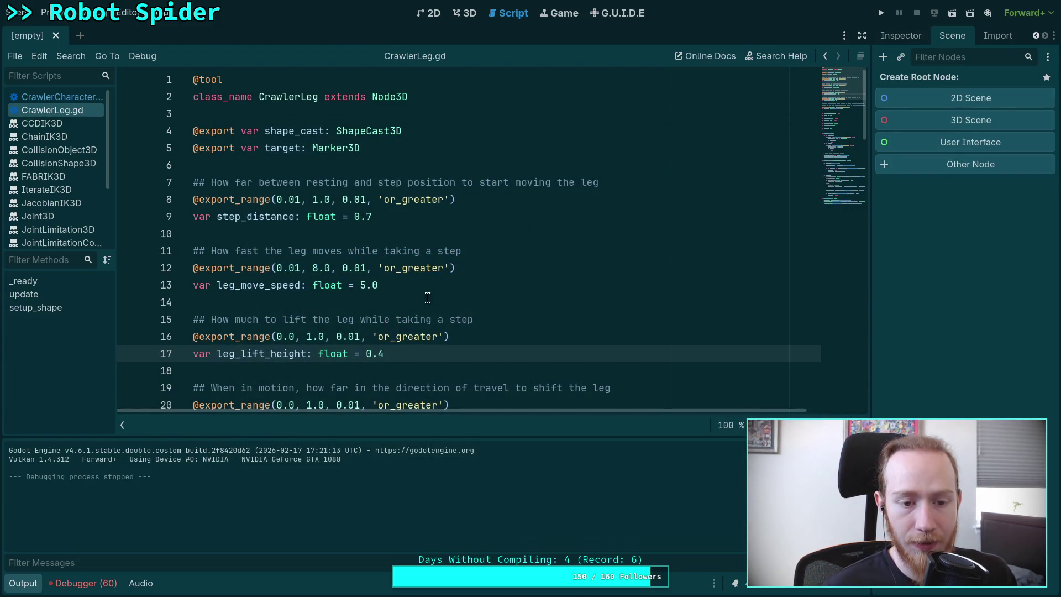
{"action": "scroll", "coordinate": [396, 323], "scroll_direction": "down", "scroll_amount": 3}
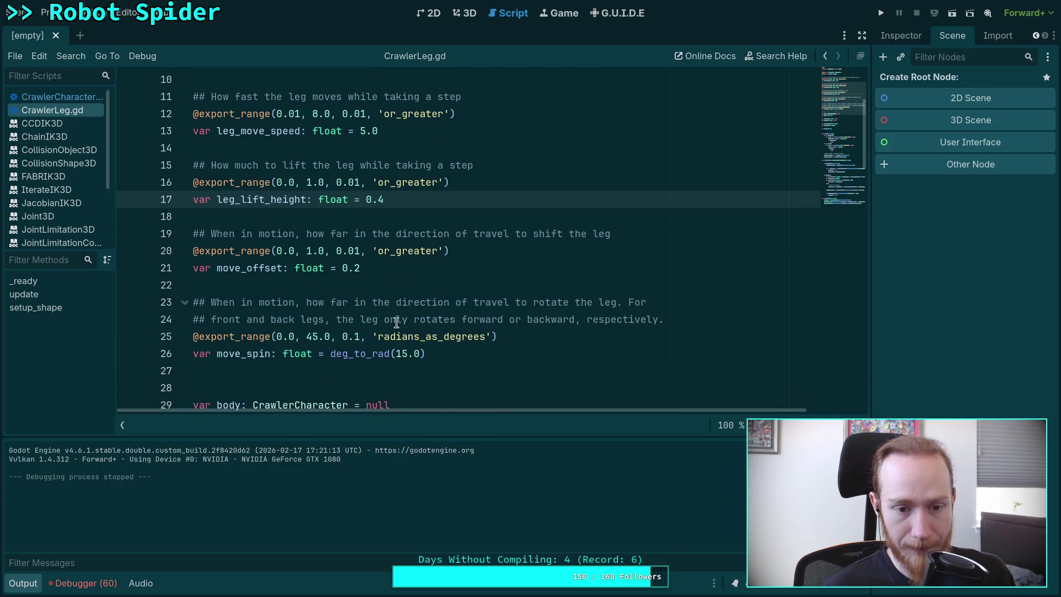
{"action": "left_click", "coordinate": [23, 583]}
{"action": "scroll", "coordinate": [376, 410], "scroll_direction": "down", "scroll_amount": 6}
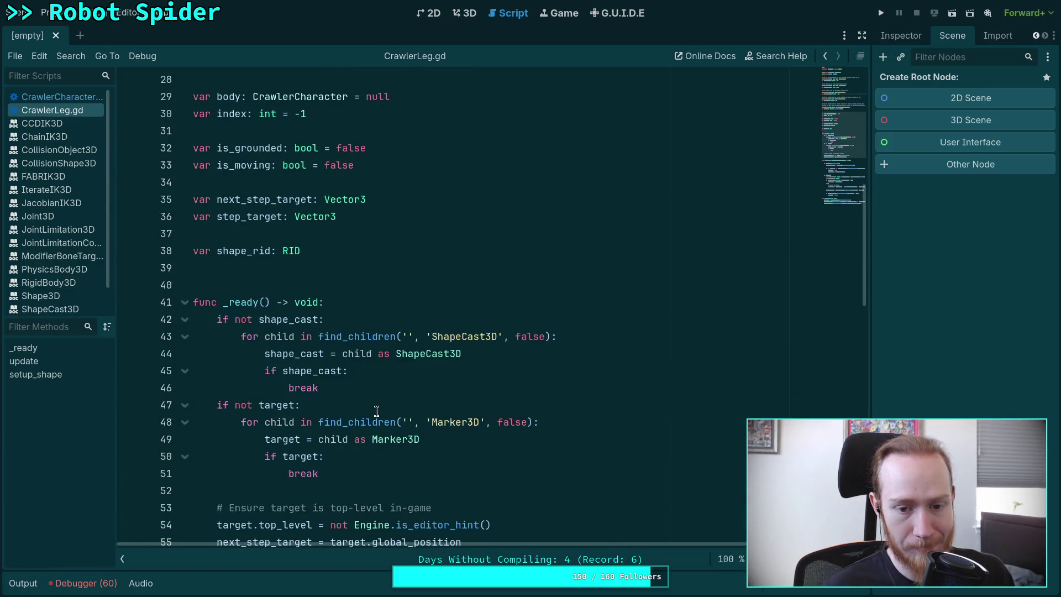
{"action": "scroll", "coordinate": [376, 411], "scroll_direction": "down", "scroll_amount": 9}
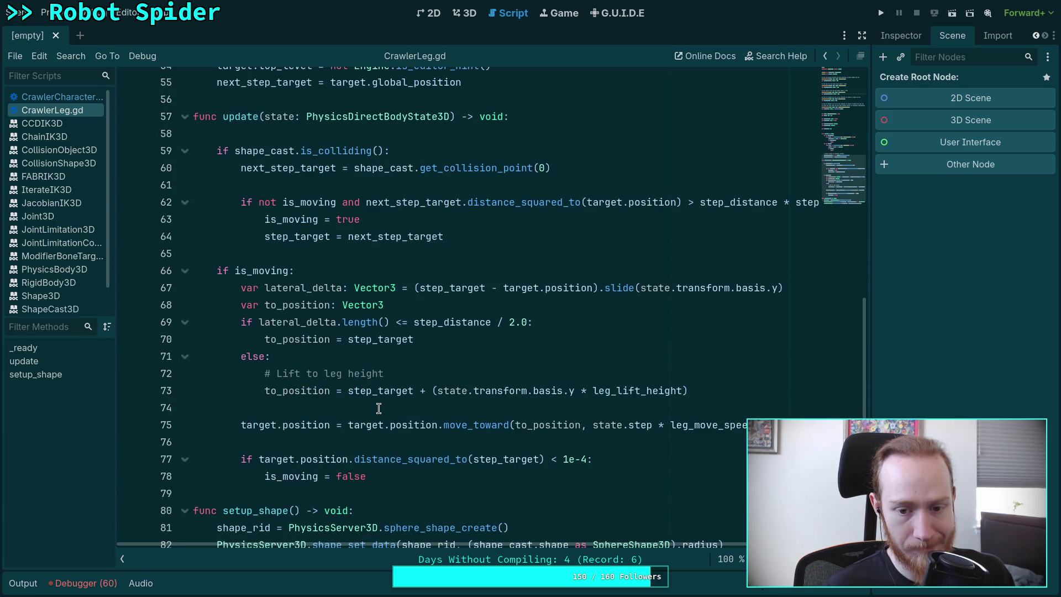
{"action": "scroll", "coordinate": [378, 406], "scroll_direction": "down", "scroll_amount": 1}
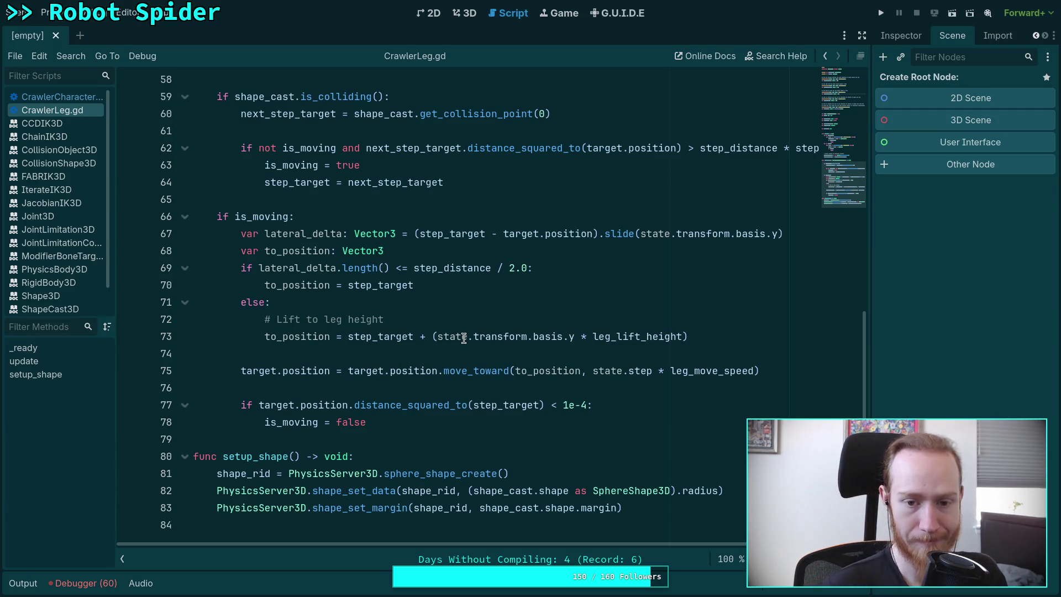
{"action": "mouse_move", "coordinate": [464, 338]}
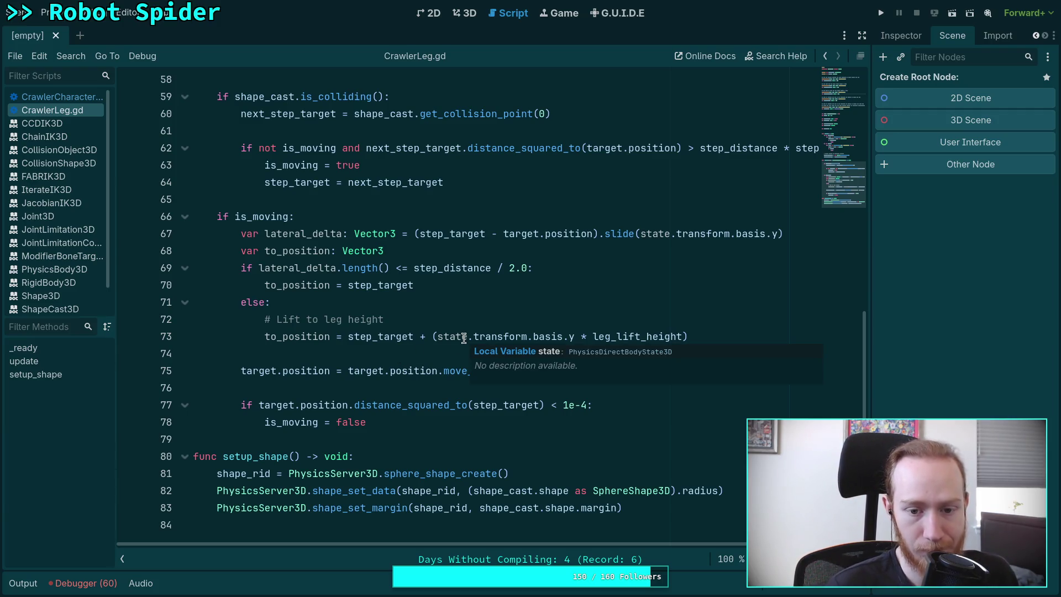
{"action": "double_click", "coordinate": [510, 270]}
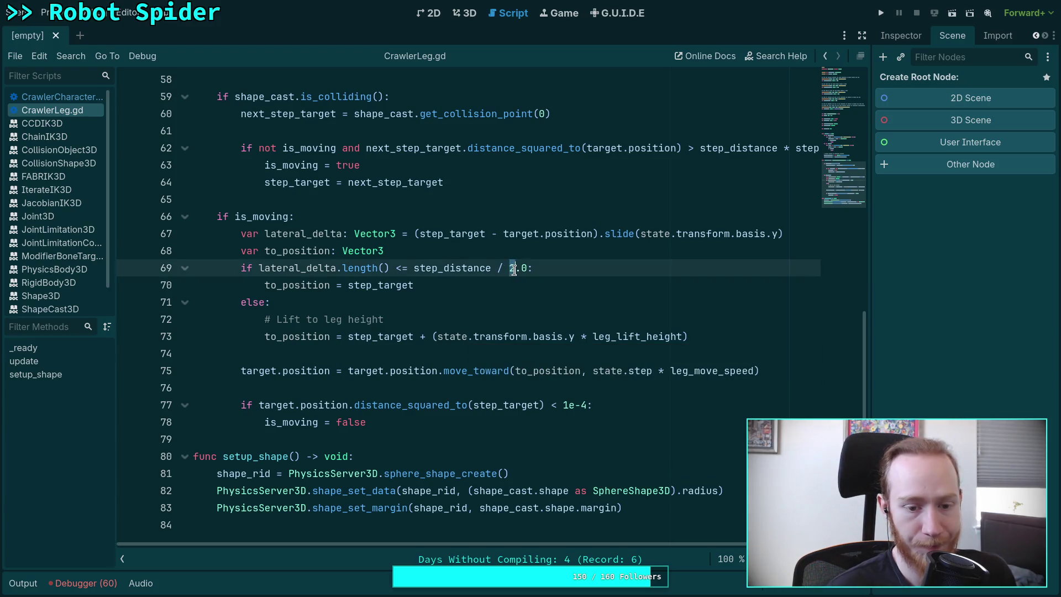
Step: Make the lift divisor step_distance / 3.0 and test-run the spider crawler
{"action": "type", "text": "3"}
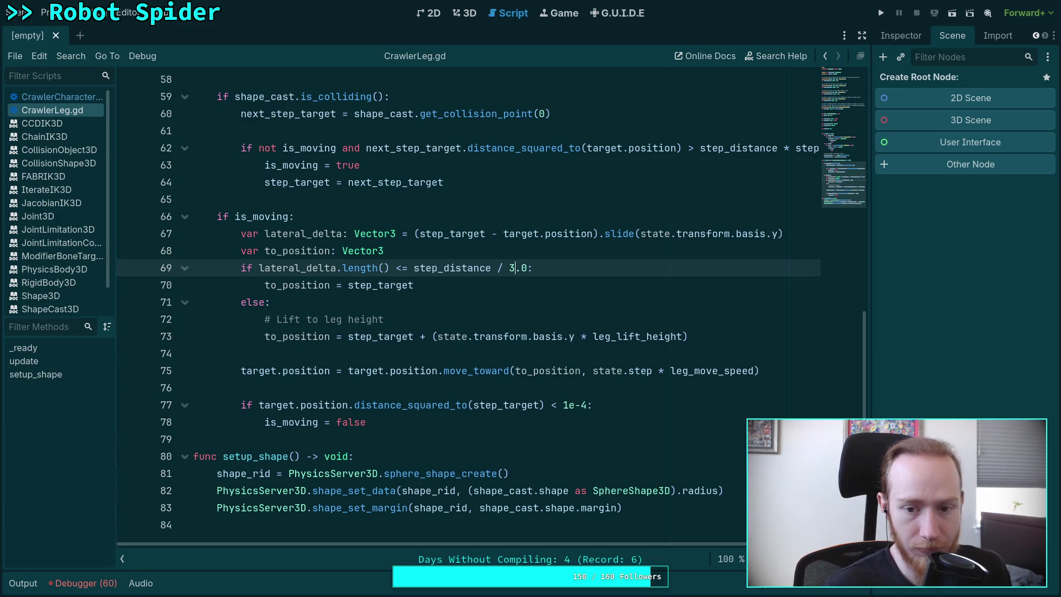
{"action": "key", "text": "F5"}
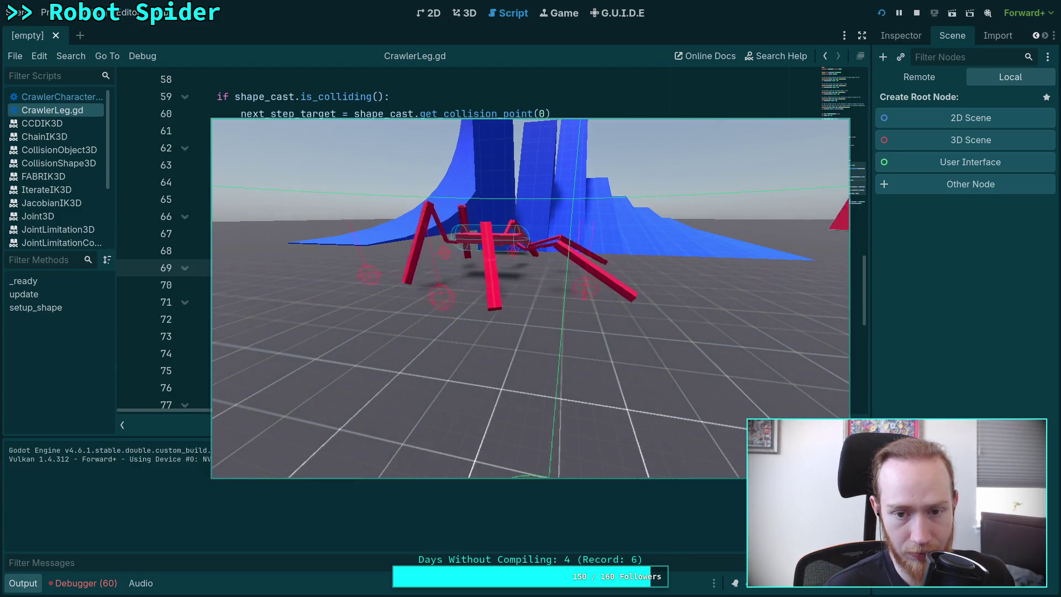
{"action": "left_click", "coordinate": [917, 13]}
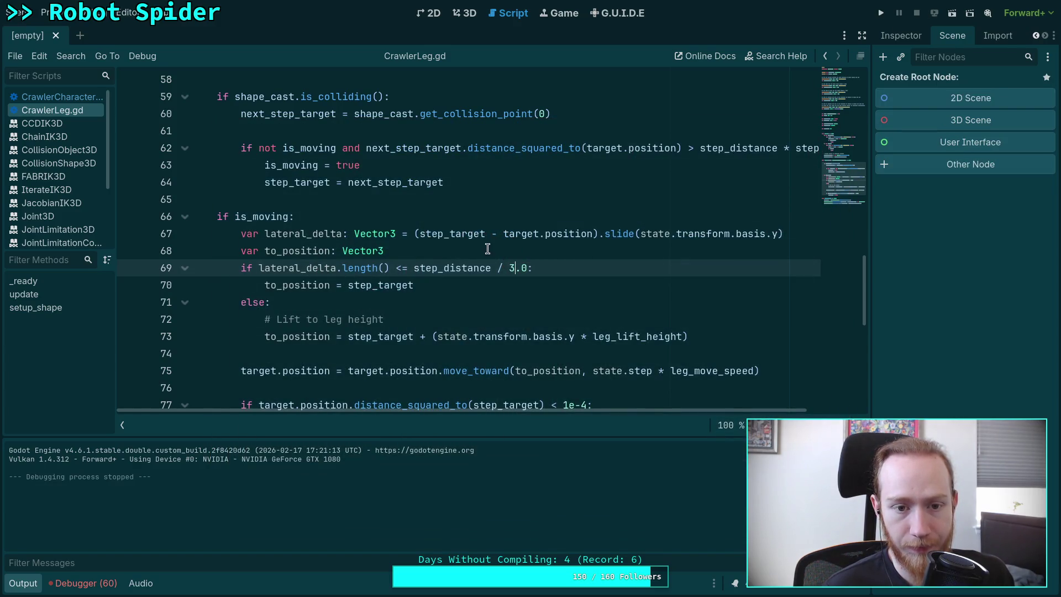
{"action": "scroll", "coordinate": [486, 249], "scroll_direction": "up", "scroll_amount": 12}
{"action": "scroll", "coordinate": [449, 256], "scroll_direction": "up", "scroll_amount": 5}
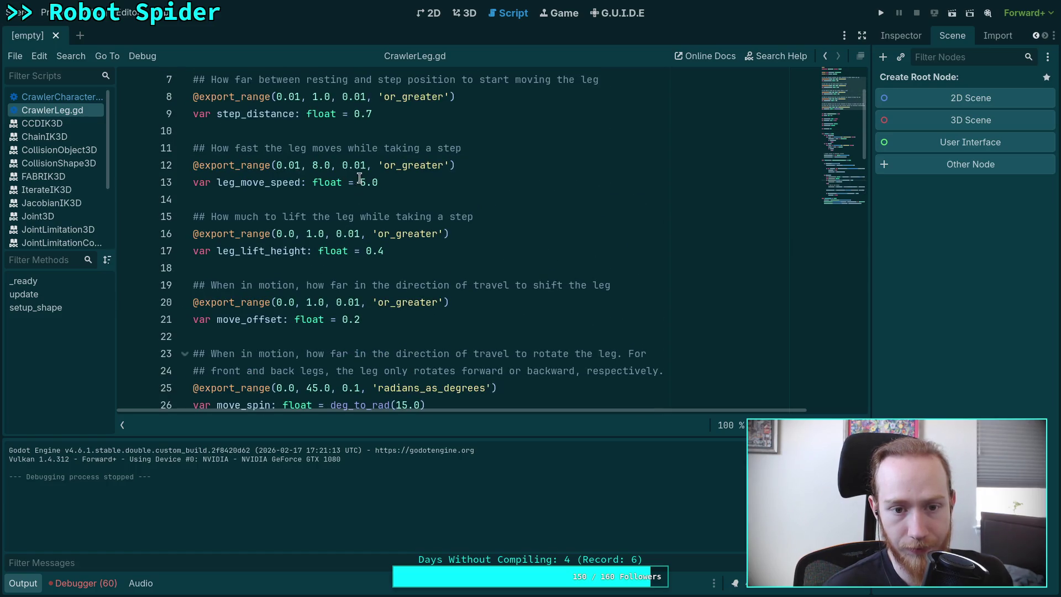
Step: Review the leg_move_speed 5.0 and leg_lift_height export settings
{"action": "left_click", "coordinate": [360, 183]}
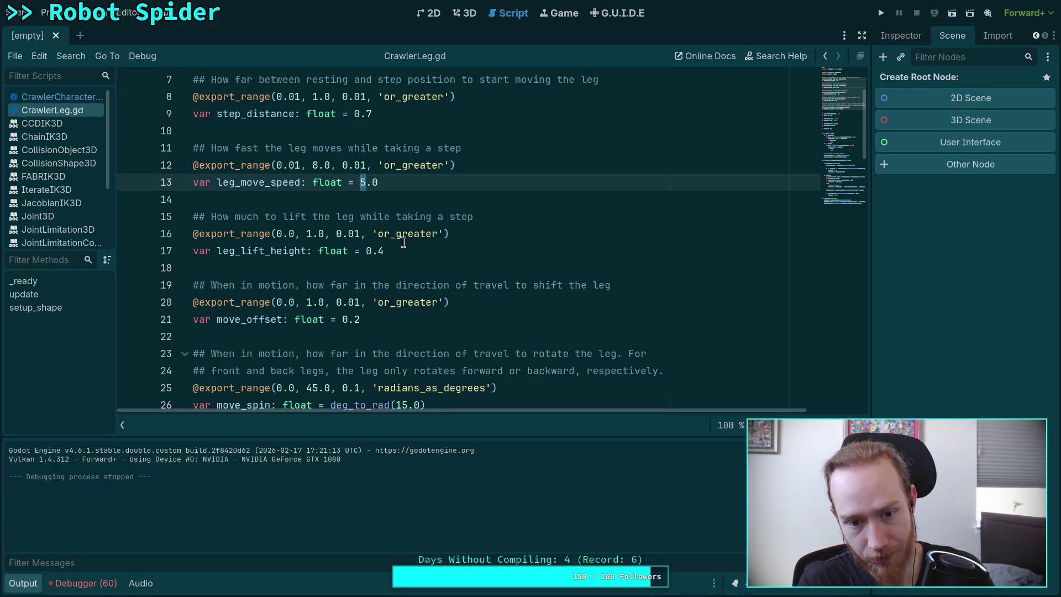
{"action": "left_click", "coordinate": [367, 251]}
{"action": "left_click", "coordinate": [355, 269]}
{"action": "scroll", "coordinate": [382, 281], "scroll_direction": "down", "scroll_amount": 19}
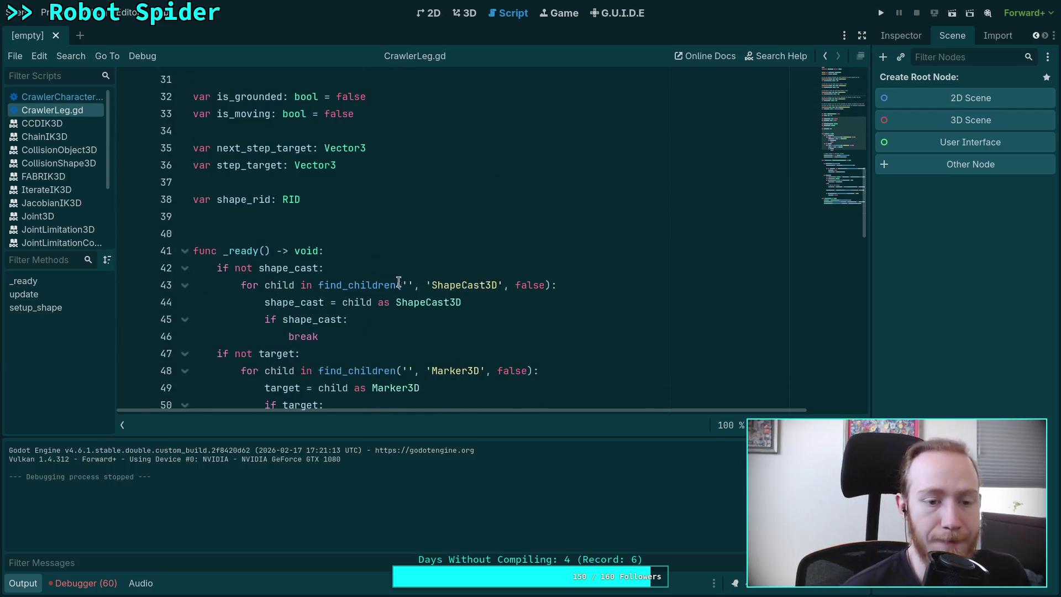
Step: Hide the output log, check the else branch and lift lines 71–74, and return to the script top
{"action": "left_click", "coordinate": [19, 587]}
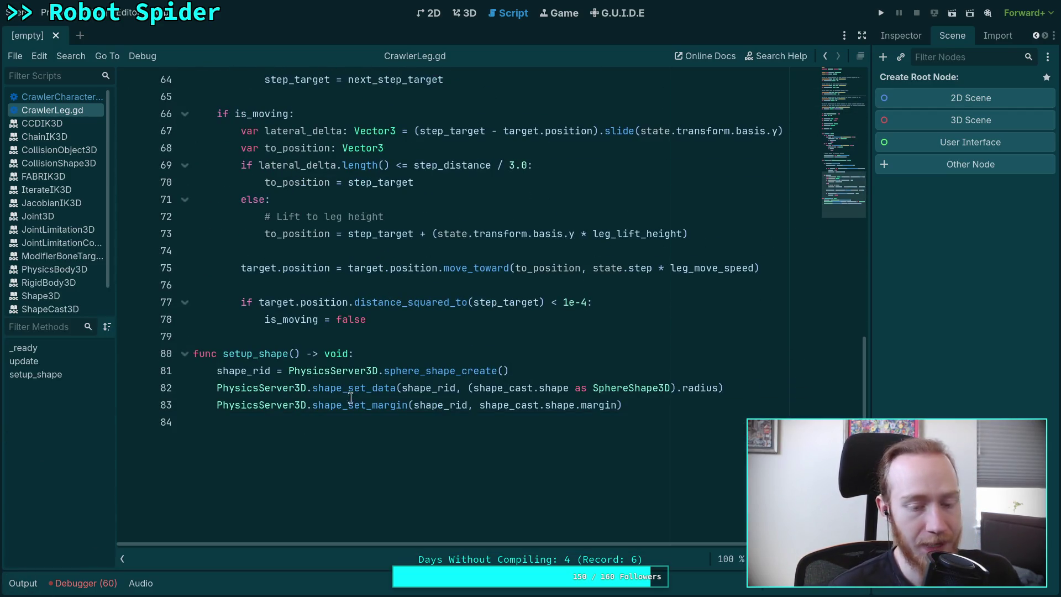
{"action": "scroll", "coordinate": [420, 342], "scroll_direction": "up", "scroll_amount": 2}
{"action": "left_click", "coordinate": [486, 308]}
{"action": "left_click", "coordinate": [446, 337]}
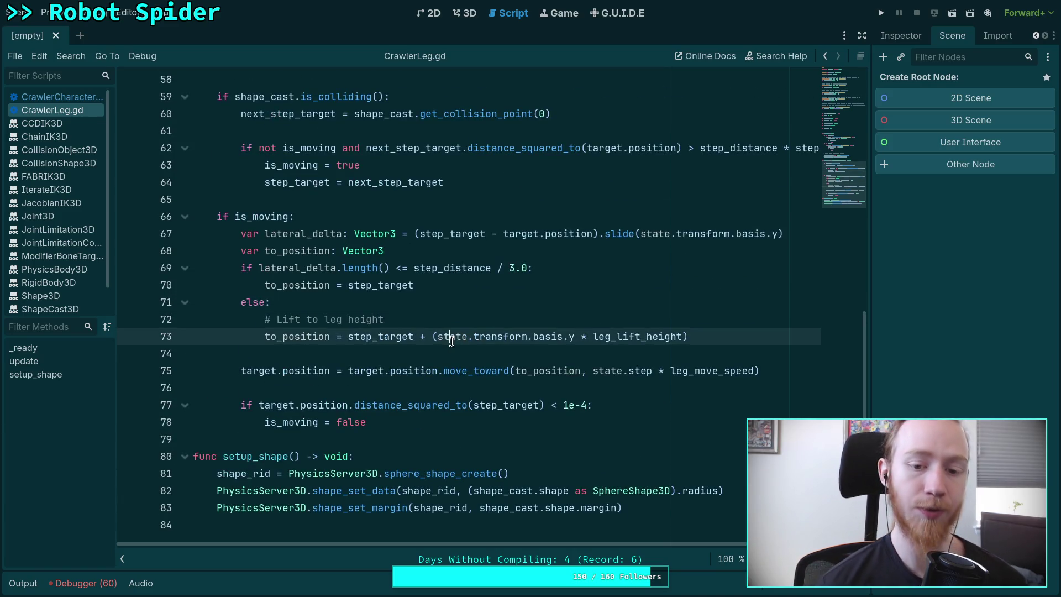
{"action": "left_click", "coordinate": [442, 348]}
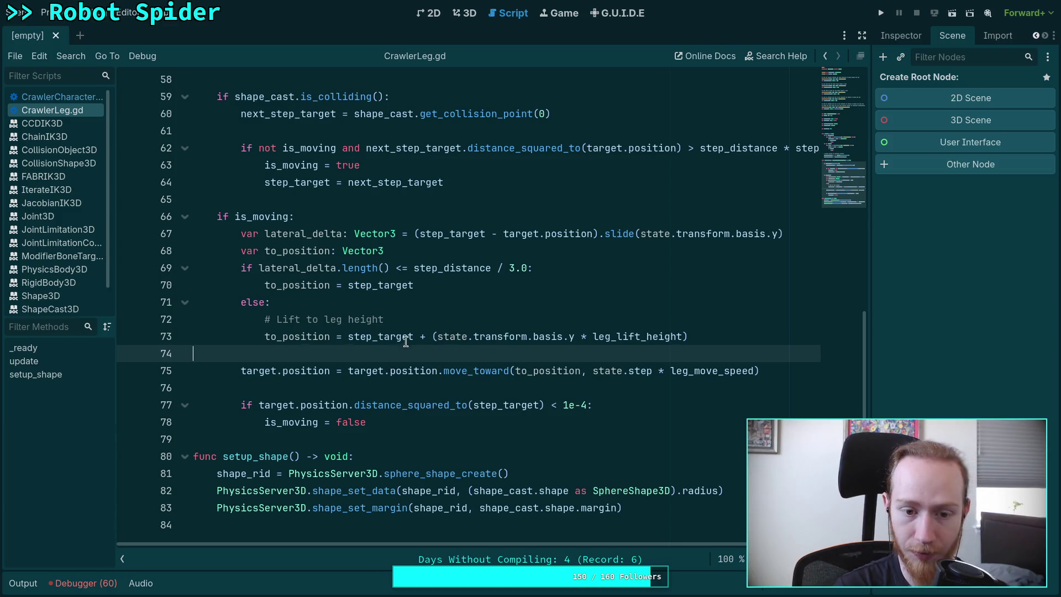
{"action": "scroll", "coordinate": [398, 337], "scroll_direction": "up", "scroll_amount": 12}
{"action": "scroll", "coordinate": [387, 332], "scroll_direction": "up", "scroll_amount": 6}
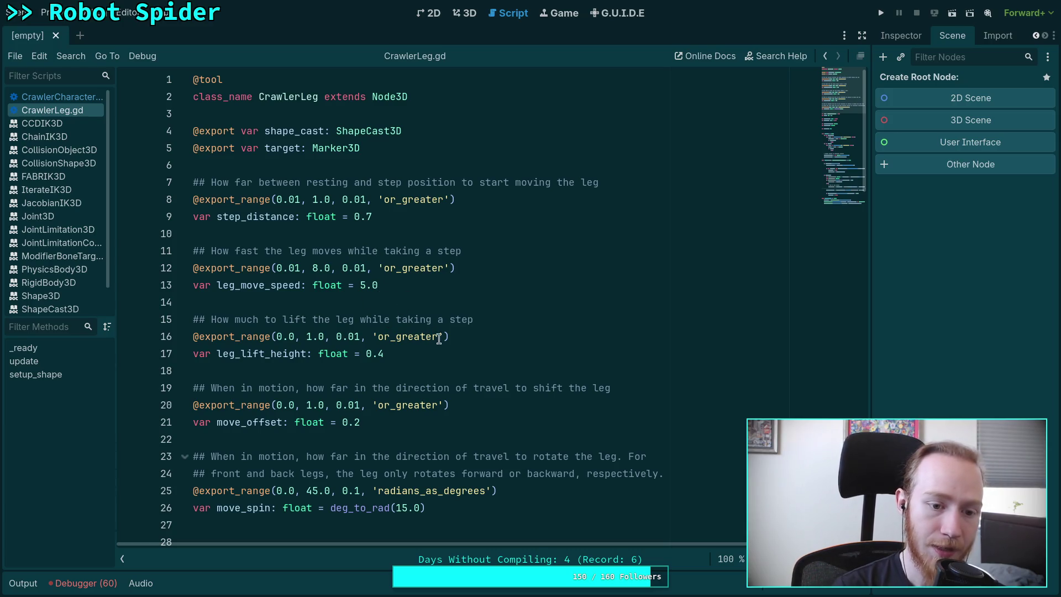
Step: Delete the leg_move_speed export block on lines 10–13 and locate the resulting error
{"action": "left_click_drag", "start_coordinate": [433, 284], "coordinate": [197, 232]}
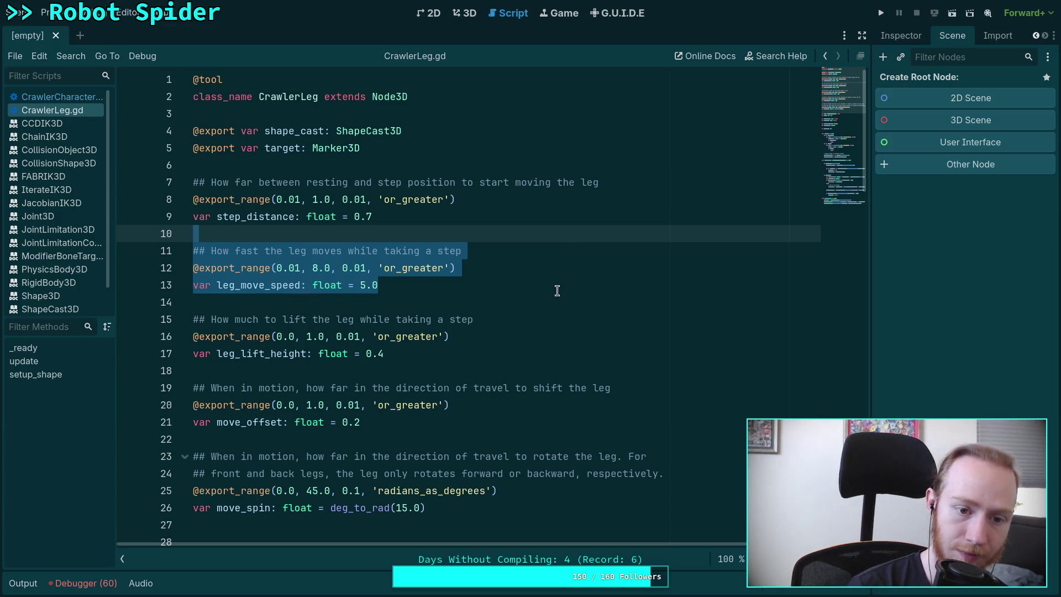
{"action": "key", "text": "BackSpace"}
{"action": "key", "text": "BackSpace"}
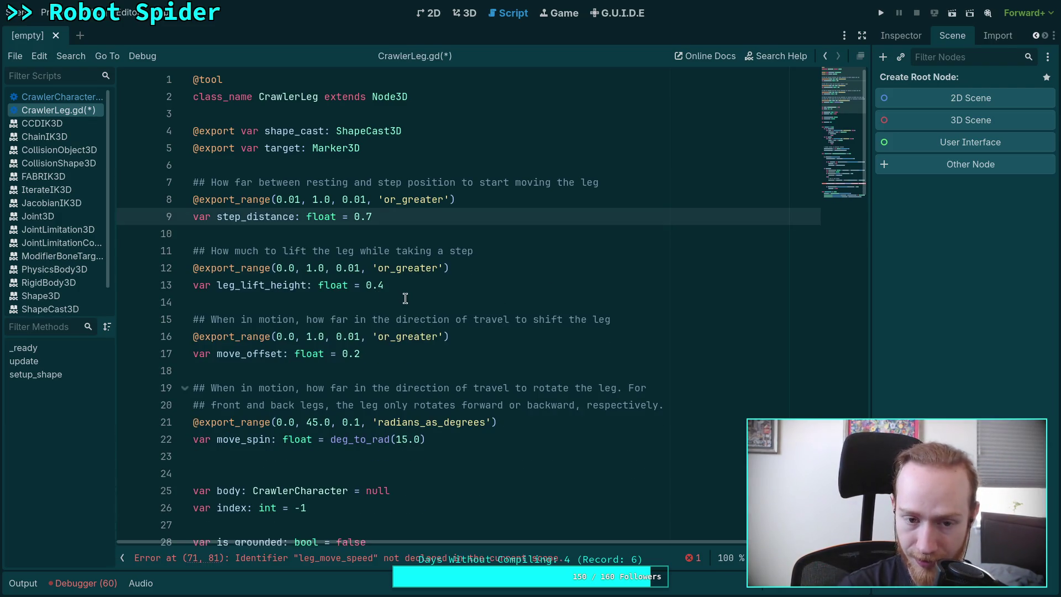
{"action": "left_click", "coordinate": [407, 301]}
{"action": "scroll", "coordinate": [501, 358], "scroll_direction": "down", "scroll_amount": 10}
{"action": "scroll", "coordinate": [514, 360], "scroll_direction": "down", "scroll_amount": 9}
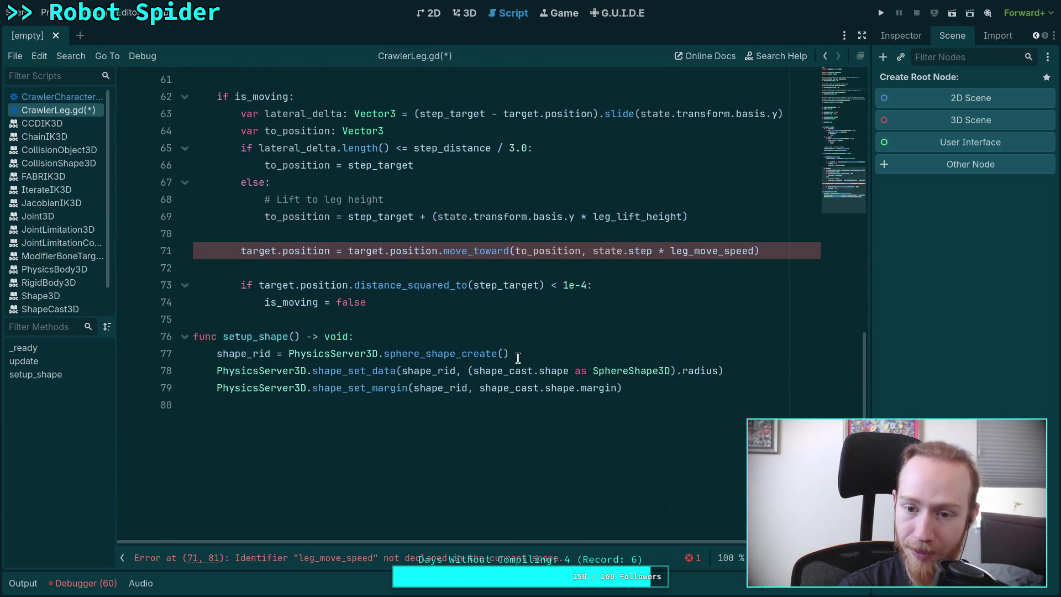
{"action": "scroll", "coordinate": [503, 376], "scroll_direction": "up", "scroll_amount": 2}
{"action": "left_click", "coordinate": [494, 389]}
Step: Look through CrawlerCharacter.gd, then switch back to CrawlerLeg.gd
{"action": "left_click", "coordinate": [58, 97]}
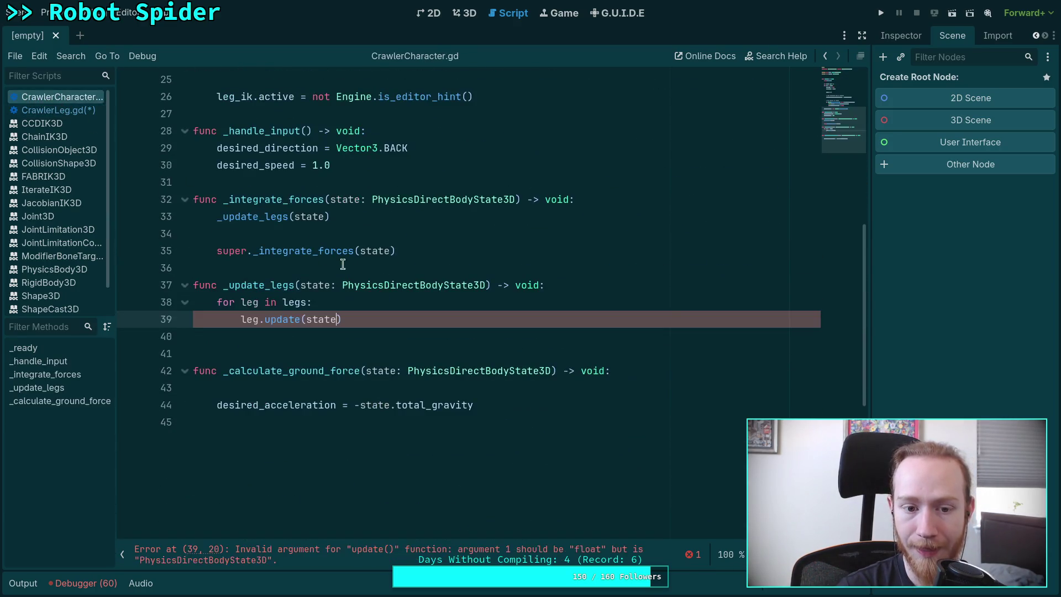
{"action": "scroll", "coordinate": [412, 376], "scroll_direction": "up", "scroll_amount": 2}
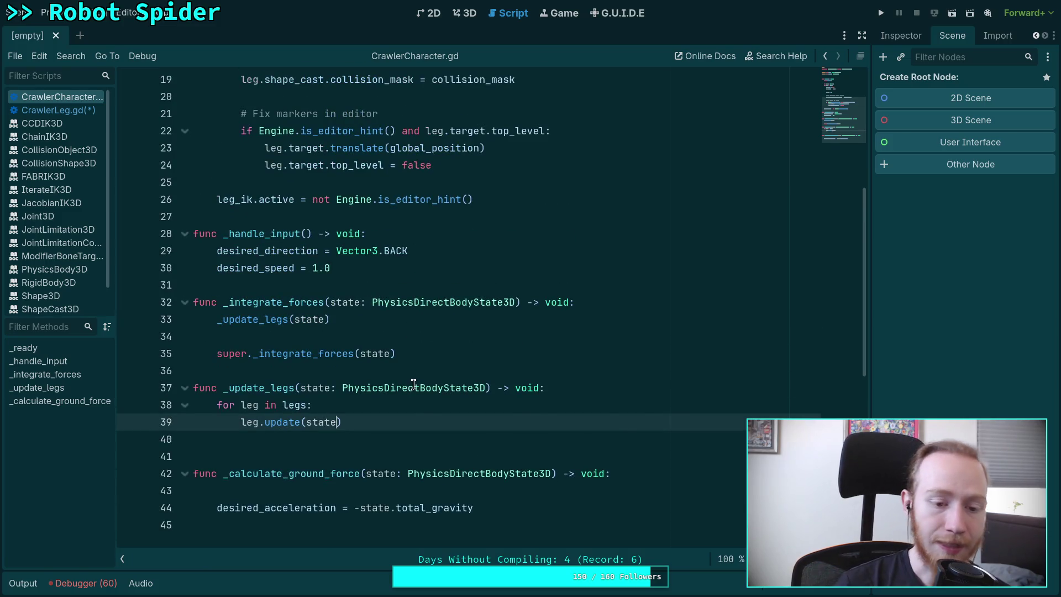
{"action": "mouse_move", "coordinate": [414, 385]}
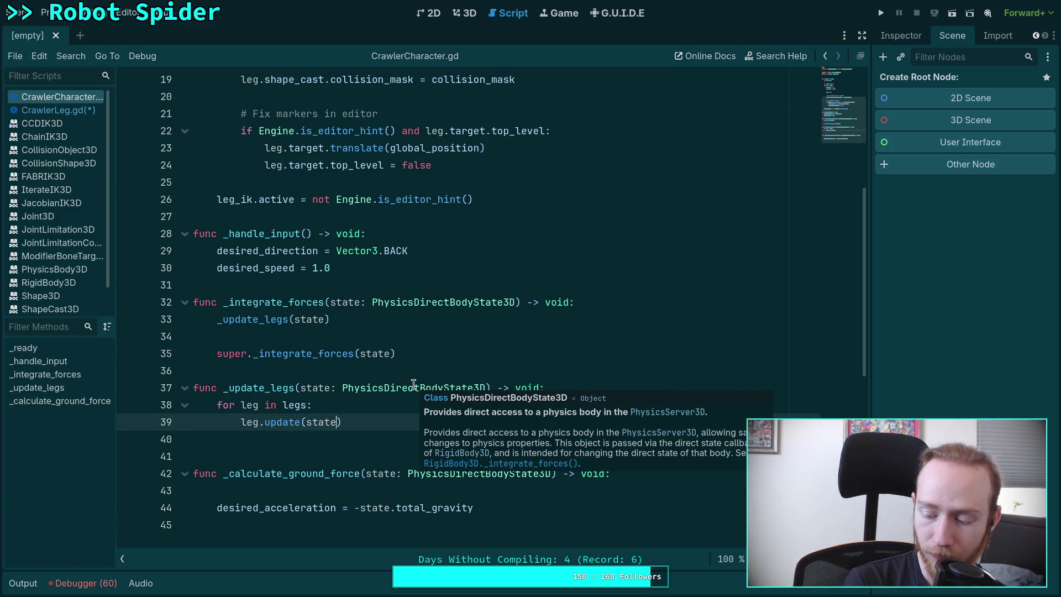
{"action": "left_click", "coordinate": [70, 108]}
{"action": "mouse_move", "coordinate": [400, 324]}
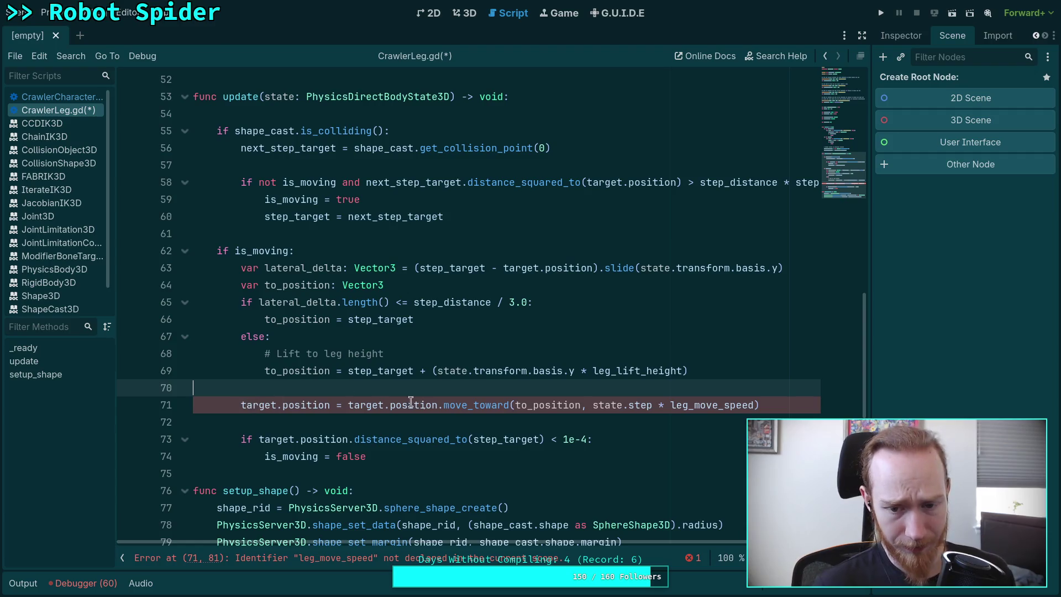
Step: Replace the to_position argument on line 71, autocompleting to step_distance
{"action": "left_click", "coordinate": [532, 406]}
{"action": "double_click", "coordinate": [532, 405]}
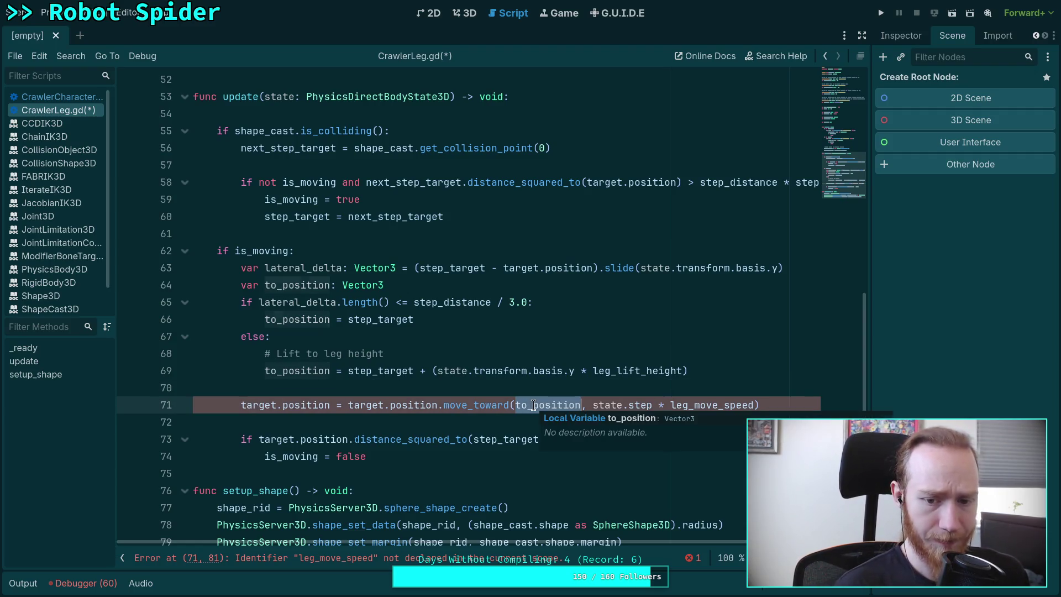
{"action": "type", "text": "st"}
{"action": "key", "text": "Return"}
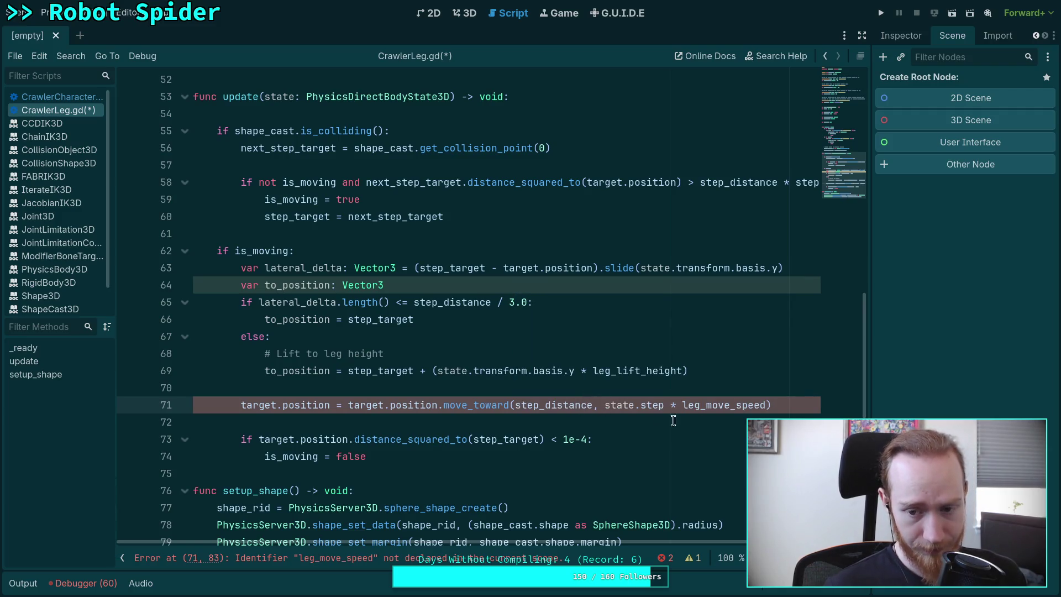
Step: Replace leg_move_speed with body.desired_speed as the step speed
{"action": "left_click_drag", "start_coordinate": [685, 410], "coordinate": [772, 415]}
{"action": "type", "text": "state."}
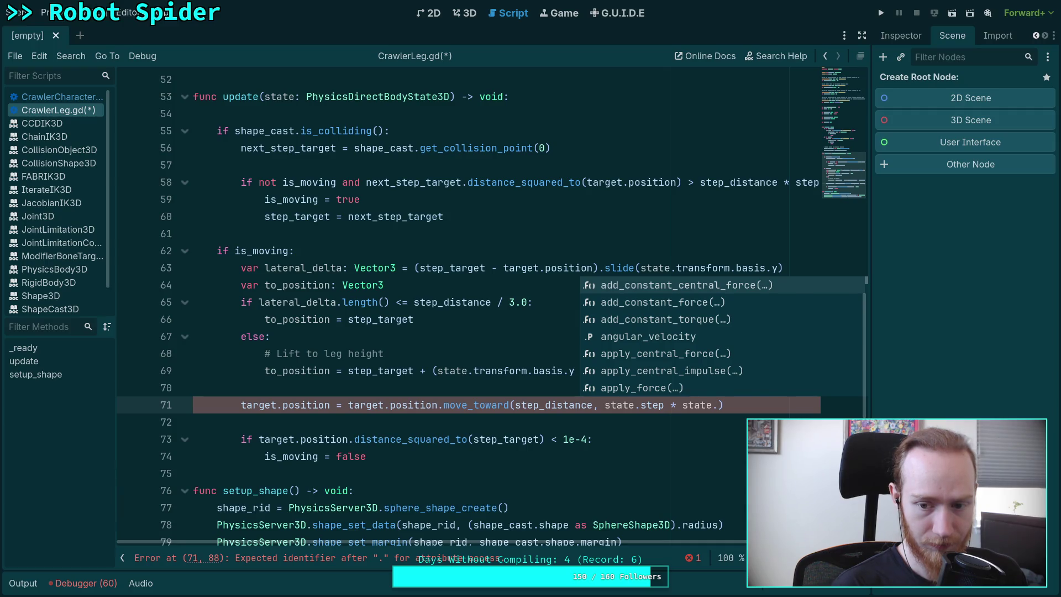
{"action": "key", "text": "BackSpace"}
{"action": "key", "text": "BackSpace"}
{"action": "key", "text": "BackSpace"}
{"action": "type", "text": "body.des"}
{"action": "key", "text": "Down"}
{"action": "key", "text": "Down"}
{"action": "key", "text": "Down"}
{"action": "key", "text": "Return"}
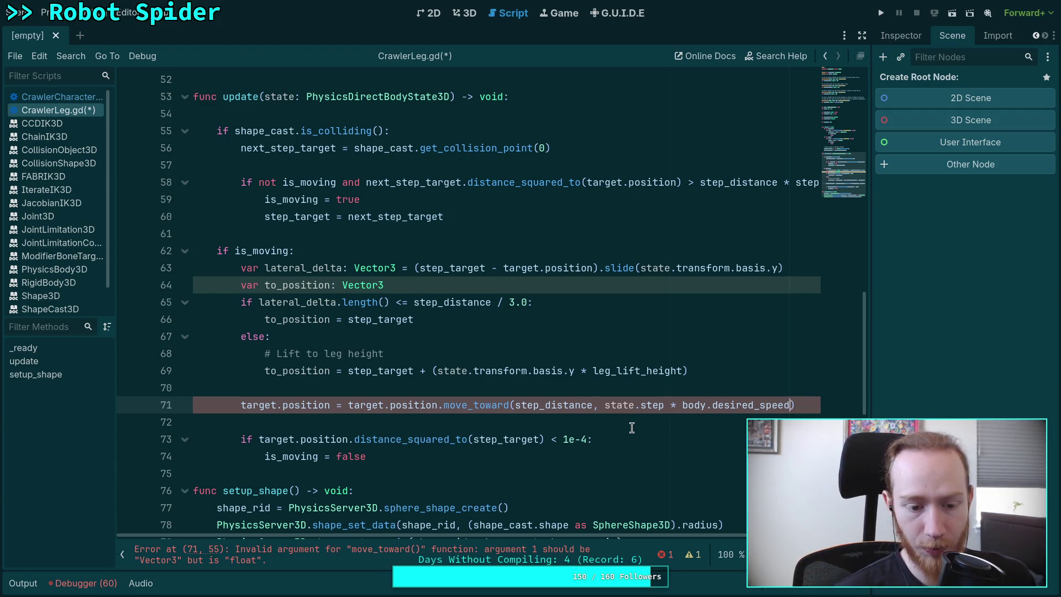
Step: Change the target argument to step_target, save, and test-run the spider
{"action": "left_click_drag", "start_coordinate": [546, 406], "coordinate": [591, 402]}
{"action": "type", "text": "tar"}
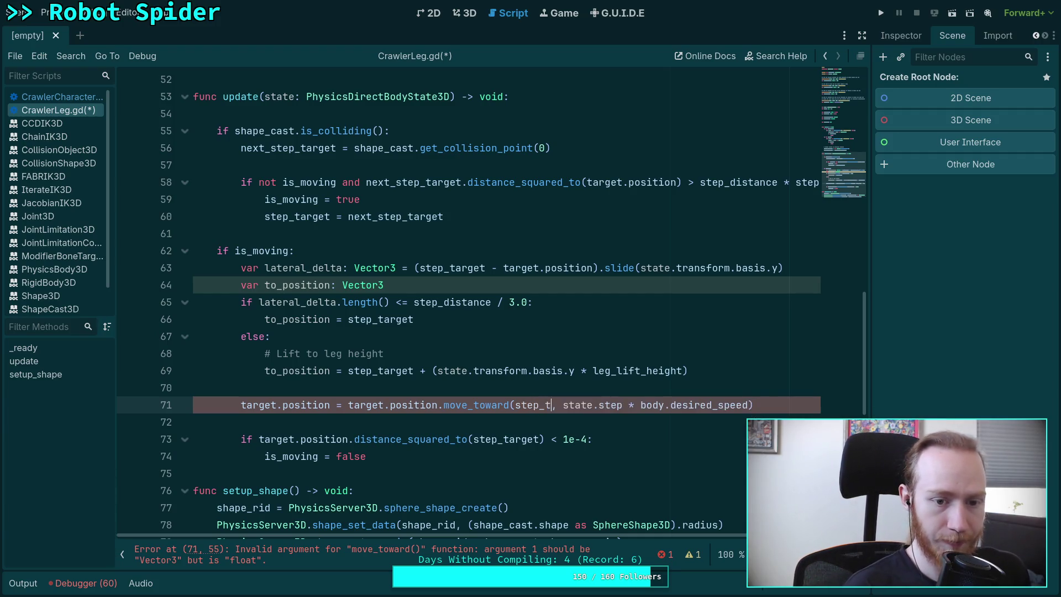
{"action": "key", "text": "Return"}
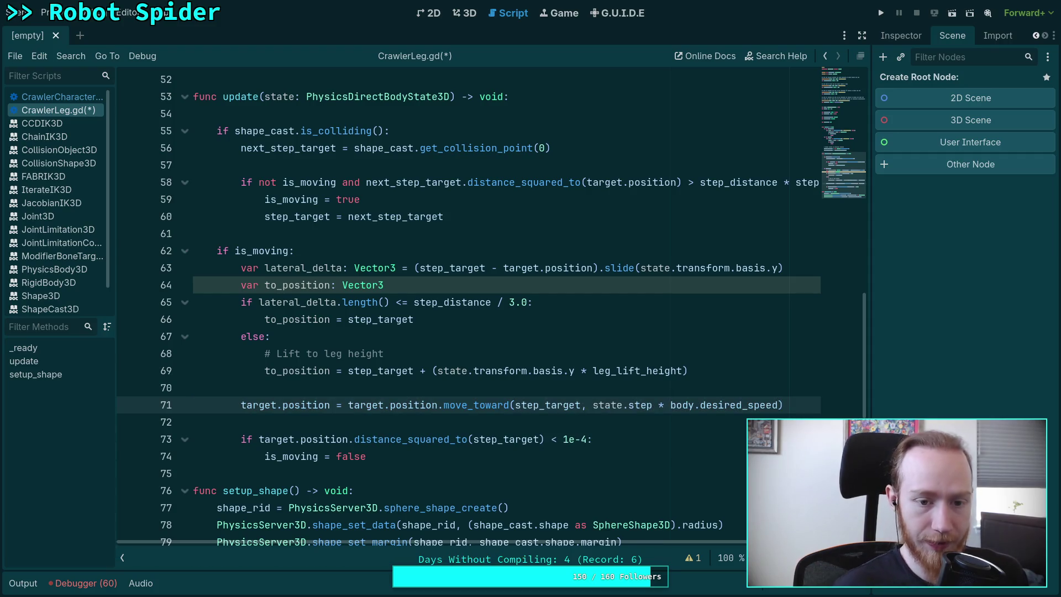
{"action": "key", "text": "ctrl+s"}
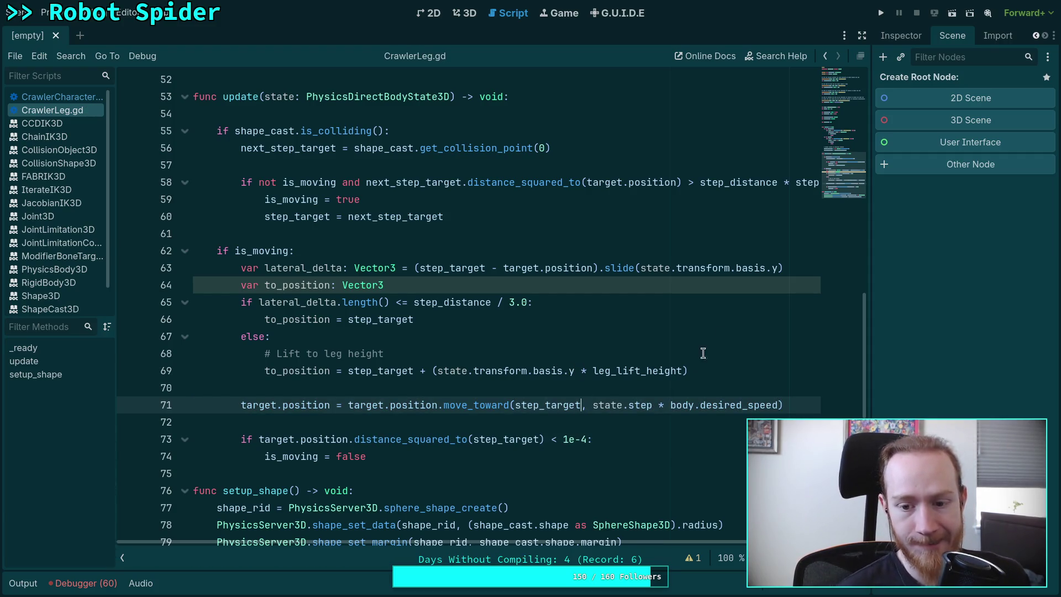
{"action": "key", "text": "F5"}
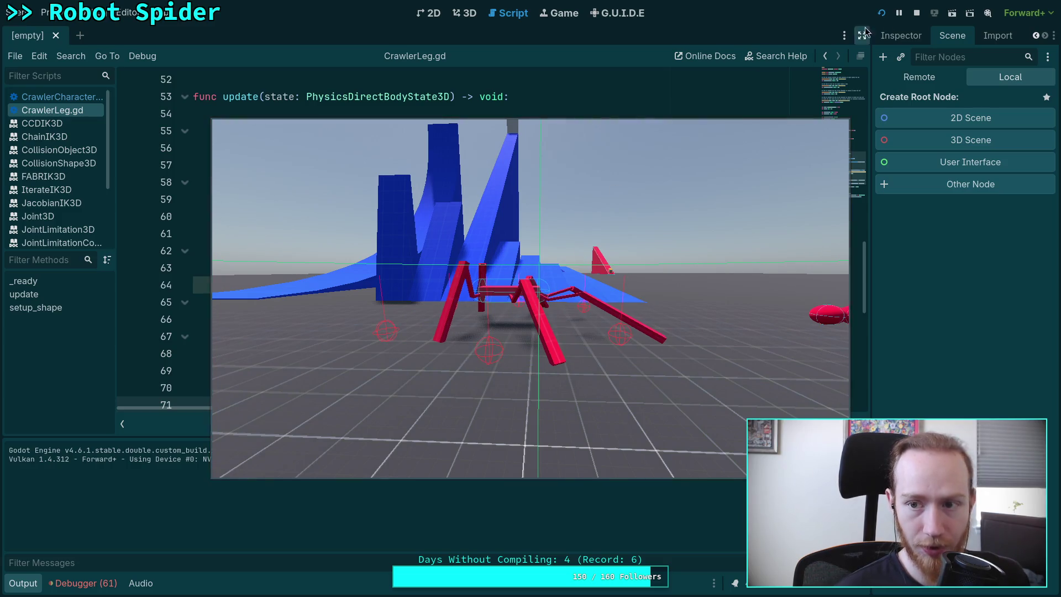
{"action": "left_click", "coordinate": [916, 14]}
{"action": "scroll", "coordinate": [717, 361], "scroll_direction": "down", "scroll_amount": 1}
{"action": "left_click", "coordinate": [778, 353]}
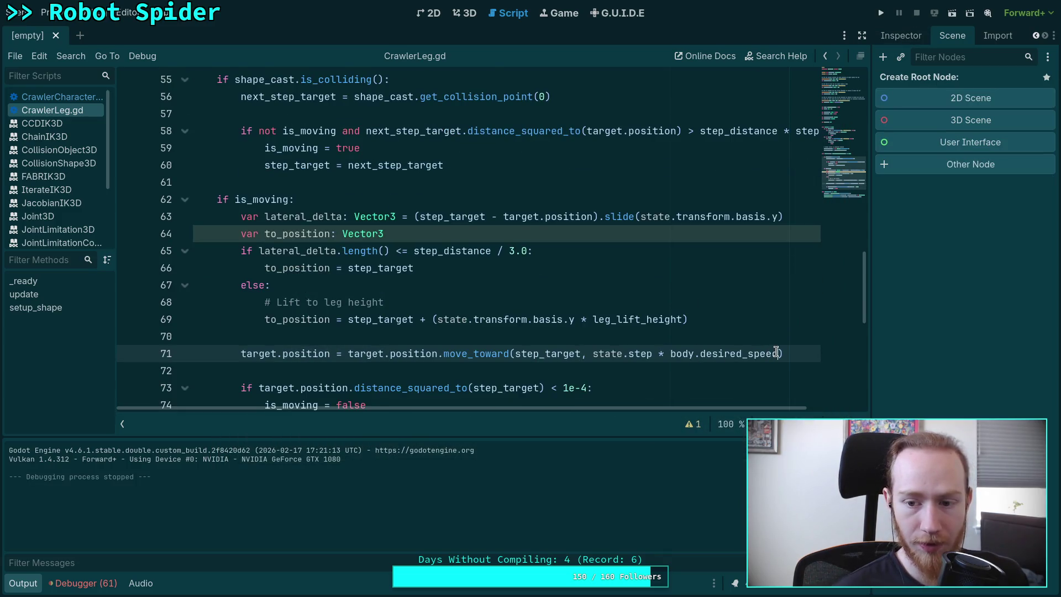
Step: Multiply line 71's move_toward step speed by 2.0, save, and run the game
{"action": "type", "text": "* 2.0"}
{"action": "key", "text": "ctrl+s"}
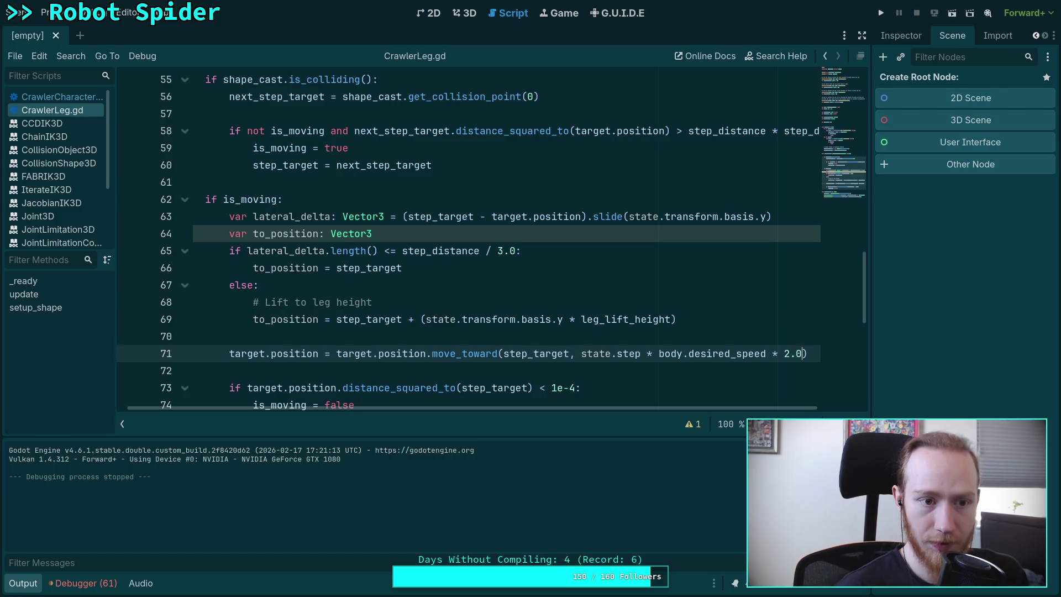
{"action": "key", "text": "F5"}
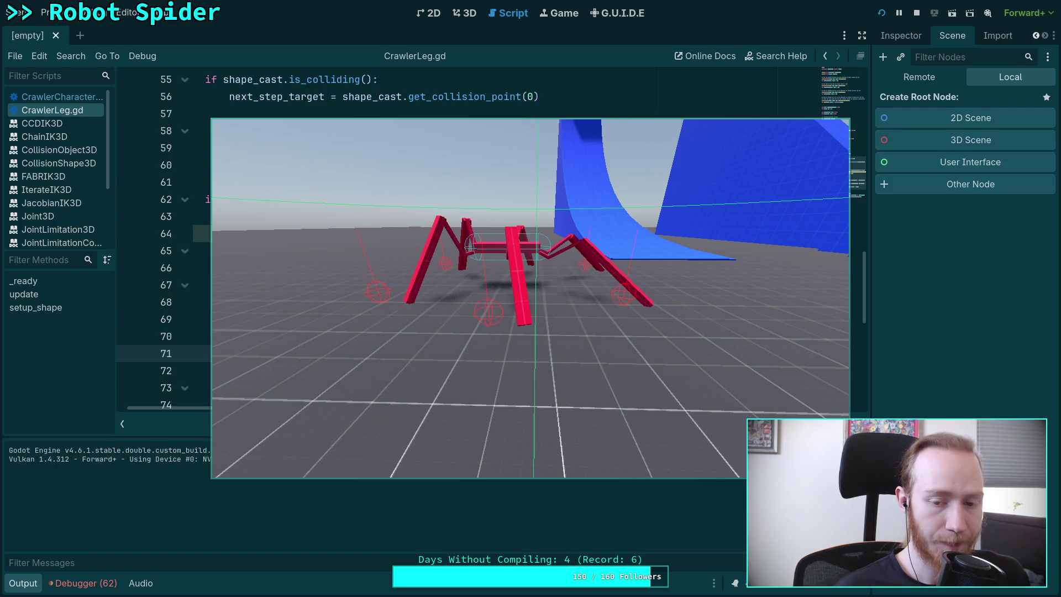
Step: Change line 71's multiplier from 2.0 to 3.0, test-run the spider, then stop it
{"action": "left_click", "coordinate": [917, 13]}
{"action": "left_click", "coordinate": [792, 353]}
{"action": "key", "text": "BackSpace"}
{"action": "type", "text": "3"}
{"action": "left_click", "coordinate": [881, 14]}
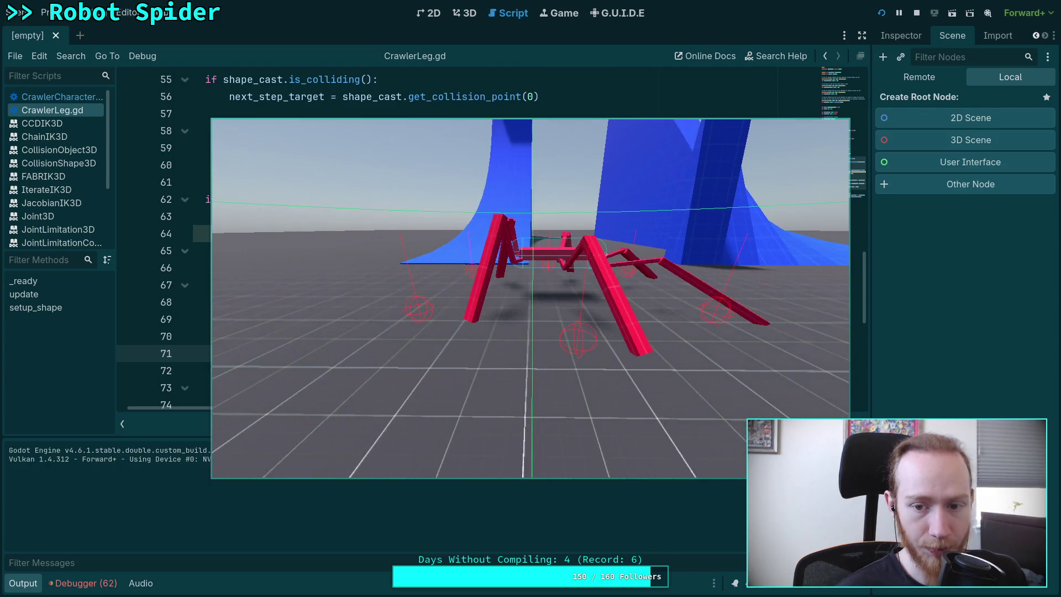
{"action": "left_click", "coordinate": [916, 13]}
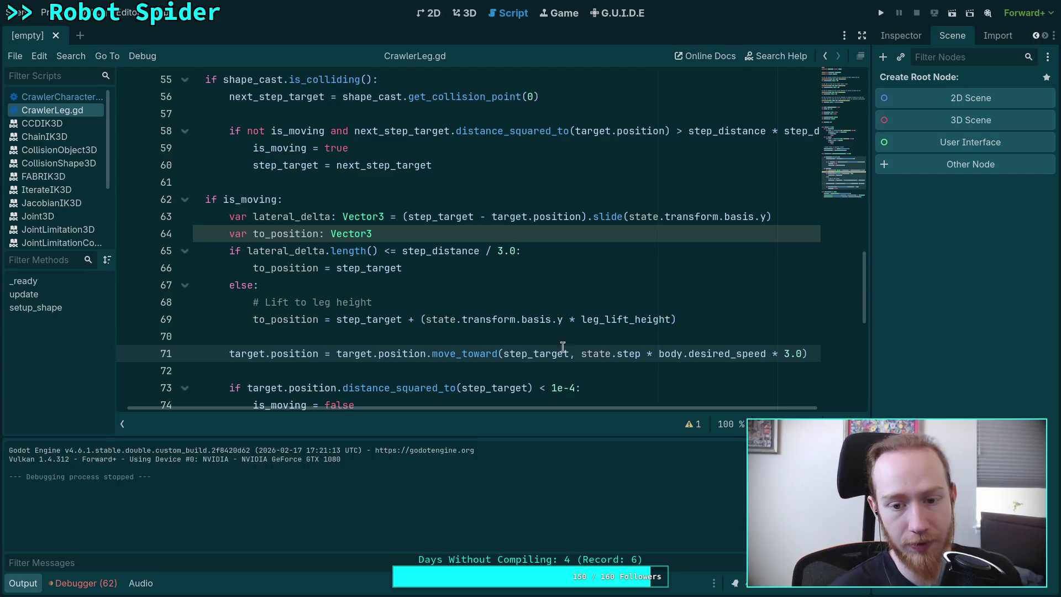
Step: Set line 71's multiplier back to * 2.0 and run the game to compare
{"action": "left_click", "coordinate": [553, 370]}
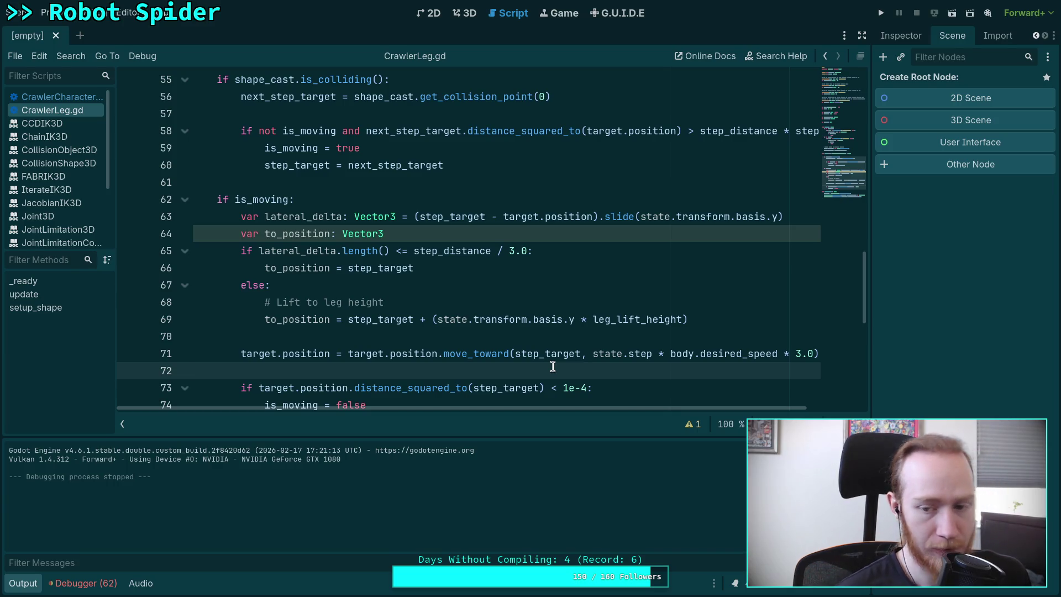
{"action": "left_click", "coordinate": [796, 354]}
{"action": "type", "text": "2"}
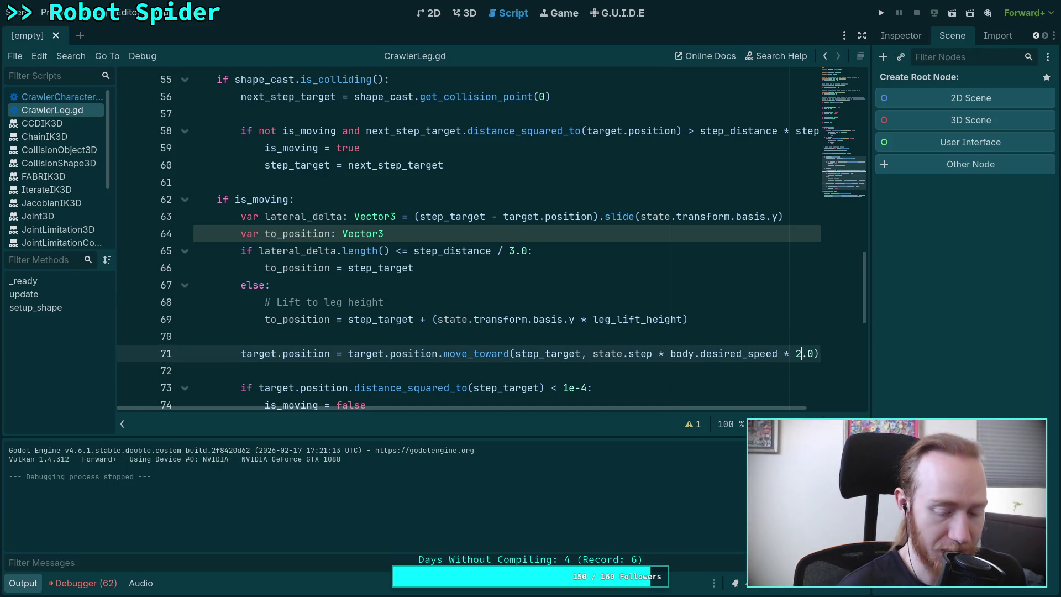
{"action": "key", "text": "F5"}
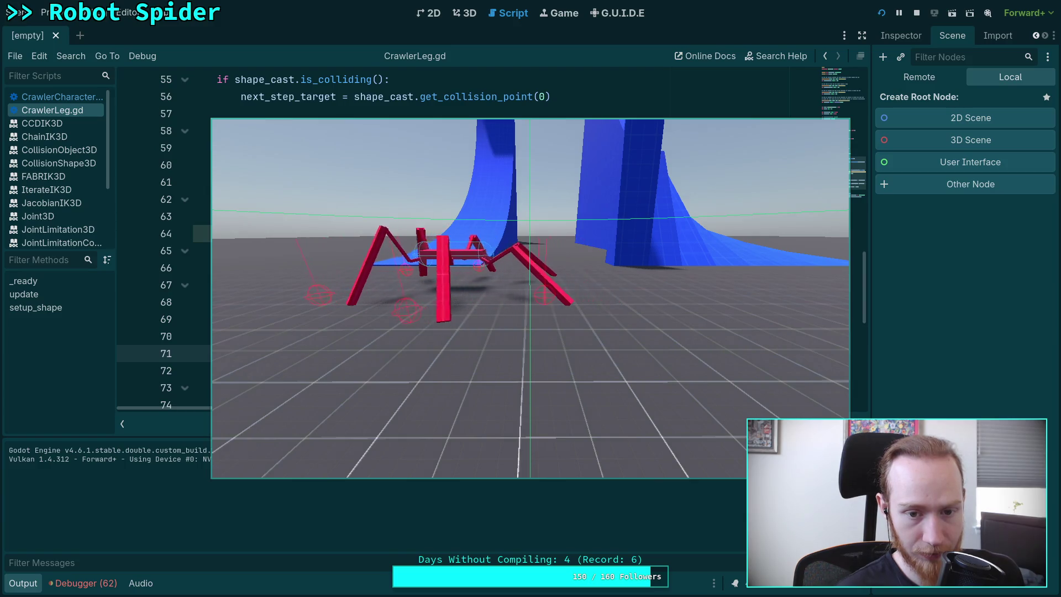
Step: Stop the spider test run and collapse the Output panel
{"action": "left_click", "coordinate": [917, 13]}
{"action": "left_click", "coordinate": [32, 584]}
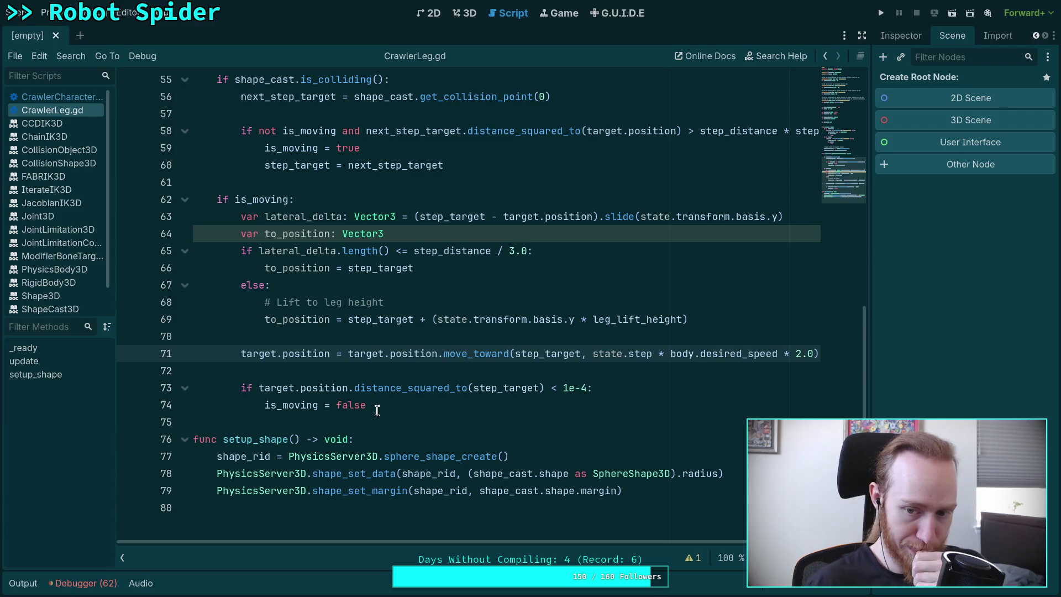
{"action": "left_click", "coordinate": [615, 374]}
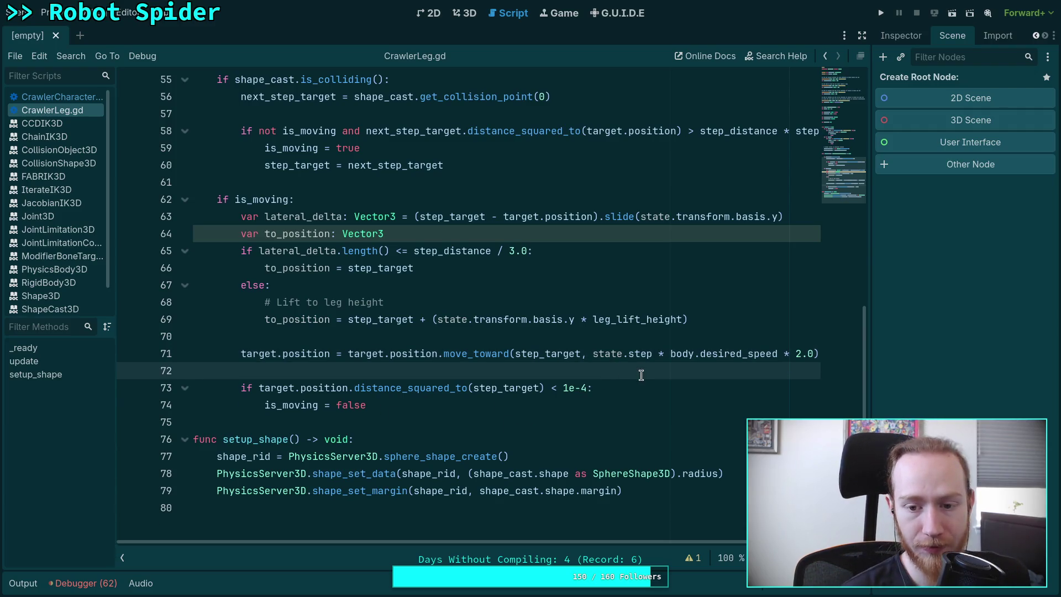
{"action": "left_click", "coordinate": [539, 356]}
{"action": "double_click", "coordinate": [526, 356]}
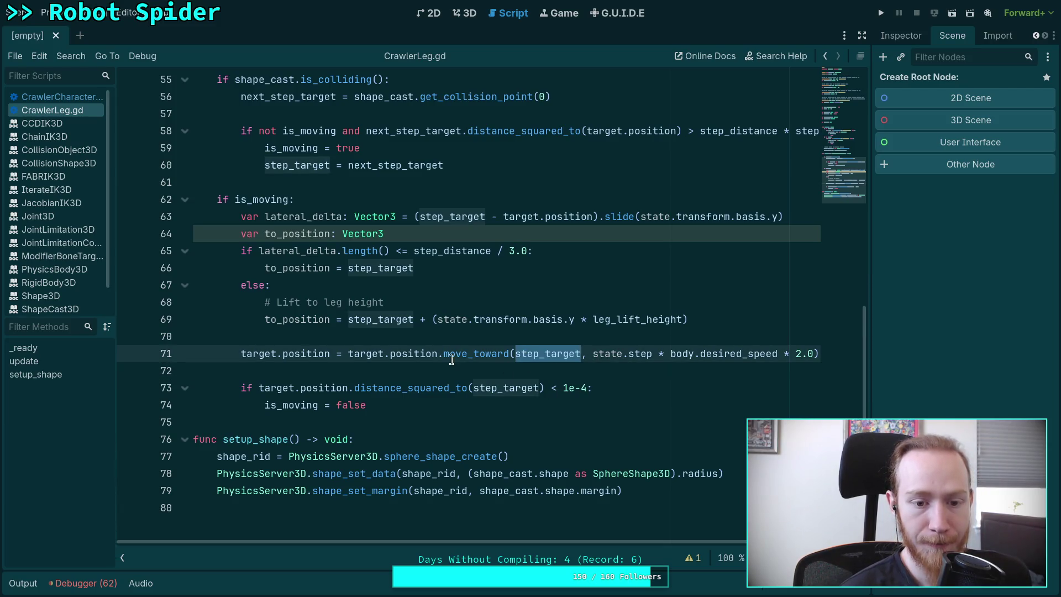
{"action": "left_click", "coordinate": [448, 374]}
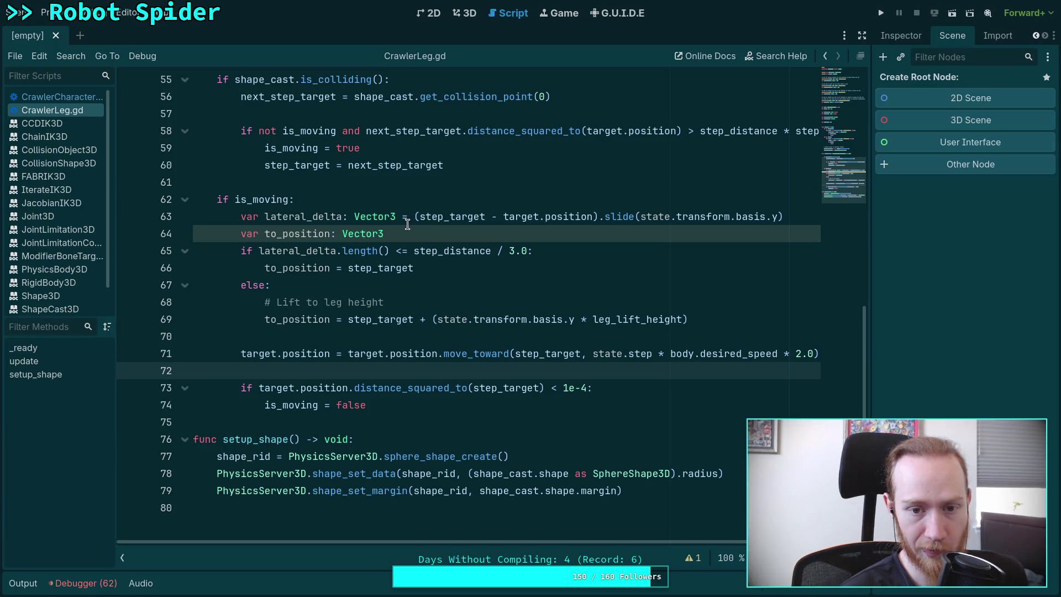
{"action": "left_click", "coordinate": [405, 231]}
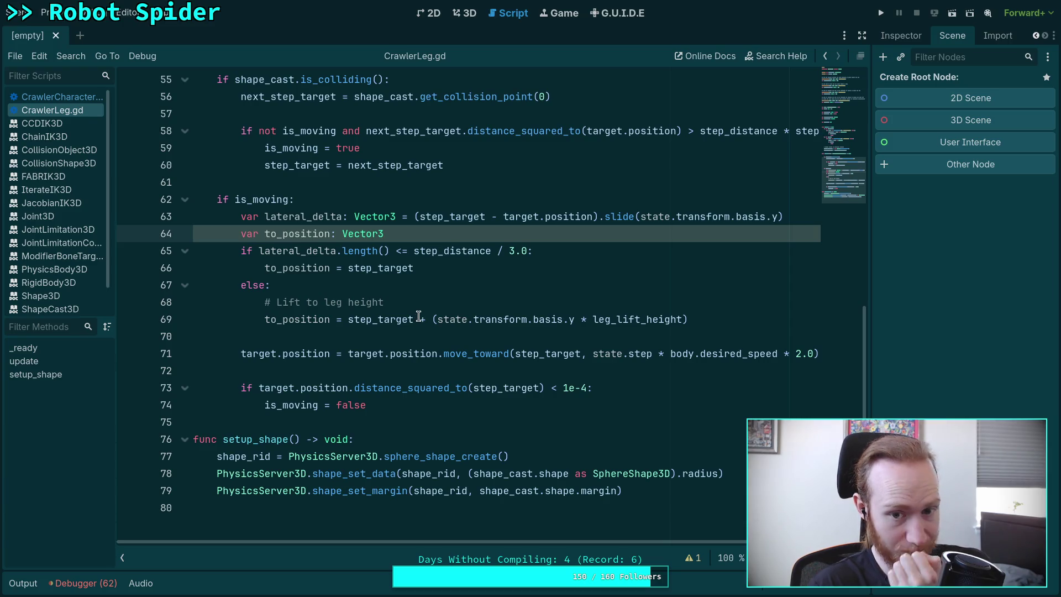
{"action": "scroll", "coordinate": [419, 316], "scroll_direction": "up", "scroll_amount": 2}
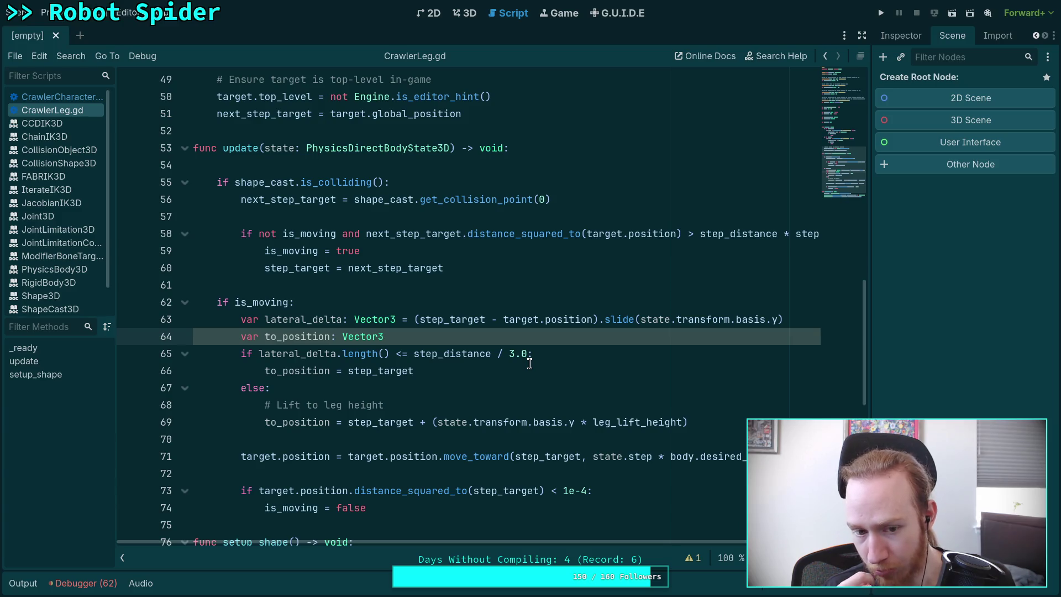
{"action": "left_click", "coordinate": [414, 441]}
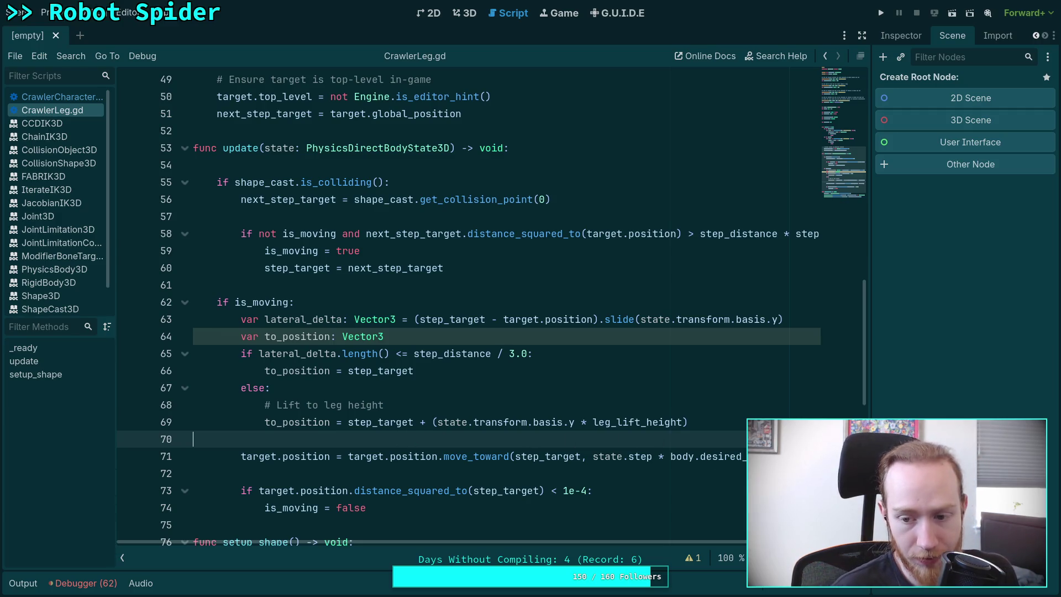
{"action": "left_click", "coordinate": [743, 459]}
{"action": "left_click", "coordinate": [638, 437]}
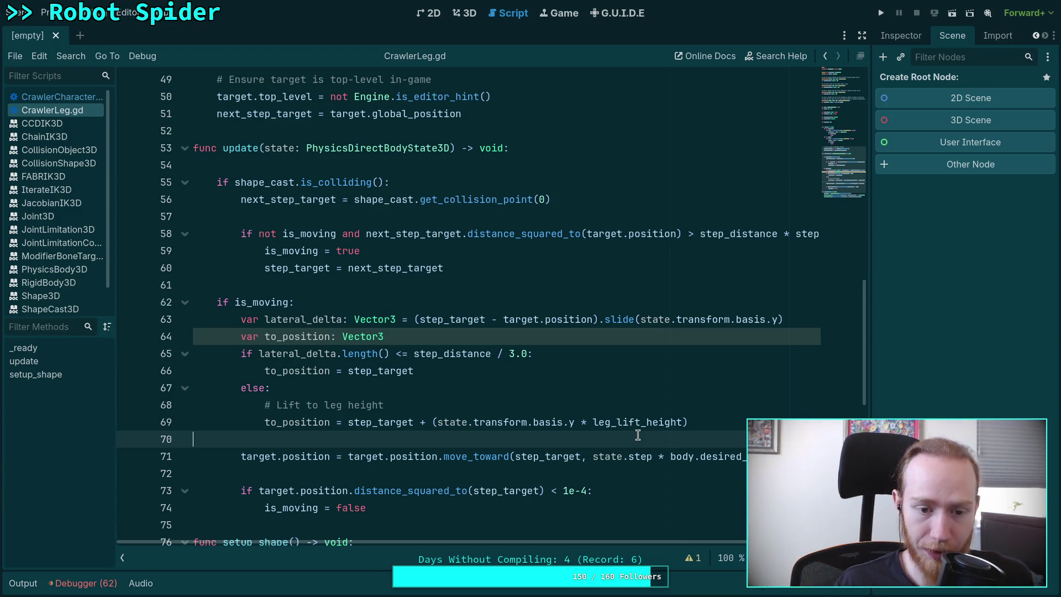
{"action": "left_click", "coordinate": [486, 330]}
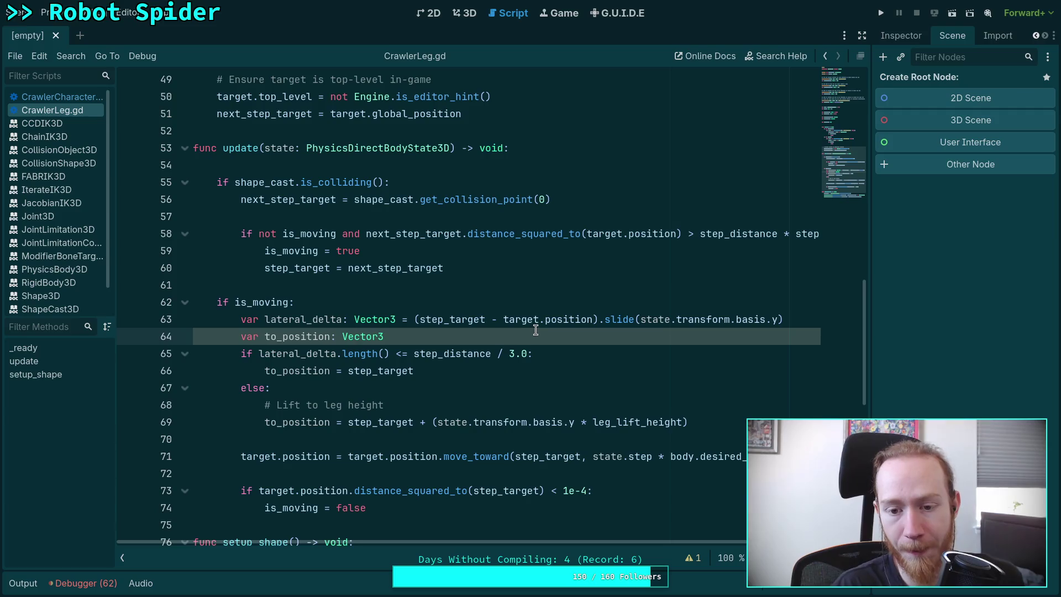
{"action": "scroll", "coordinate": [438, 335], "scroll_direction": "up", "scroll_amount": 2}
Step: Open blank lines below step_target and declare var step_current: Vector3
{"action": "scroll", "coordinate": [439, 335], "scroll_direction": "up", "scroll_amount": 5}
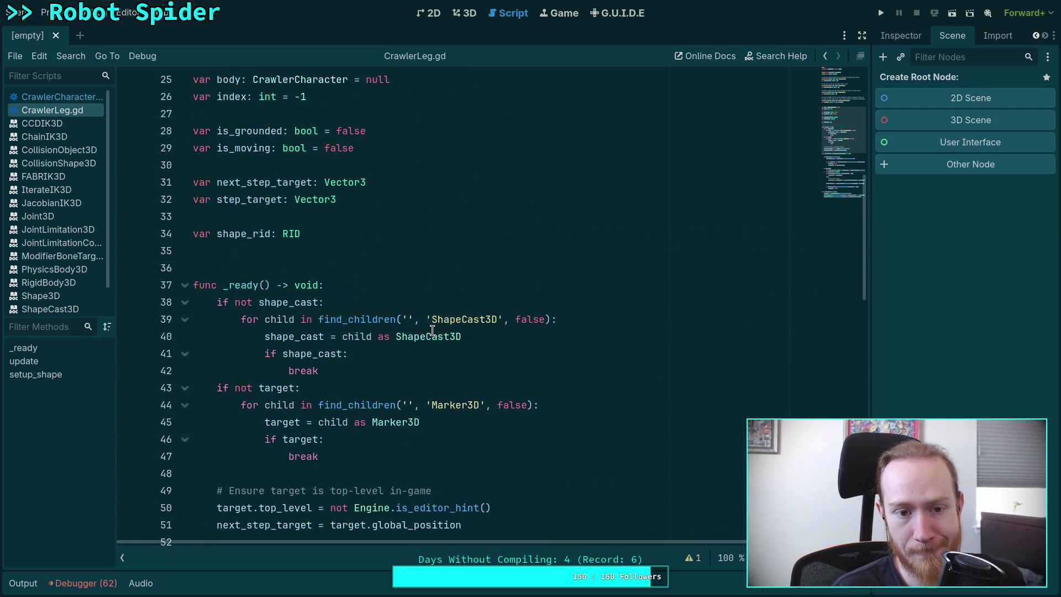
{"action": "scroll", "coordinate": [433, 330], "scroll_direction": "up", "scroll_amount": 3}
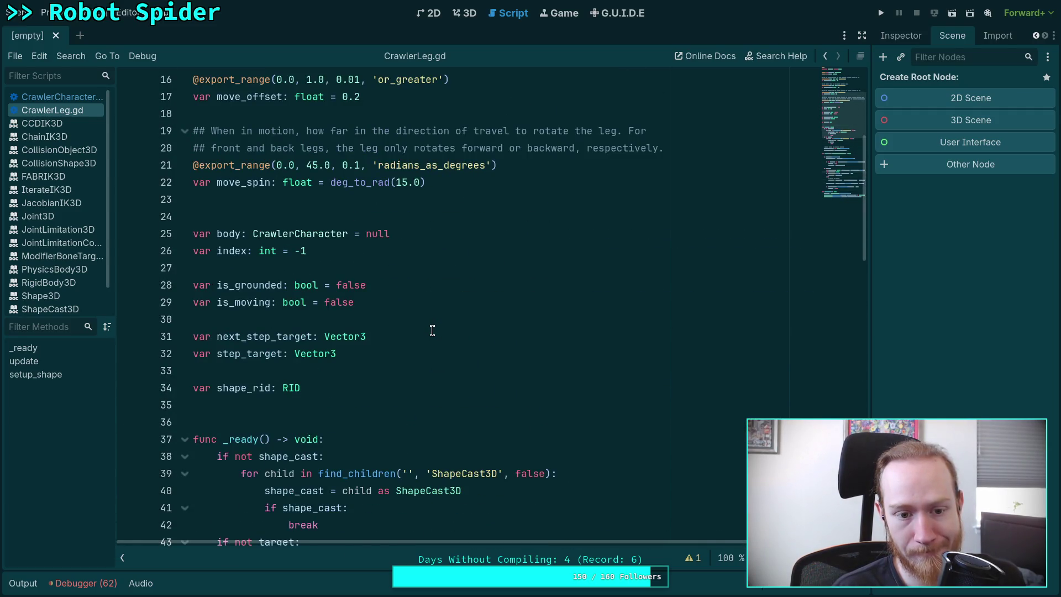
{"action": "scroll", "coordinate": [432, 331], "scroll_direction": "down", "scroll_amount": 2}
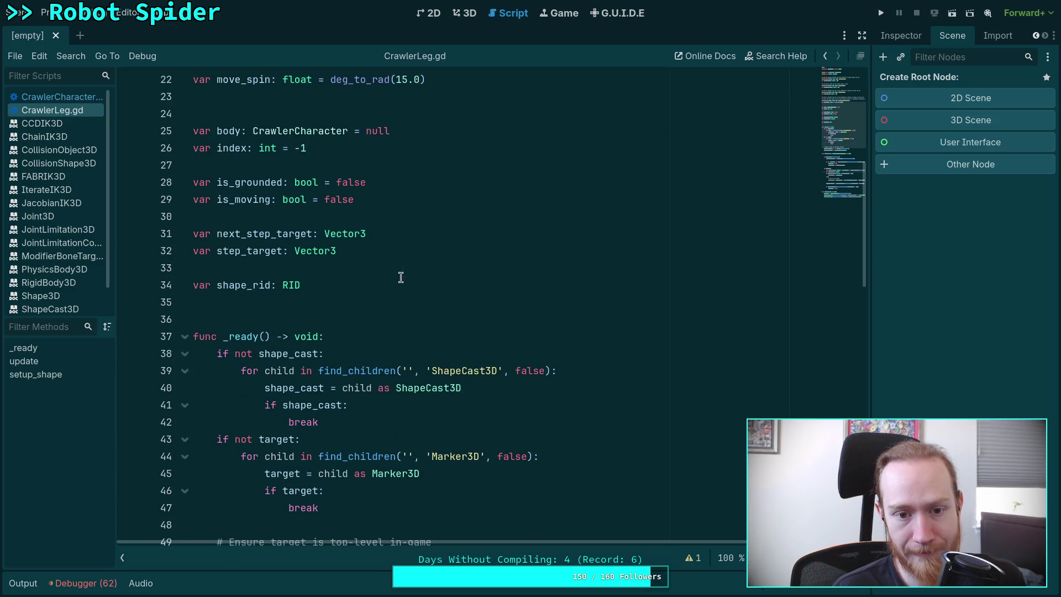
{"action": "left_click", "coordinate": [468, 261]}
{"action": "left_click", "coordinate": [484, 253]}
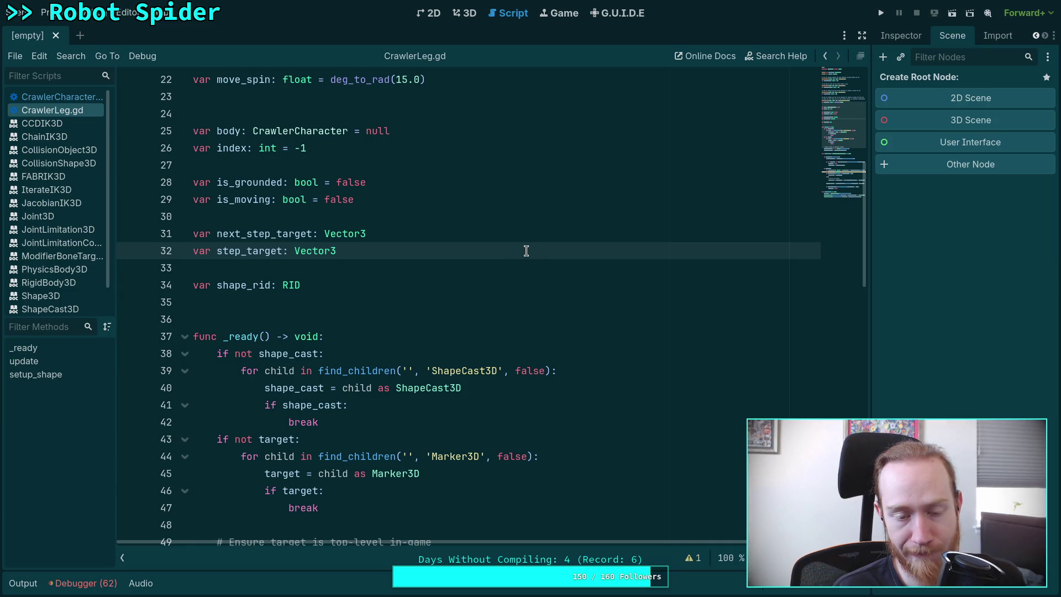
{"action": "key", "text": "Return"}
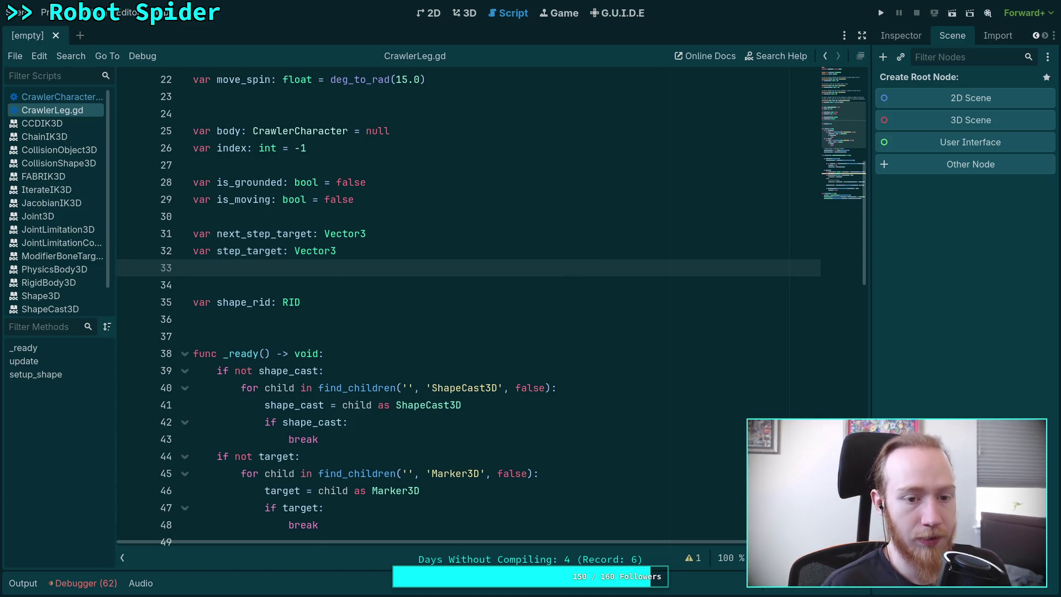
{"action": "key", "text": "Return"}
{"action": "key", "text": "Up"}
{"action": "key", "text": "Return"}
{"action": "type", "text": "var"}
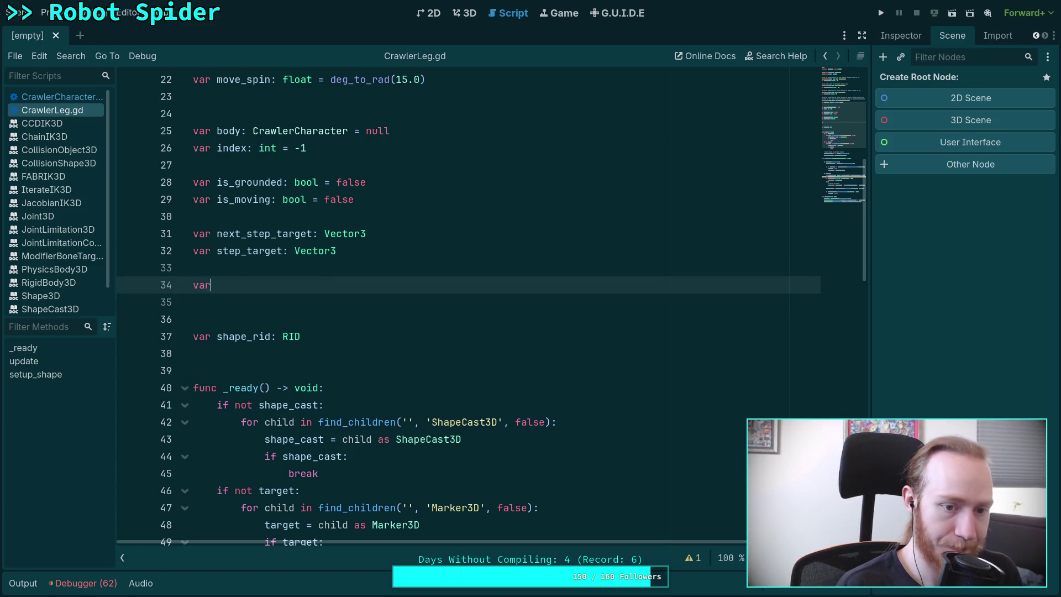
{"action": "type", "text": " step_c"}
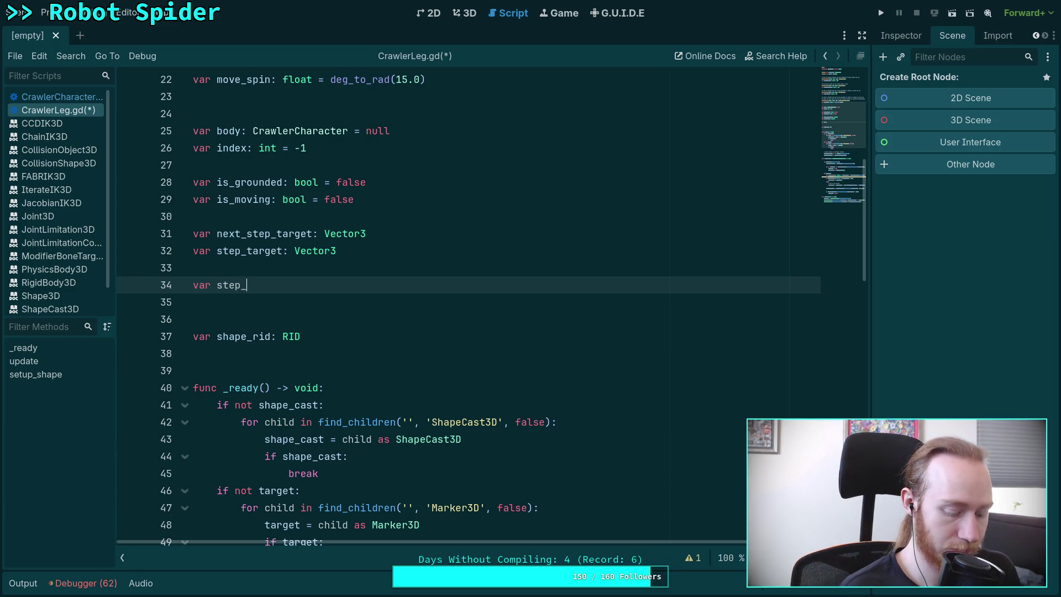
{"action": "type", "text": "urrent: Vector3"}
Step: Add var step_delta: Vector3 on the next line and remove the extra blank line
{"action": "key", "text": "Return"}
{"action": "type", "text": "var step_"}
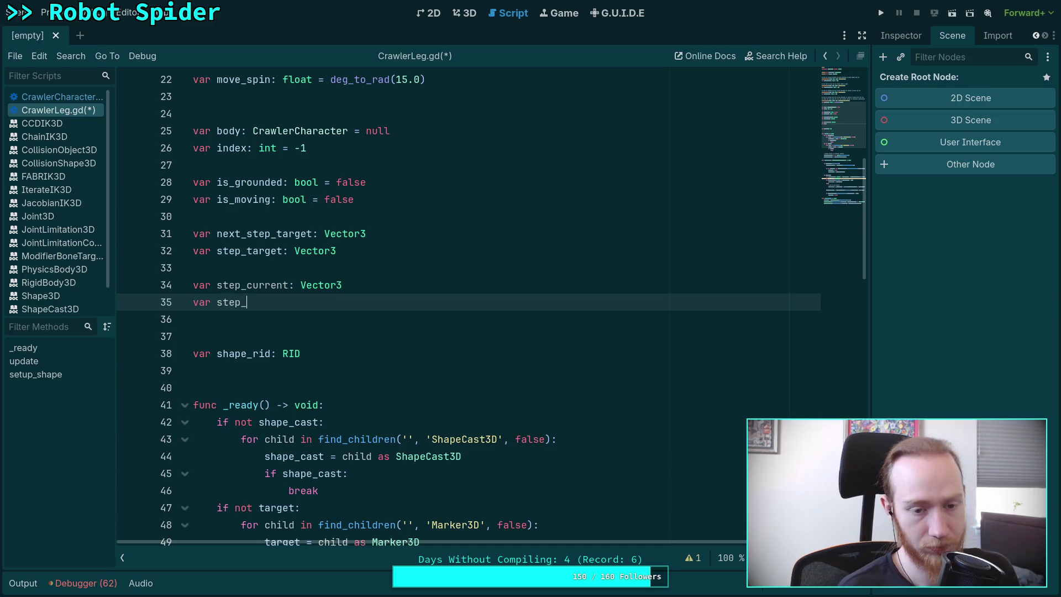
{"action": "type", "text": "delta: V"}
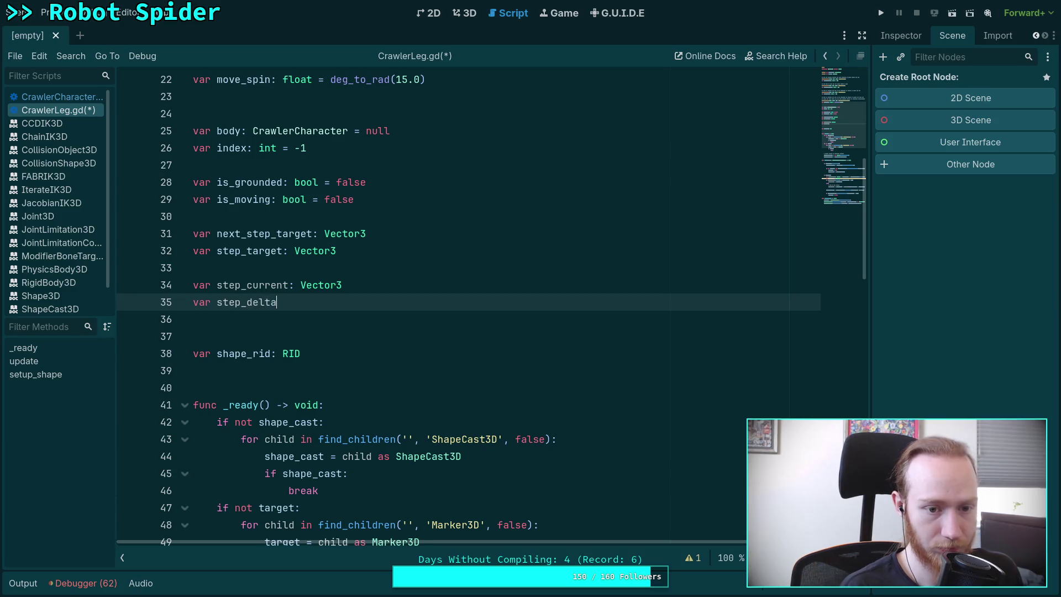
{"action": "type", "text": "ector3"}
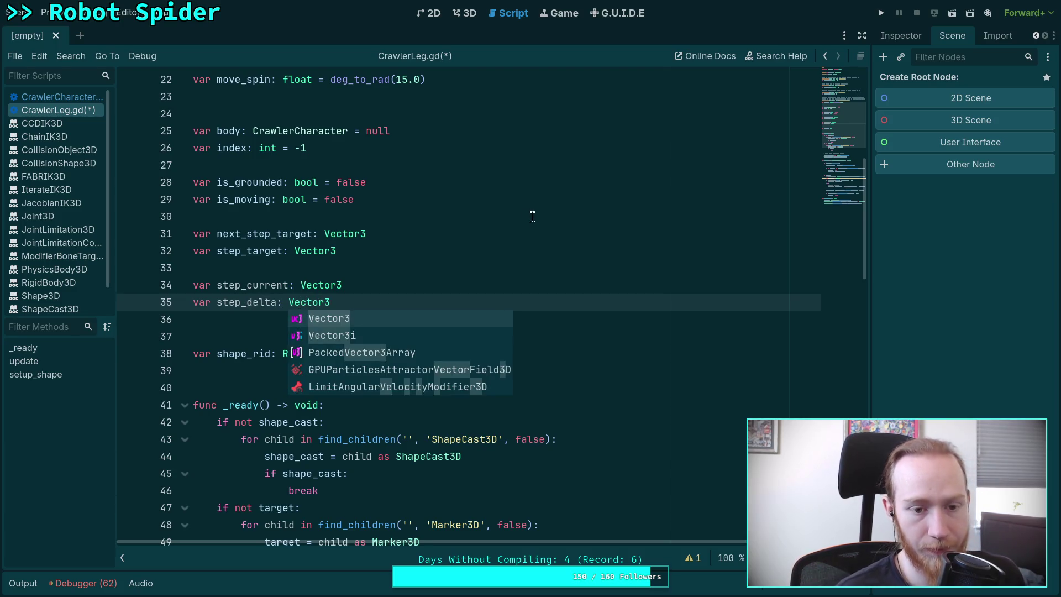
{"action": "left_click", "coordinate": [534, 233]}
{"action": "left_click", "coordinate": [351, 300]}
{"action": "left_click", "coordinate": [351, 316]}
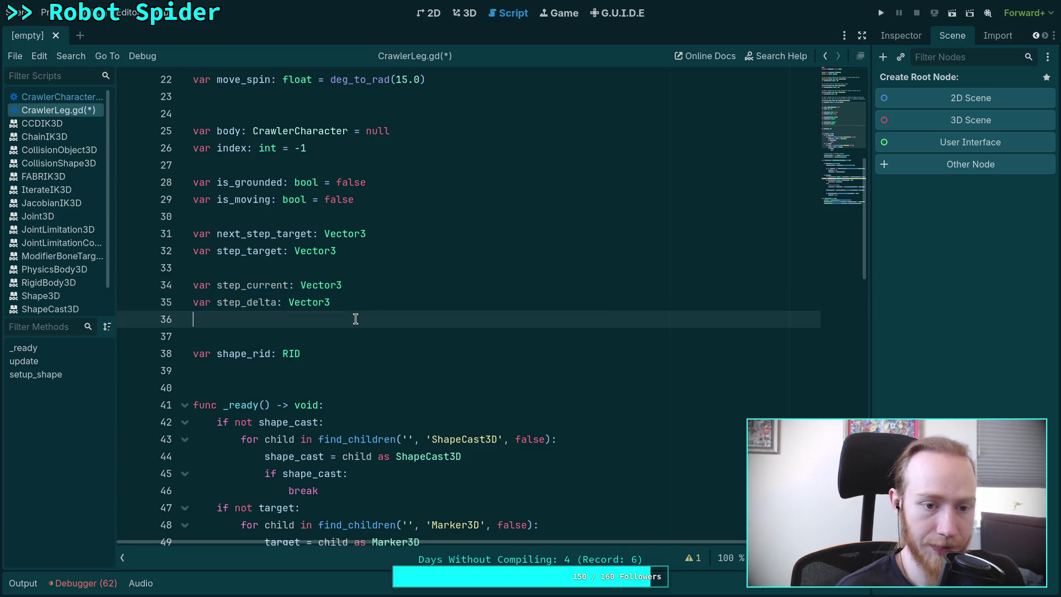
{"action": "key", "text": "BackSpace"}
{"action": "scroll", "coordinate": [520, 320], "scroll_direction": "down", "scroll_amount": 9}
{"action": "left_click", "coordinate": [521, 320]}
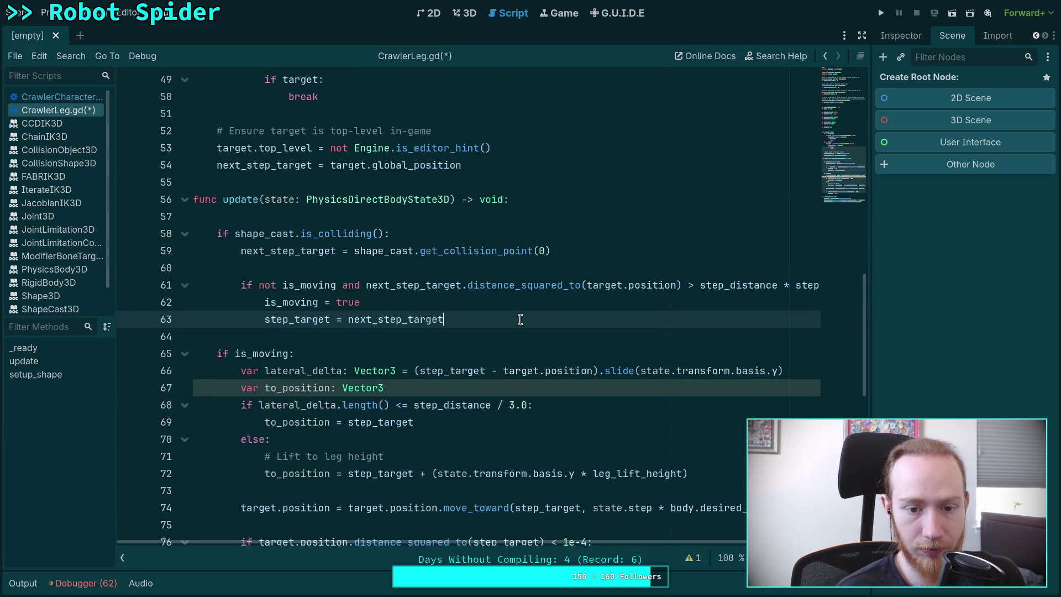
Step: After step_target = next_step_target, add step_delta = step_target - target.position
{"action": "key", "text": "Return"}
{"action": "type", "text": "step_delta = "}
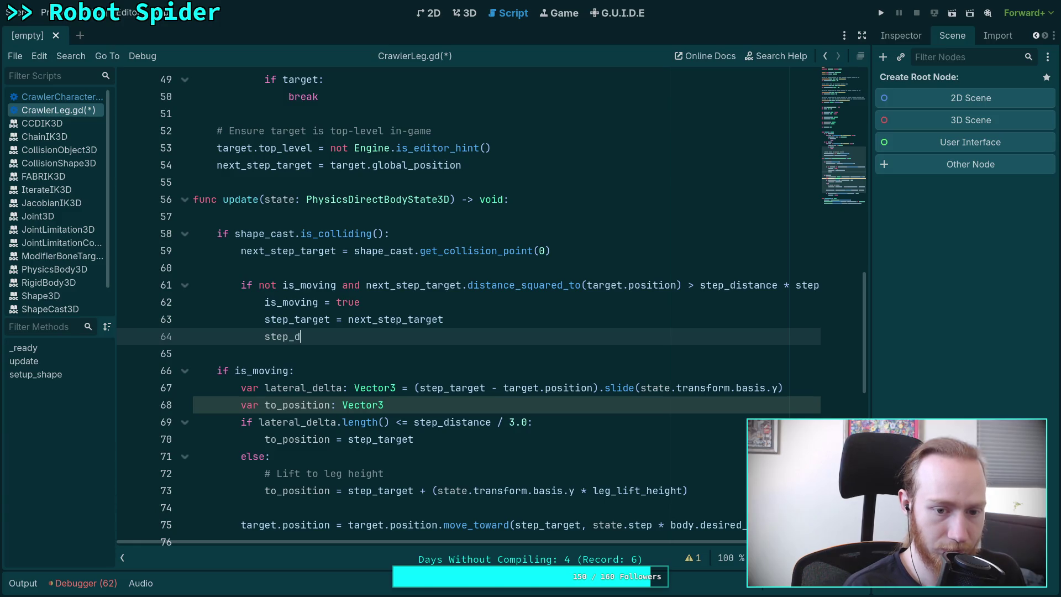
{"action": "type", "text": "ste"}
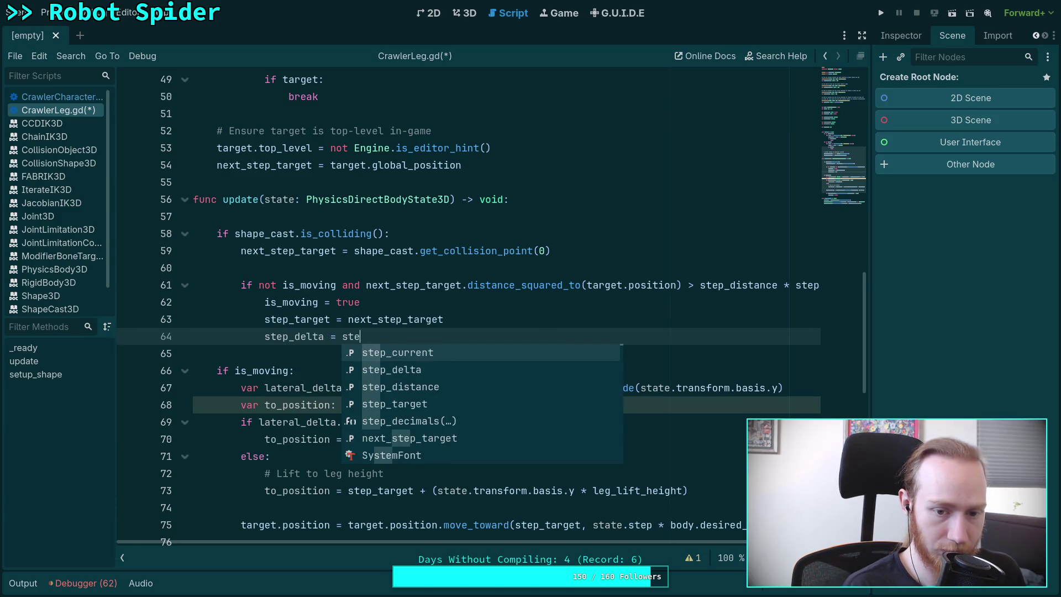
{"action": "key", "text": "Down"}
{"action": "key", "text": "Down"}
{"action": "key", "text": "Down"}
{"action": "key", "text": "Return"}
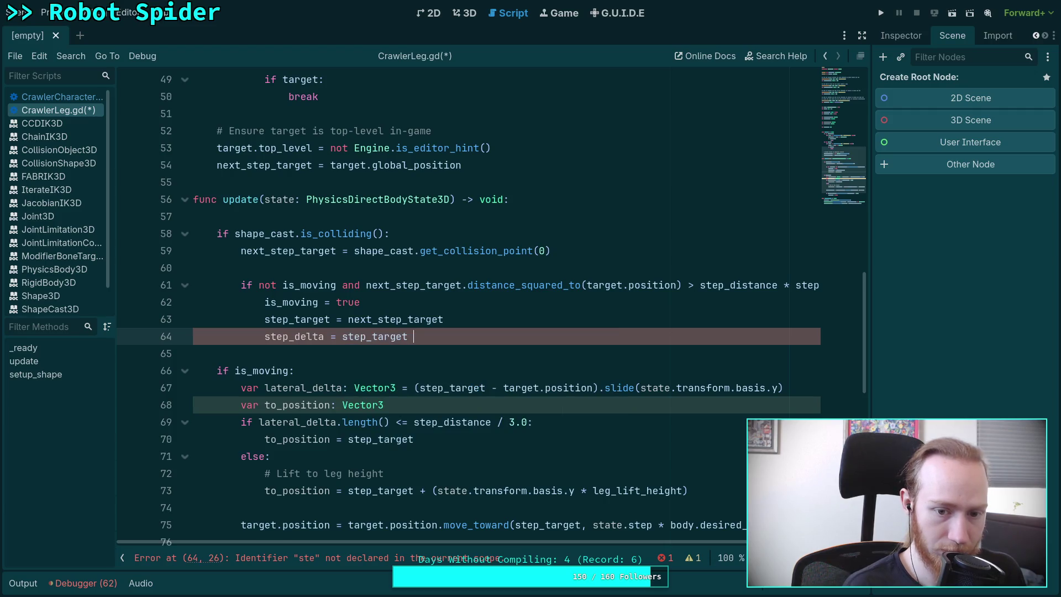
{"action": "type", "text": "target.positio"}
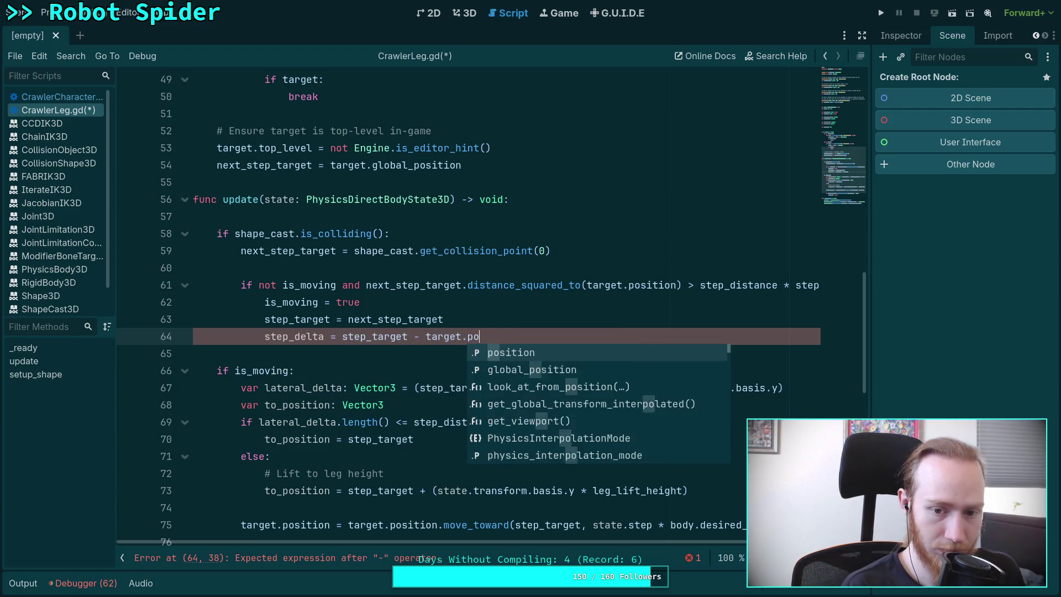
{"action": "type", "text": "n"}
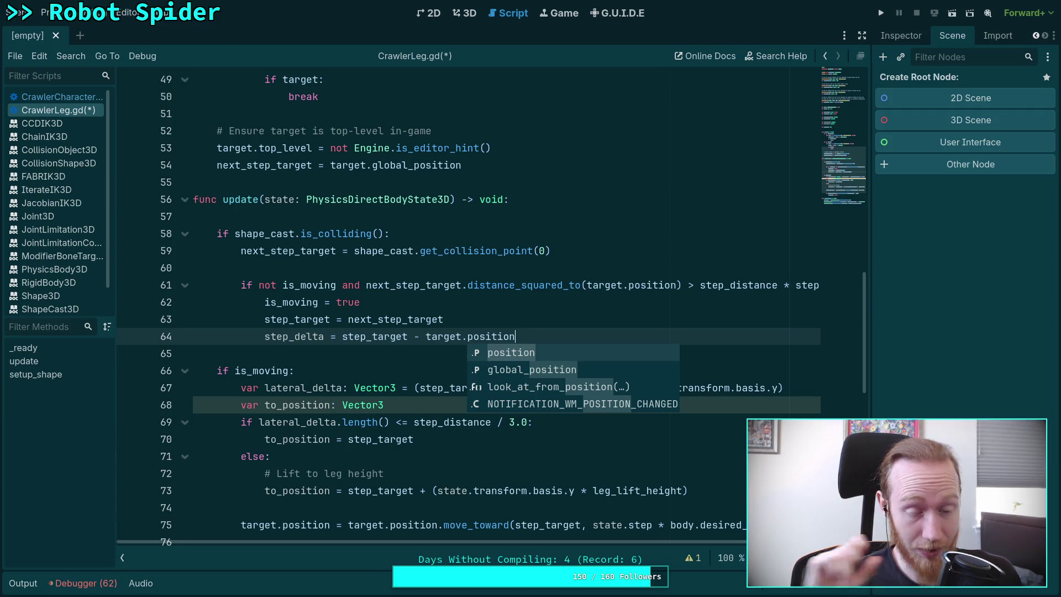
{"action": "left_click", "coordinate": [484, 374]}
{"action": "scroll", "coordinate": [495, 382], "scroll_direction": "down", "scroll_amount": 1}
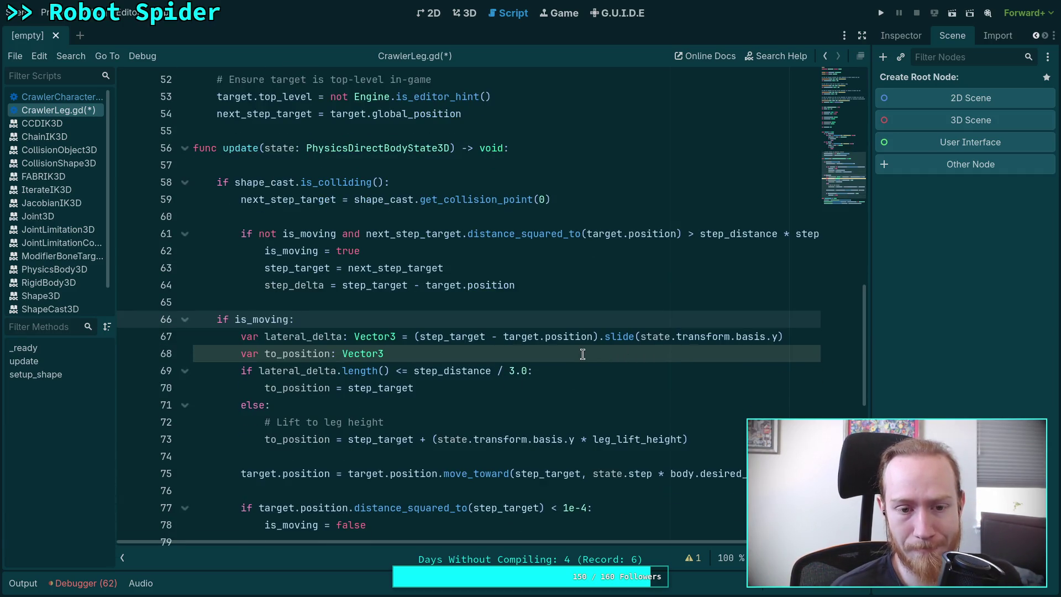
{"action": "left_click", "coordinate": [491, 339]}
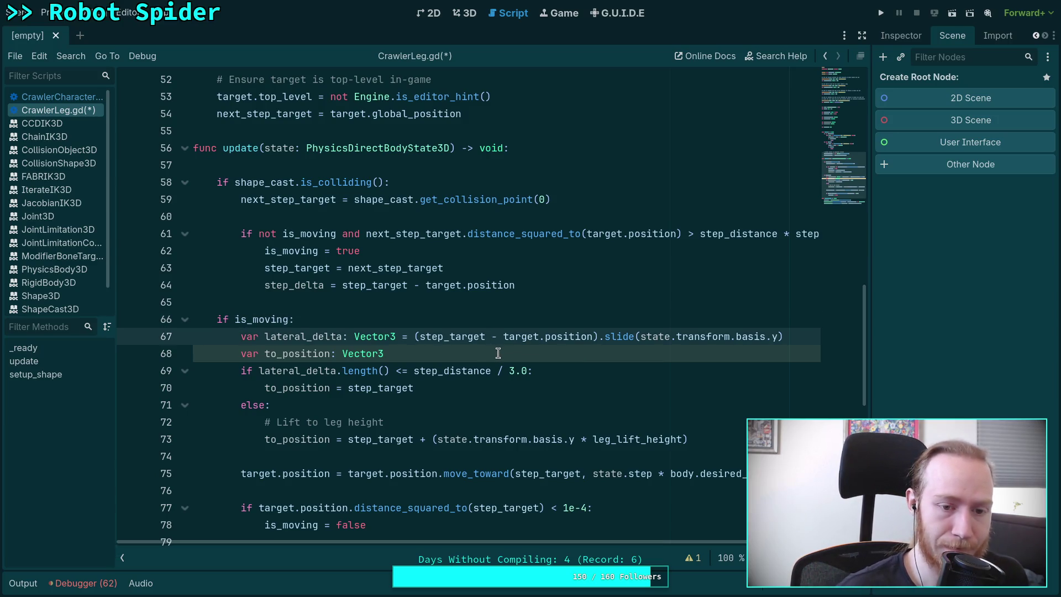
{"action": "scroll", "coordinate": [497, 353], "scroll_direction": "up", "scroll_amount": 9}
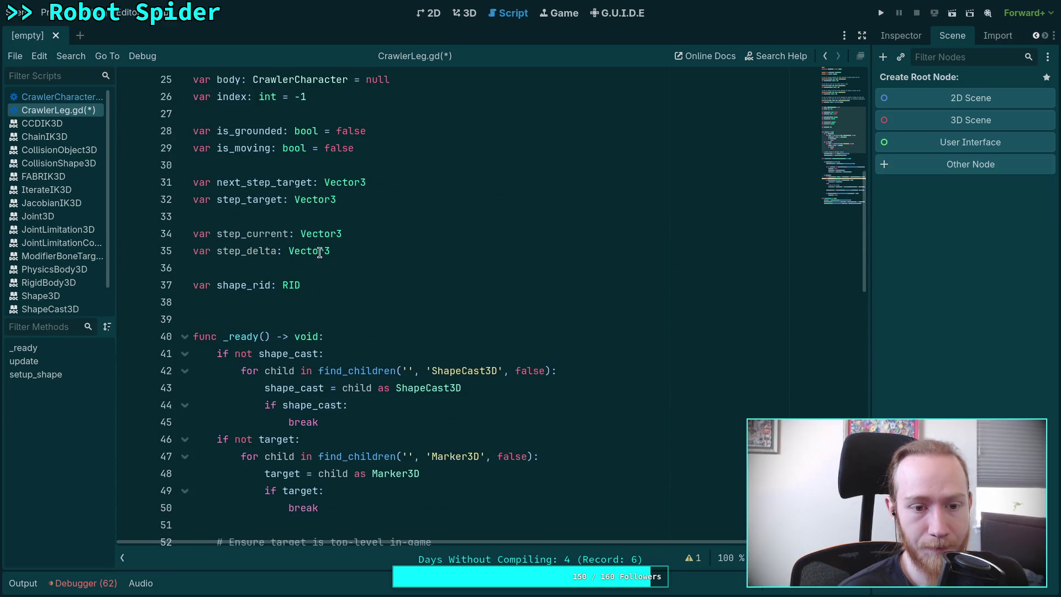
Step: Delete the step_current and step_delta declarations and save CrawlerLeg.gd
{"action": "left_click", "coordinate": [254, 234]}
{"action": "double_click", "coordinate": [254, 234]}
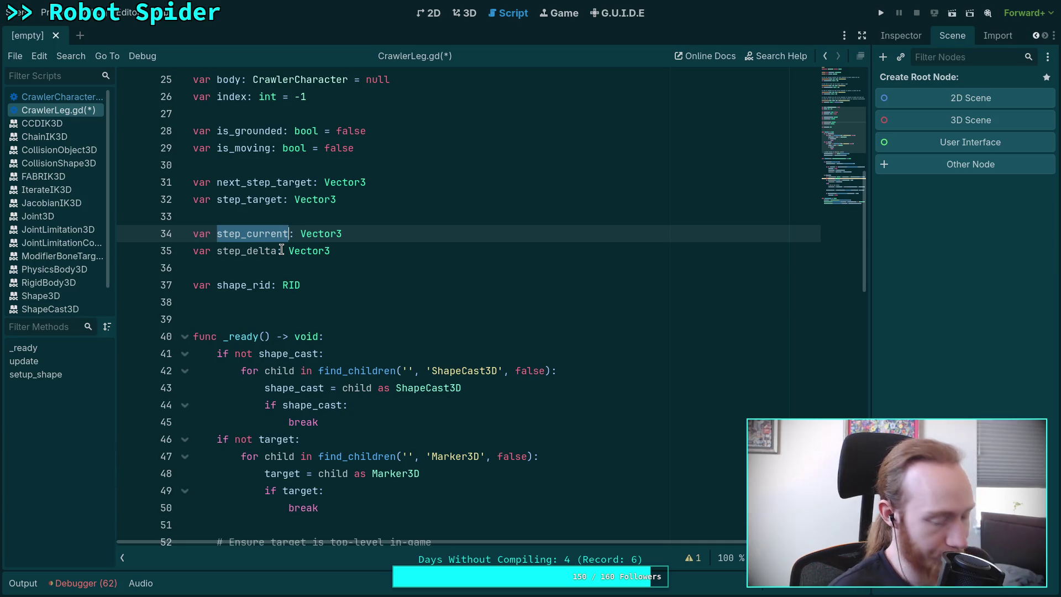
{"action": "left_click", "coordinate": [354, 250]}
{"action": "left_click_drag", "start_coordinate": [354, 250], "coordinate": [354, 215]}
{"action": "key", "text": "BackSpace"}
{"action": "key", "text": "BackSpace"}
{"action": "key", "text": "ctrl+s"}
Step: Remove the step_delta assignment near the target movement line
{"action": "scroll", "coordinate": [426, 218], "scroll_direction": "down", "scroll_amount": 8}
{"action": "left_click", "coordinate": [453, 438]}
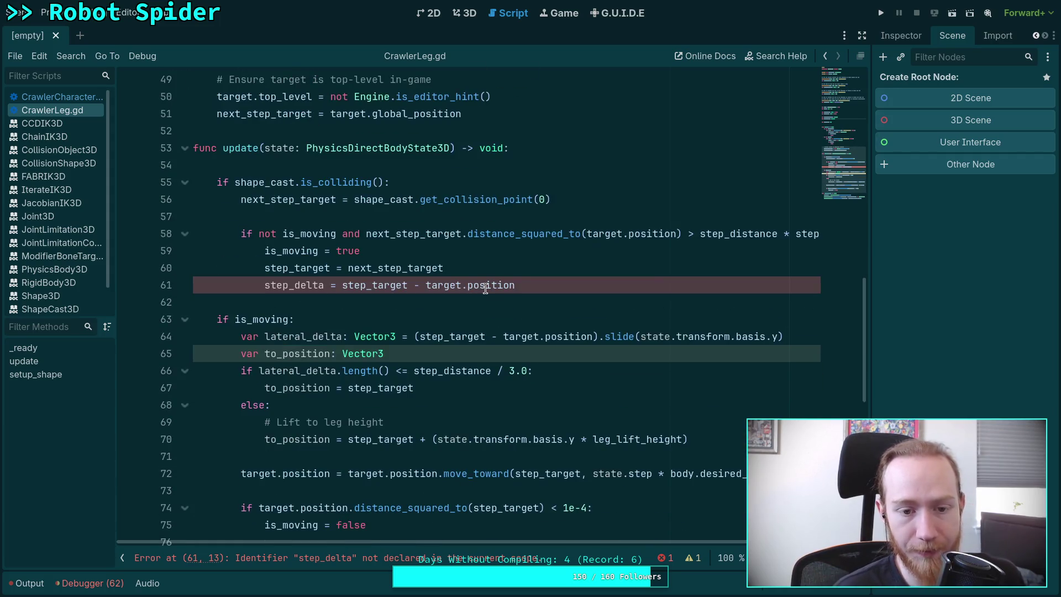
{"action": "scroll", "coordinate": [467, 352], "scroll_direction": "down", "scroll_amount": 2}
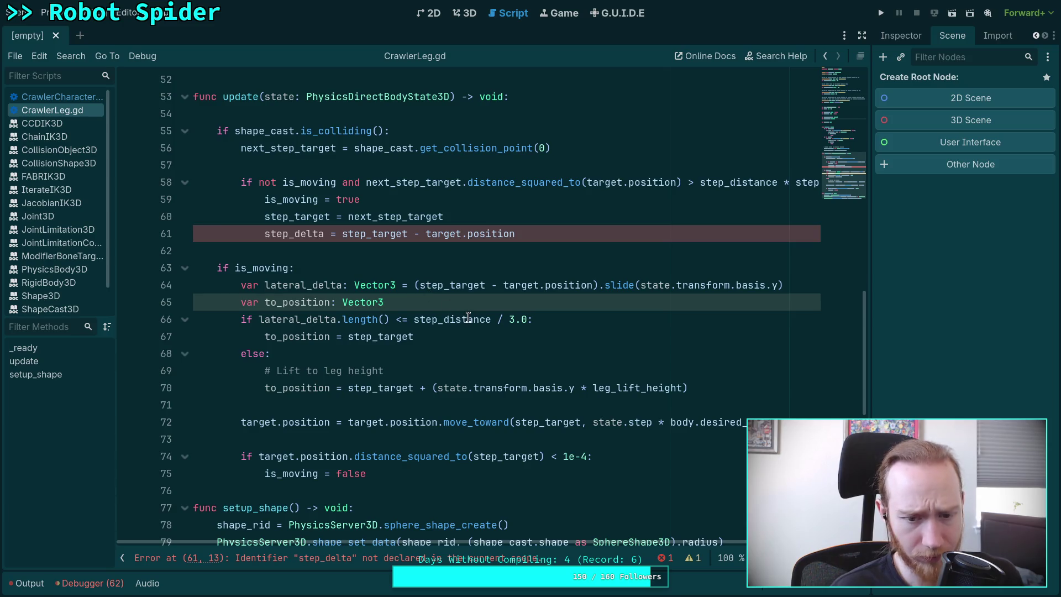
{"action": "mouse_move", "coordinate": [469, 318]}
{"action": "left_click", "coordinate": [512, 402]}
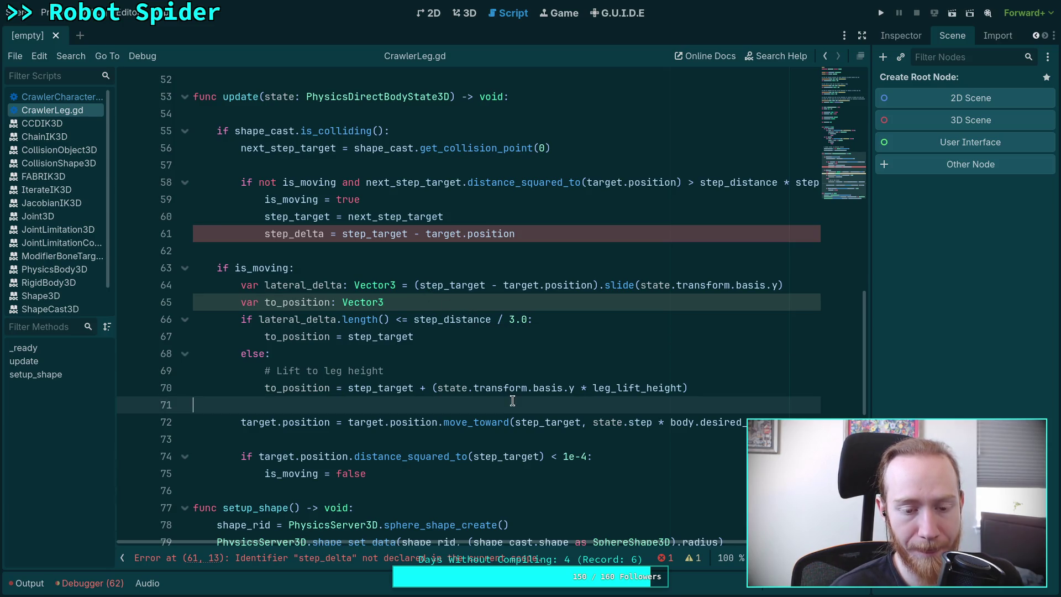
{"action": "scroll", "coordinate": [512, 394], "scroll_direction": "up", "scroll_amount": 13}
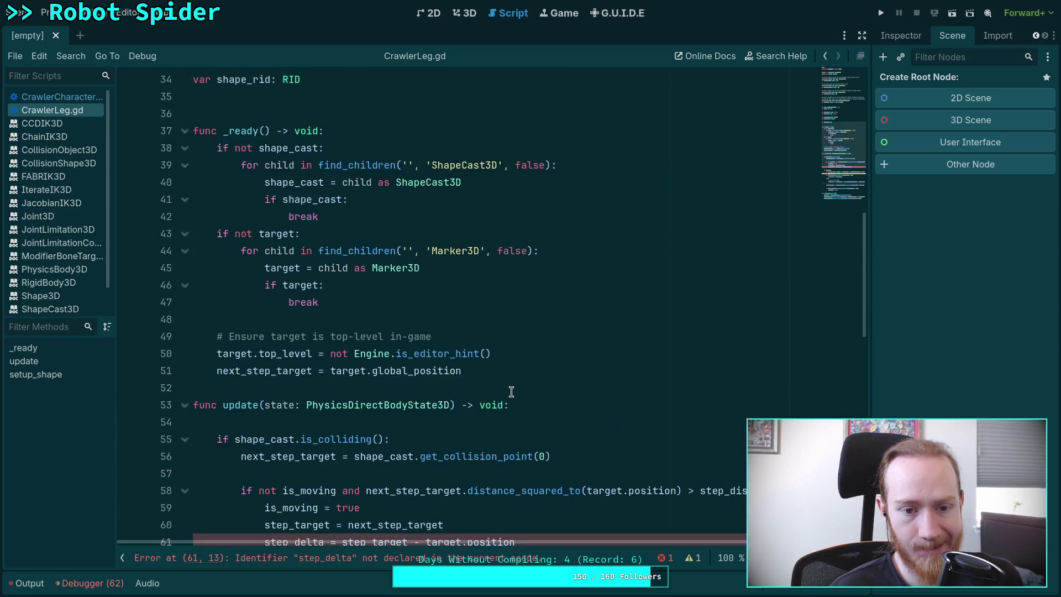
{"action": "scroll", "coordinate": [512, 391], "scroll_direction": "up", "scroll_amount": 4}
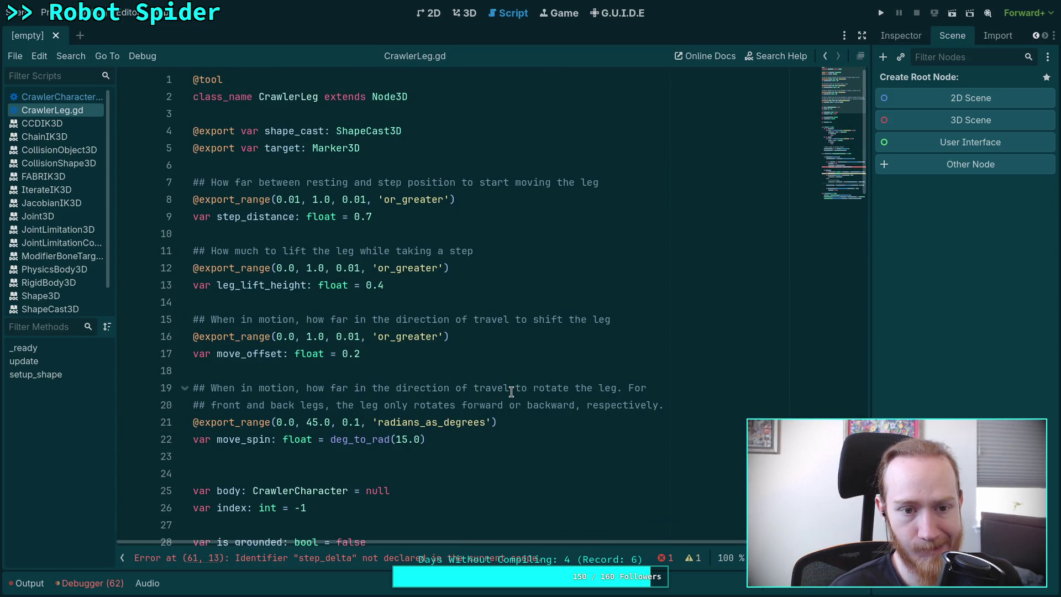
{"action": "type", "text": "t"}
{"action": "key", "text": "BackSpace"}
{"action": "key", "text": "BackSpace"}
{"action": "key", "text": "BackSpace"}
Step: Undo repeatedly until the exported leg_move_speed of 5.0 reappears
{"action": "left_click", "coordinate": [247, 79]}
{"action": "type", "text": "var step_"}
{"action": "key", "text": "ctrl+z"}
{"action": "key", "text": "ctrl+z"}
{"action": "key", "text": "ctrl+z"}
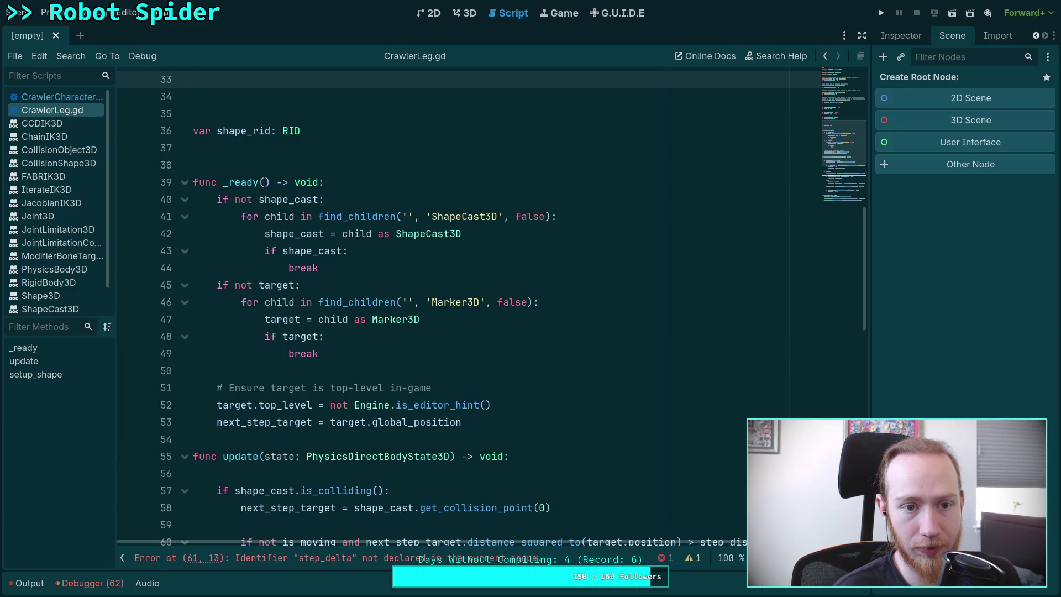
{"action": "key", "text": "ctrl+z"}
{"action": "key", "text": "ctrl+z"}
{"action": "key", "text": "ctrl+z"}
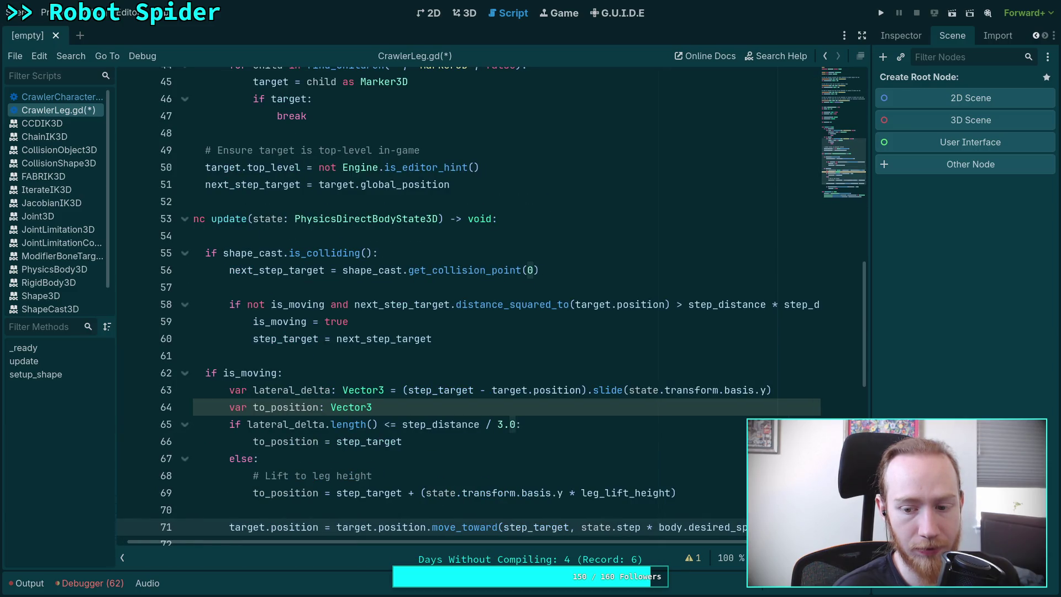
{"action": "key", "text": "ctrl+z"}
{"action": "key", "text": "ctrl+z"}
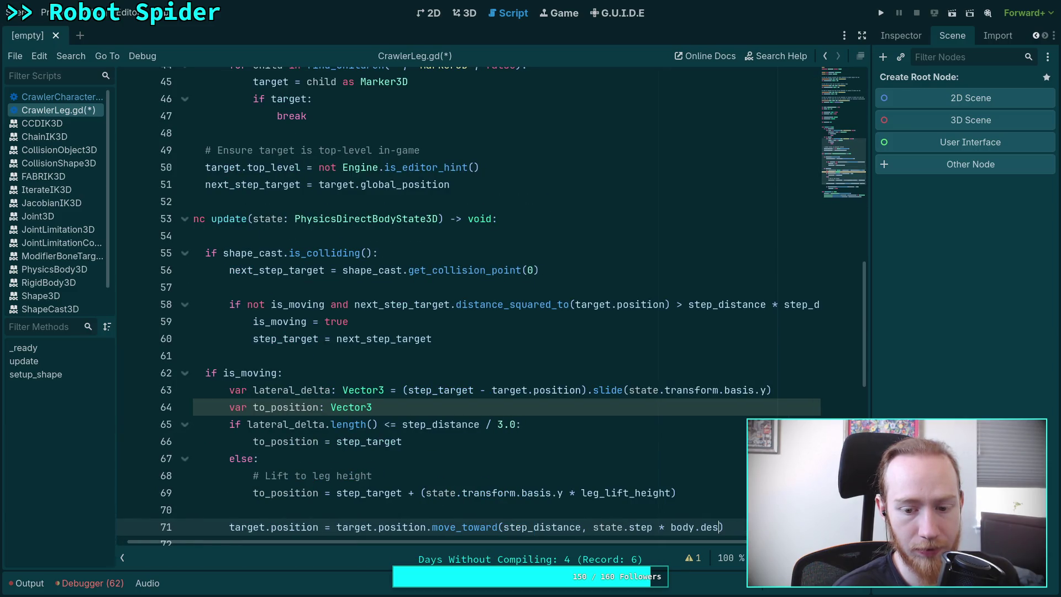
{"action": "type", "text": "st"}
{"action": "key", "text": "ctrl+z"}
{"action": "key", "text": "ctrl+z"}
{"action": "key", "text": "ctrl+z"}
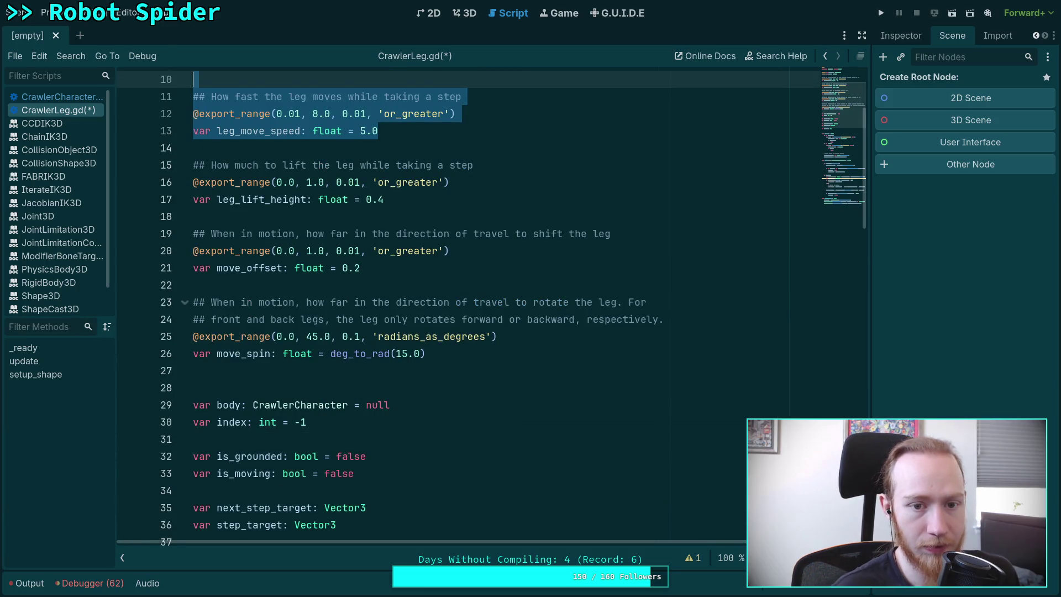
Step: Change leg_move_speed's default value to 4.0 and save CrawlerLeg.gd
{"action": "left_click", "coordinate": [476, 233]}
{"action": "double_click", "coordinate": [363, 131]}
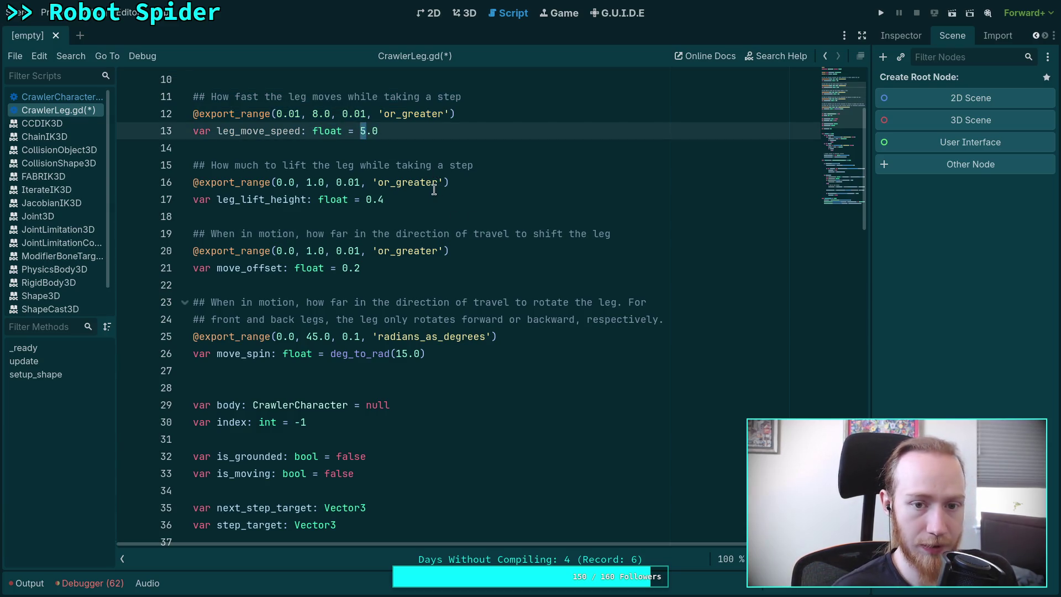
{"action": "type", "text": "3"}
{"action": "key", "text": "BackSpace"}
{"action": "type", "text": "4"}
{"action": "key", "text": "ctrl+s"}
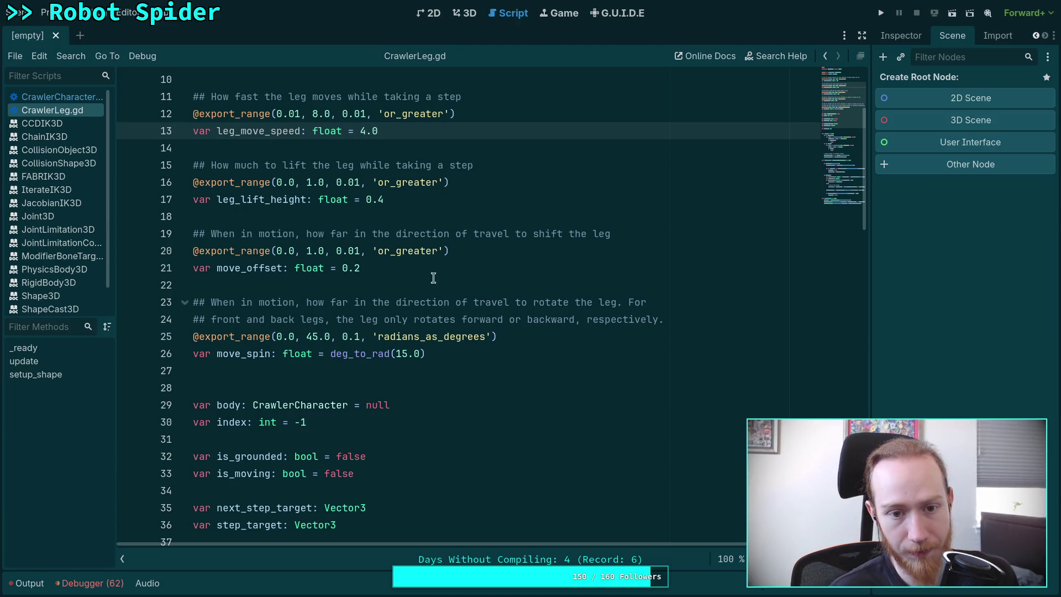
Step: Review the script and remove stray characters typed into the speed value
{"action": "scroll", "coordinate": [433, 277], "scroll_direction": "down", "scroll_amount": 15}
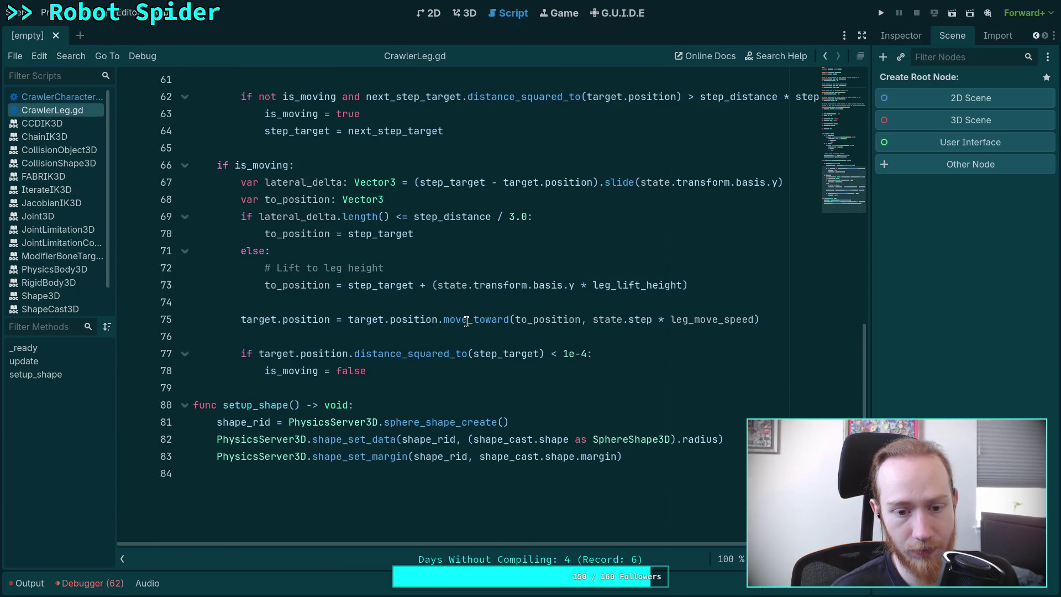
{"action": "scroll", "coordinate": [467, 322], "scroll_direction": "up", "scroll_amount": 14}
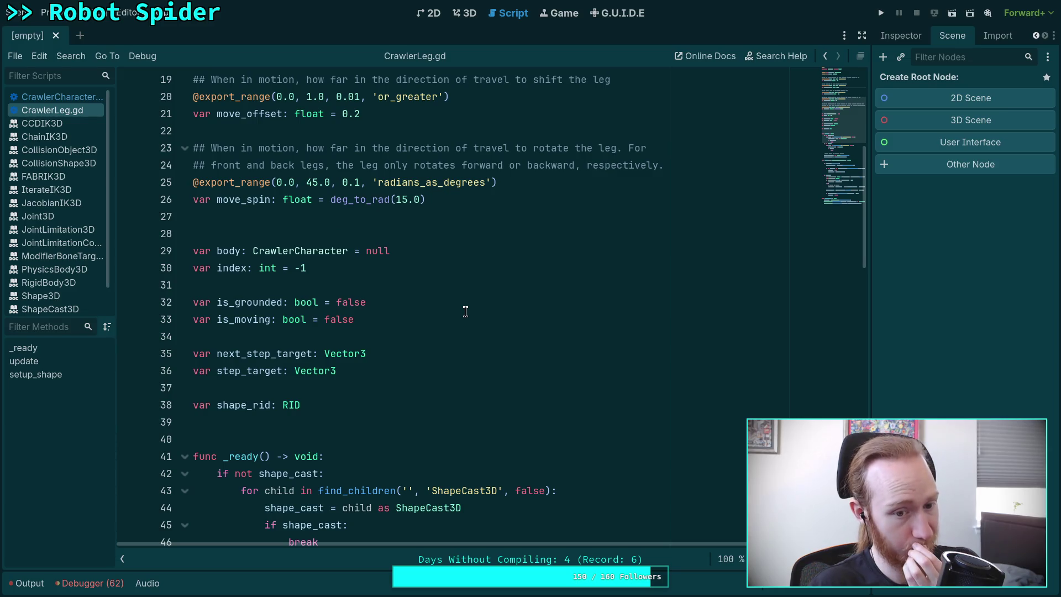
{"action": "scroll", "coordinate": [466, 312], "scroll_direction": "down", "scroll_amount": 11}
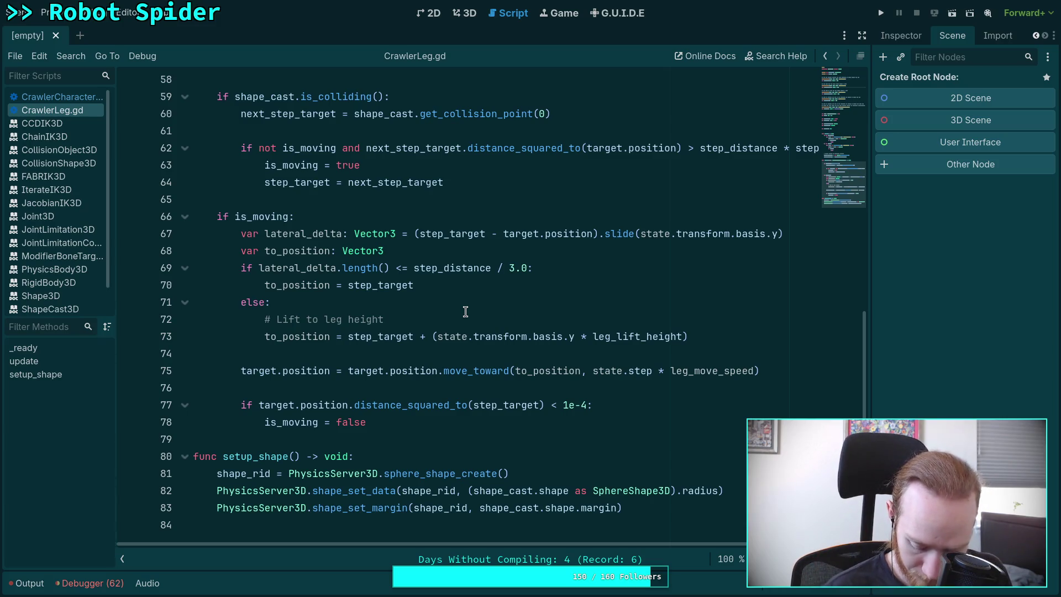
{"action": "scroll", "coordinate": [465, 311], "scroll_direction": "up", "scroll_amount": 15}
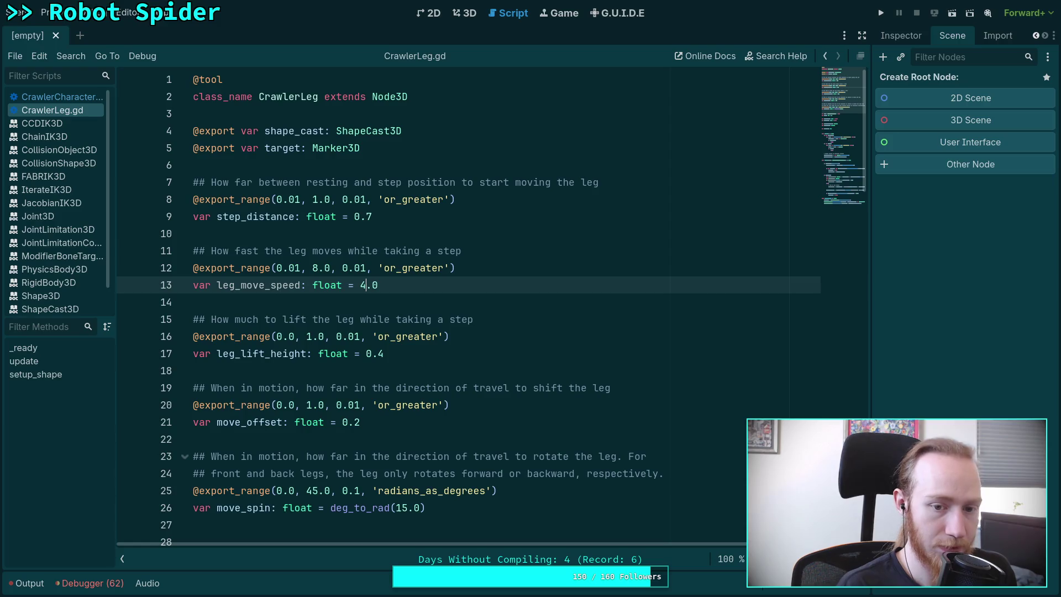
{"action": "type", "text": "2."}
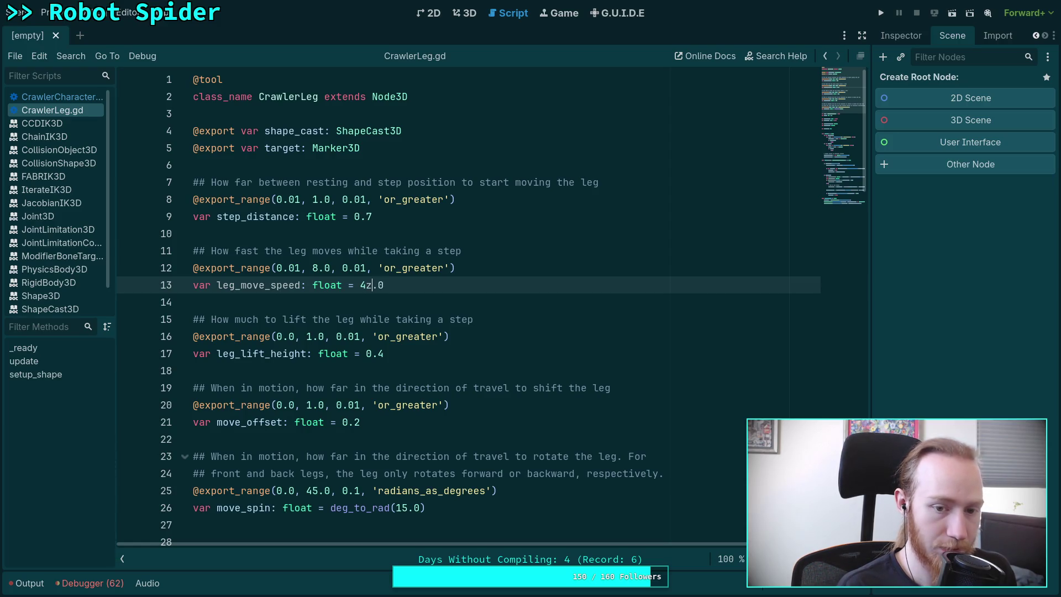
{"action": "key", "text": "BackSpace"}
{"action": "key", "text": "BackSpace"}
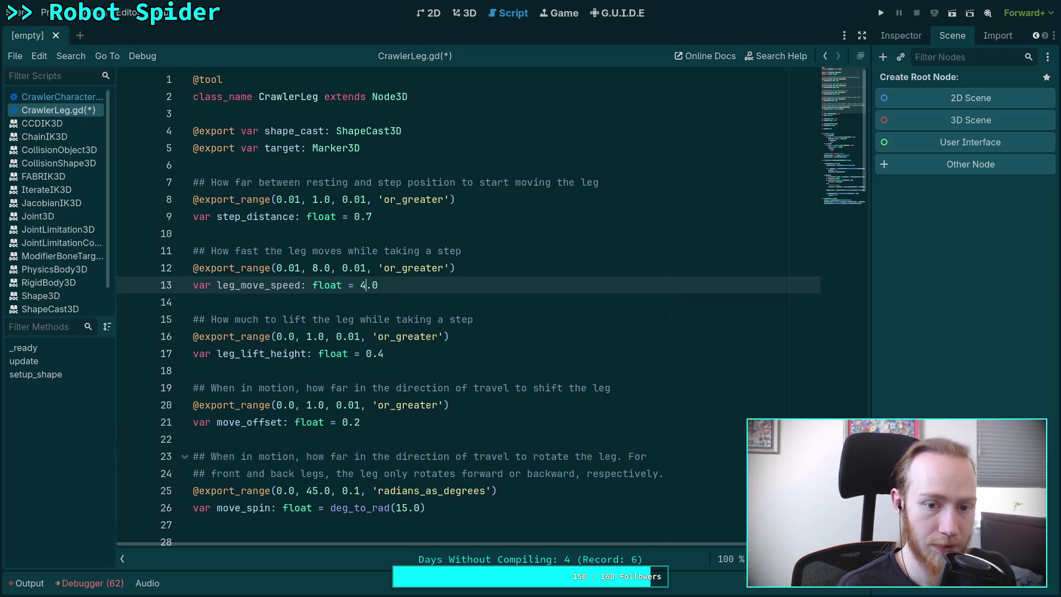
{"action": "left_click", "coordinate": [33, 58]}
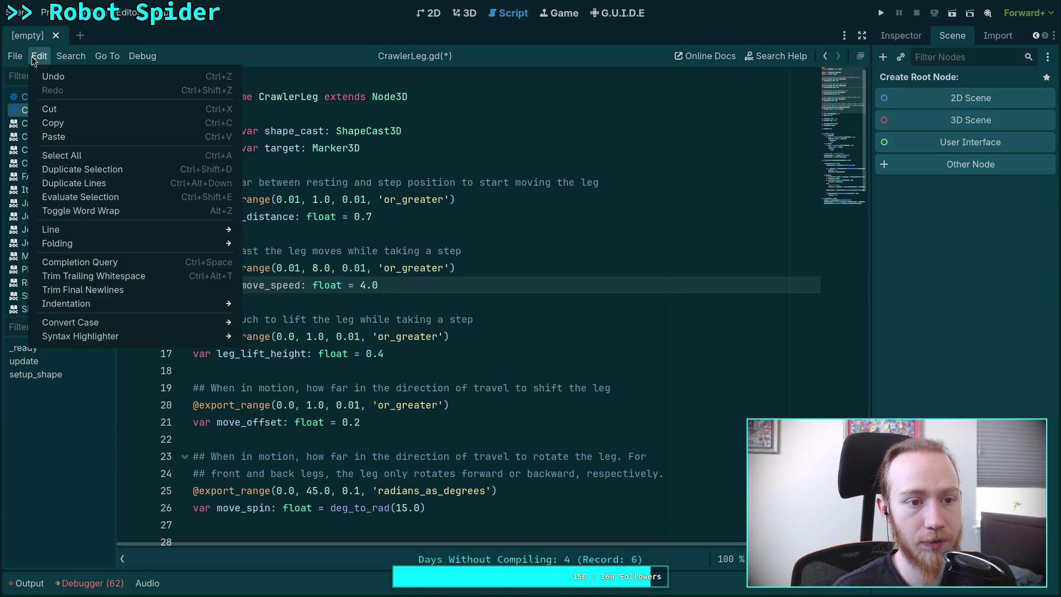
Step: Delete the leg_move_speed export block on lines 11–13
{"action": "left_click", "coordinate": [463, 200]}
{"action": "scroll", "coordinate": [488, 300], "scroll_direction": "down", "scroll_amount": 6}
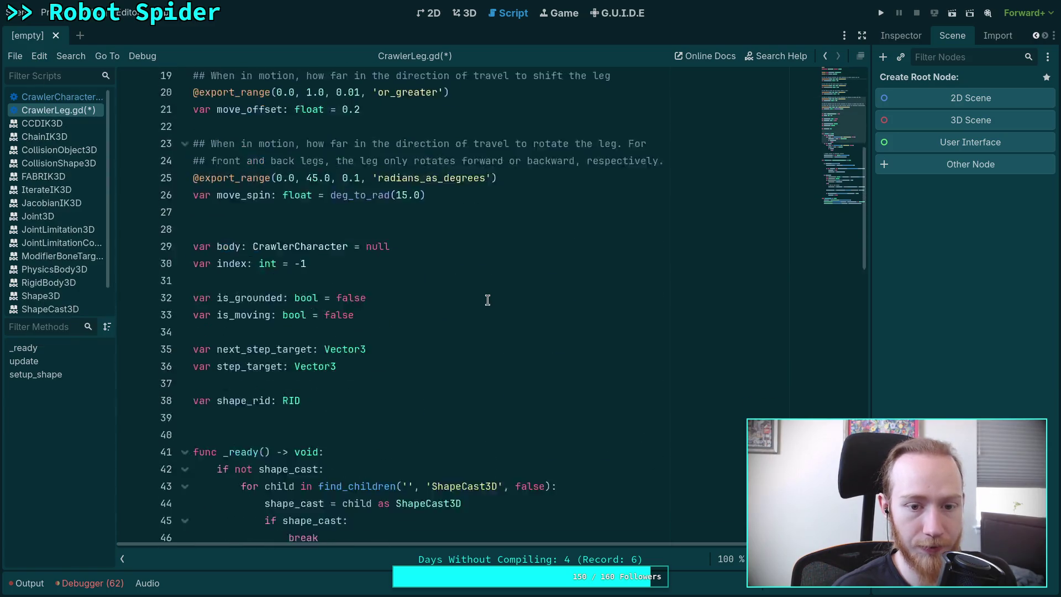
{"action": "scroll", "coordinate": [487, 301], "scroll_direction": "down", "scroll_amount": 20}
{"action": "scroll", "coordinate": [488, 301], "scroll_direction": "up", "scroll_amount": 7}
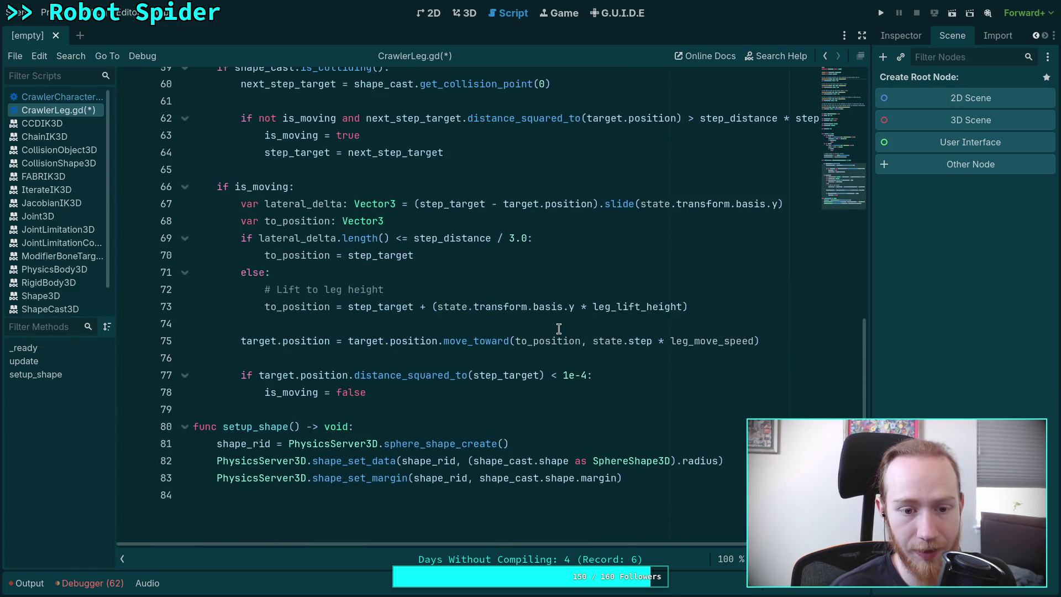
{"action": "scroll", "coordinate": [550, 318], "scroll_direction": "up", "scroll_amount": 18}
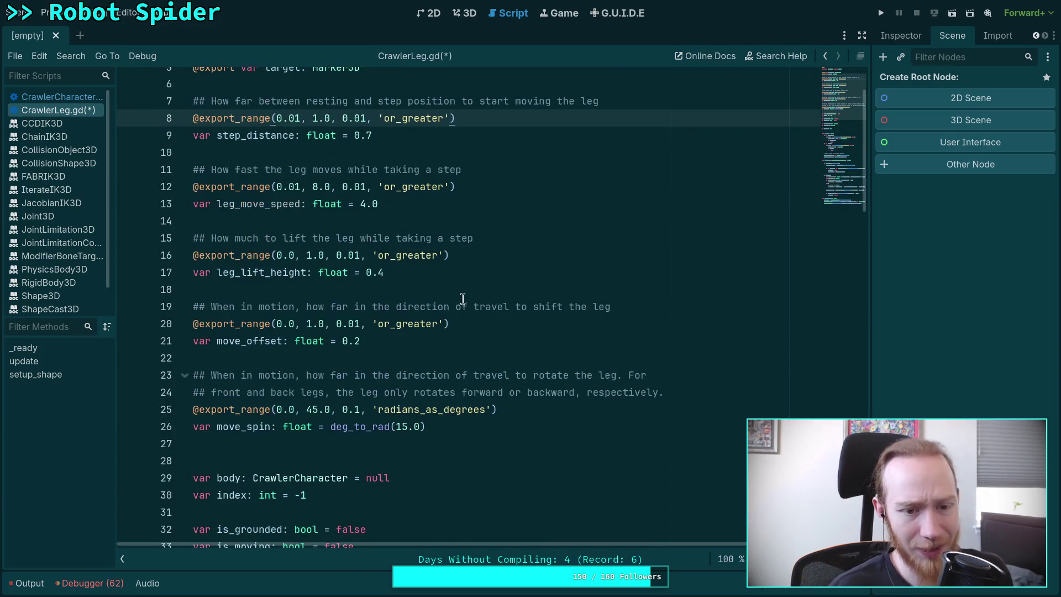
{"action": "left_click_drag", "start_coordinate": [417, 206], "coordinate": [399, 151]}
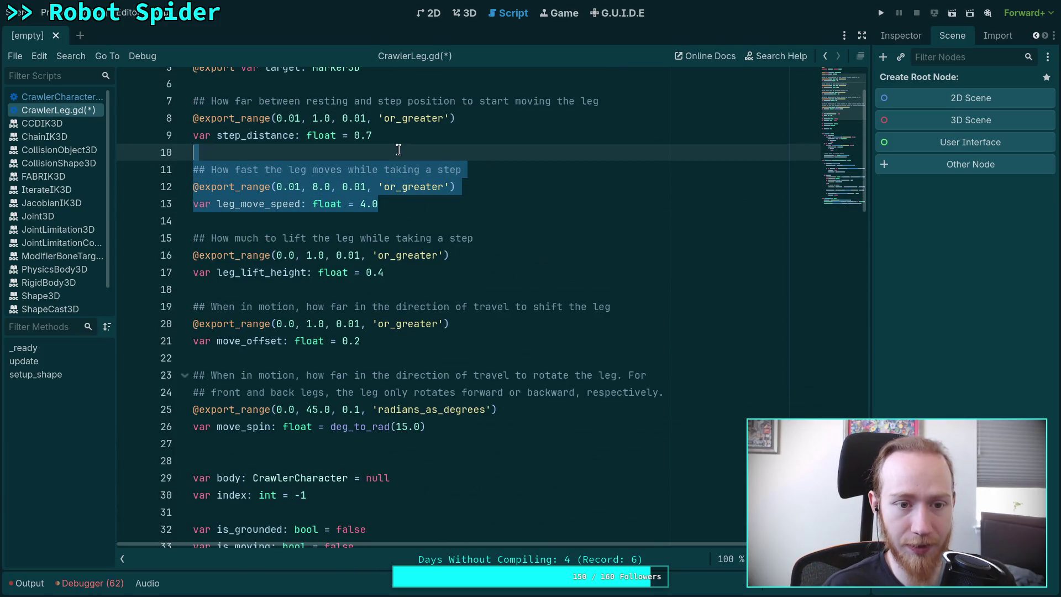
{"action": "left_click", "coordinate": [505, 218]}
{"action": "type", "text": "zz"}
{"action": "key", "text": "BackSpace"}
{"action": "key", "text": "BackSpace"}
{"action": "key", "text": "BackSpace"}
{"action": "type", "text": "5"}
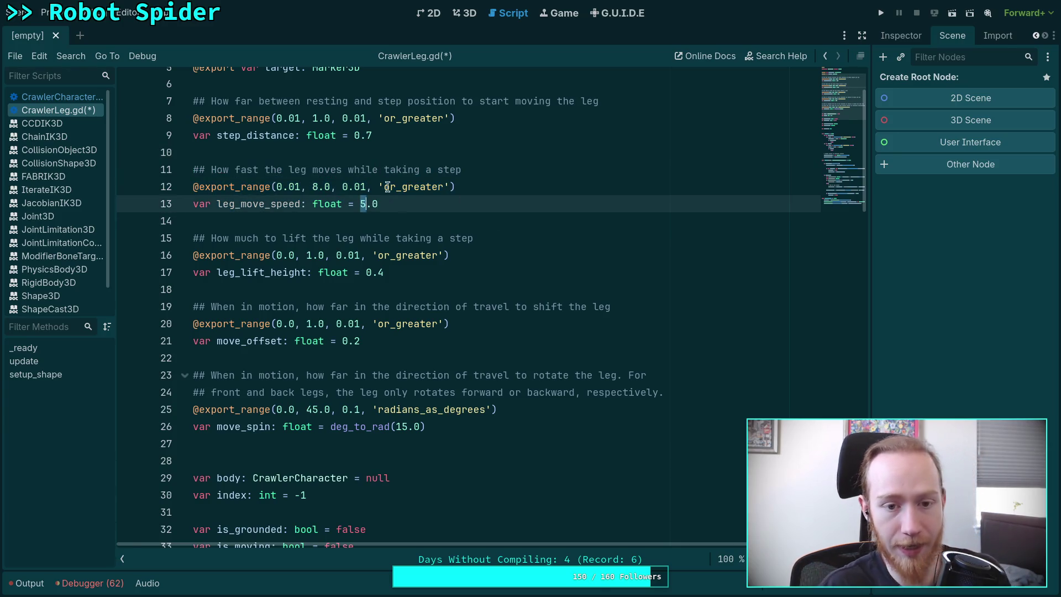
{"action": "left_click_drag", "start_coordinate": [411, 203], "coordinate": [402, 138]}
{"action": "key", "text": "BackSpace"}
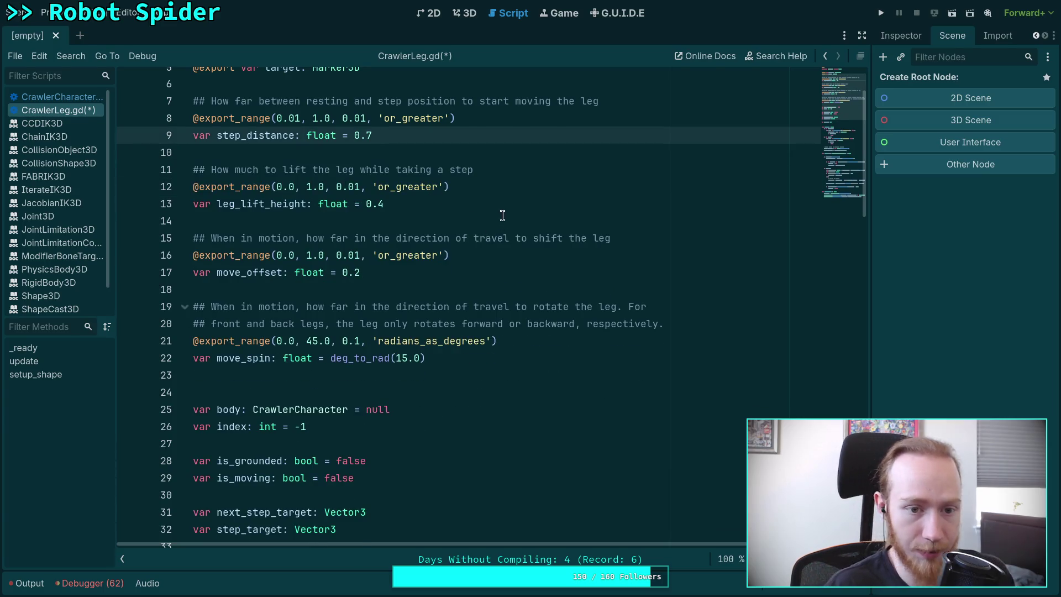
Step: Start a new 'var step_' declaration on a fresh line below step_target
{"action": "scroll", "coordinate": [500, 221], "scroll_direction": "up", "scroll_amount": 2}
{"action": "scroll", "coordinate": [496, 221], "scroll_direction": "down", "scroll_amount": 2}
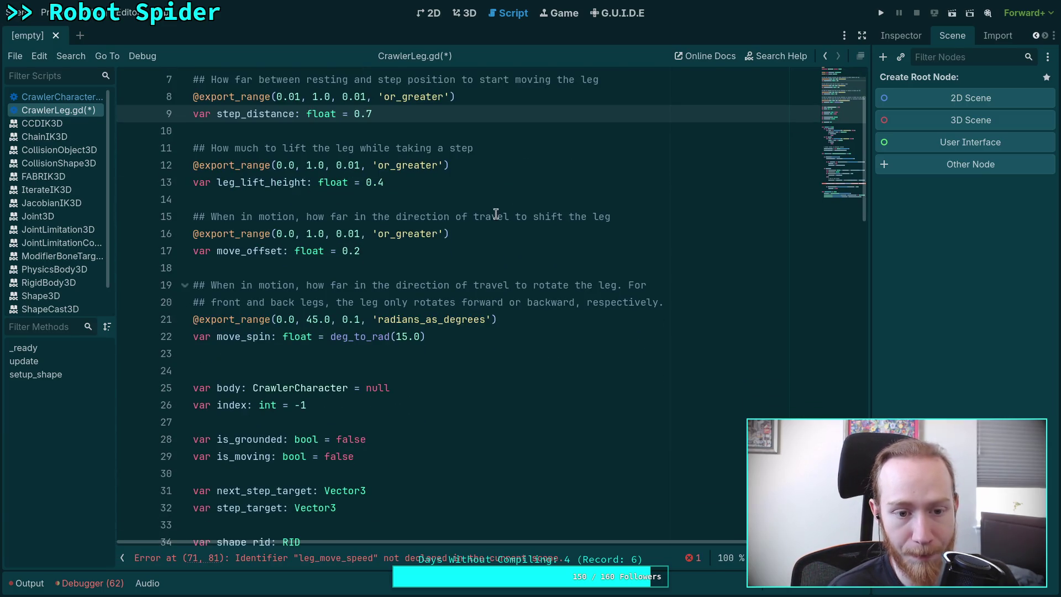
{"action": "scroll", "coordinate": [480, 220], "scroll_direction": "down", "scroll_amount": 5}
{"action": "left_click", "coordinate": [479, 251]}
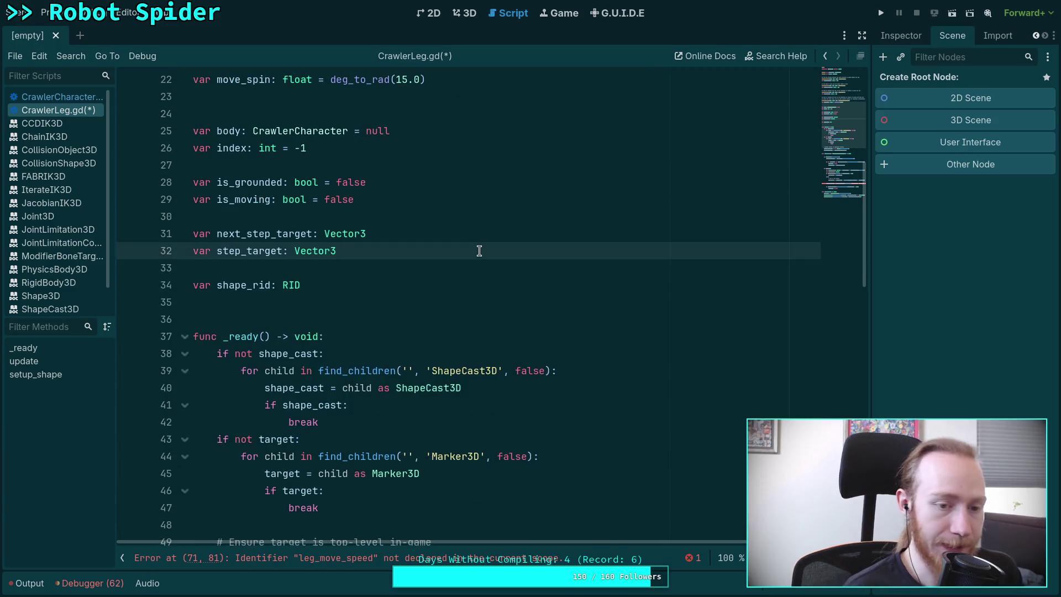
{"action": "key", "text": "Return"}
{"action": "key", "text": "Return"}
{"action": "type", "text": "var step_"}
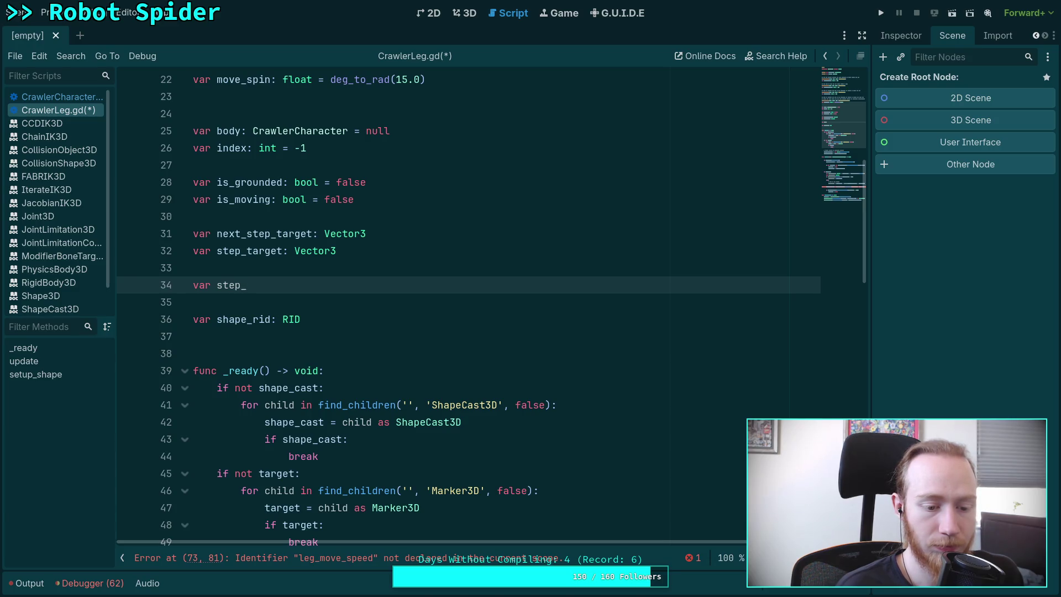
Step: Complete var step_delta: Vector3 and add var step_current: Vector3 beneath it
{"action": "type", "text": "delta: Vect"}
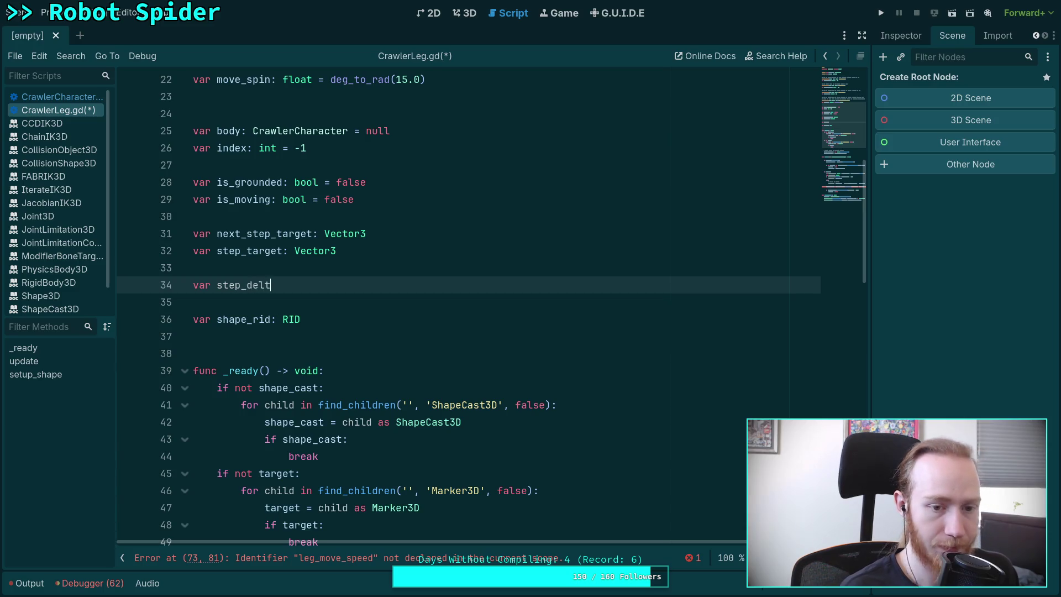
{"action": "type", "text": "or3"}
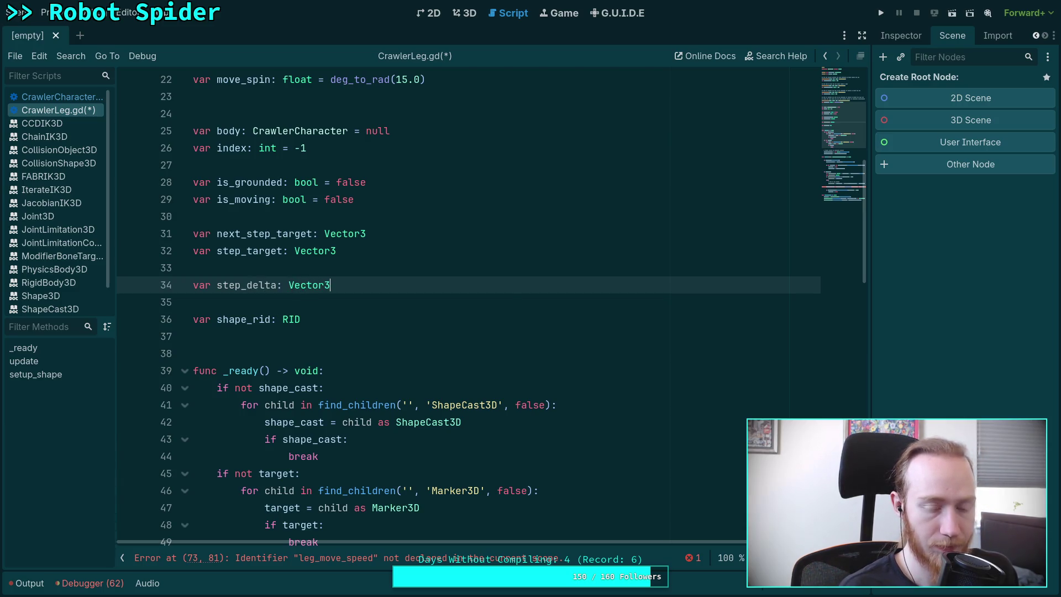
{"action": "key", "text": "Return"}
{"action": "type", "text": "var step_current"}
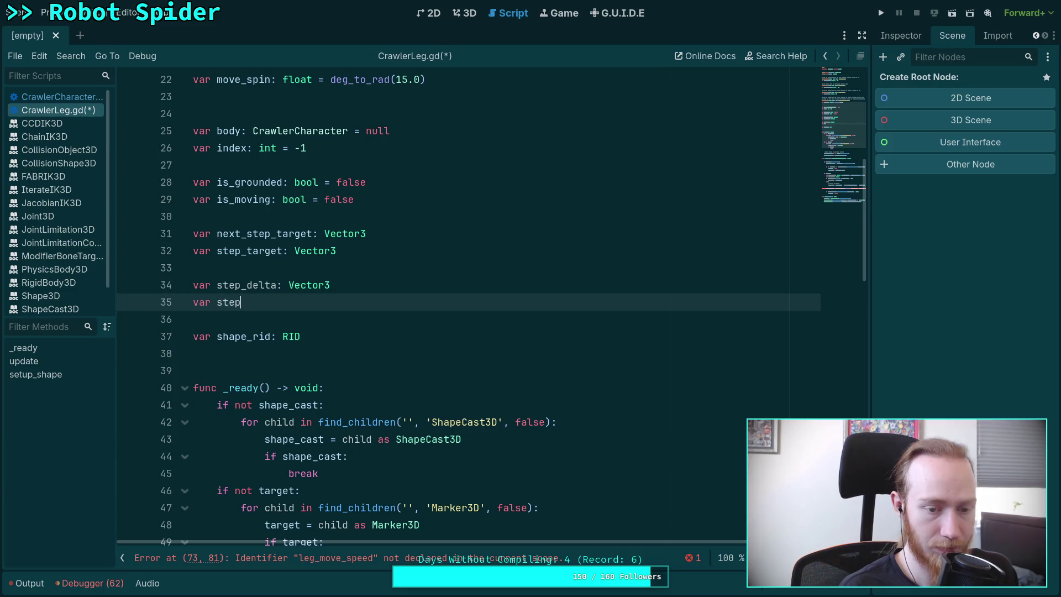
{"action": "type", "text": ": Vector3"}
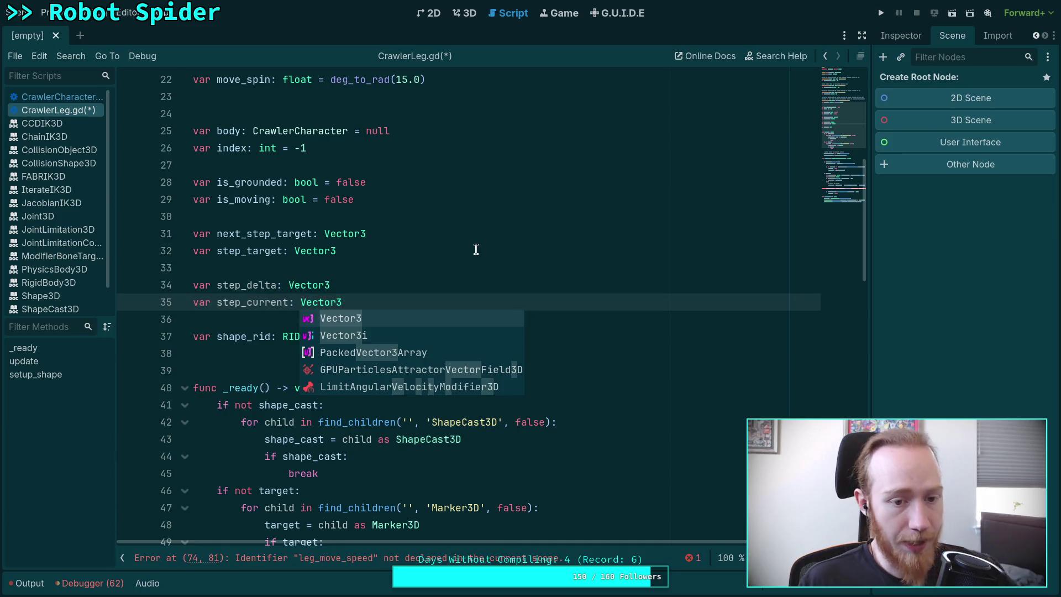
{"action": "left_click", "coordinate": [460, 267]}
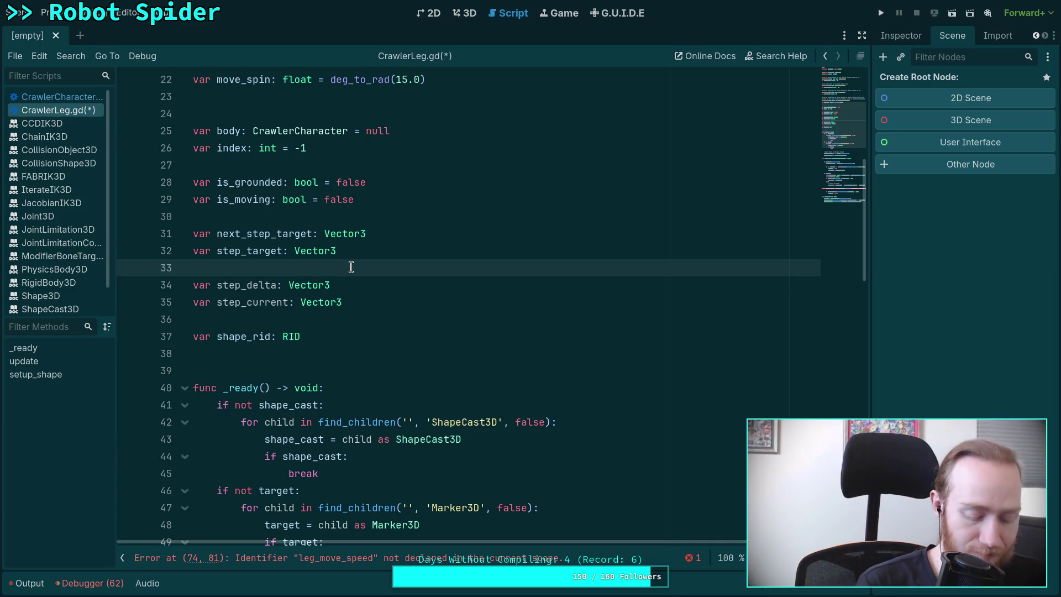
Step: Place the caret at lines 73 and 63 in update(), then open the launcher on empty workspace 5
{"action": "scroll", "coordinate": [353, 265], "scroll_direction": "down", "scroll_amount": 10}
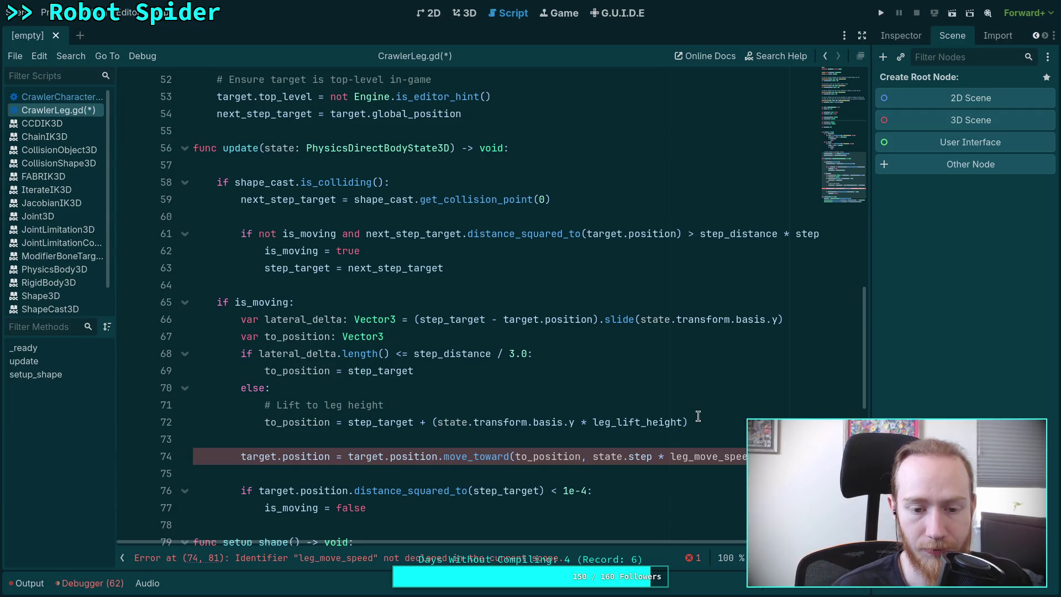
{"action": "left_click", "coordinate": [774, 439]}
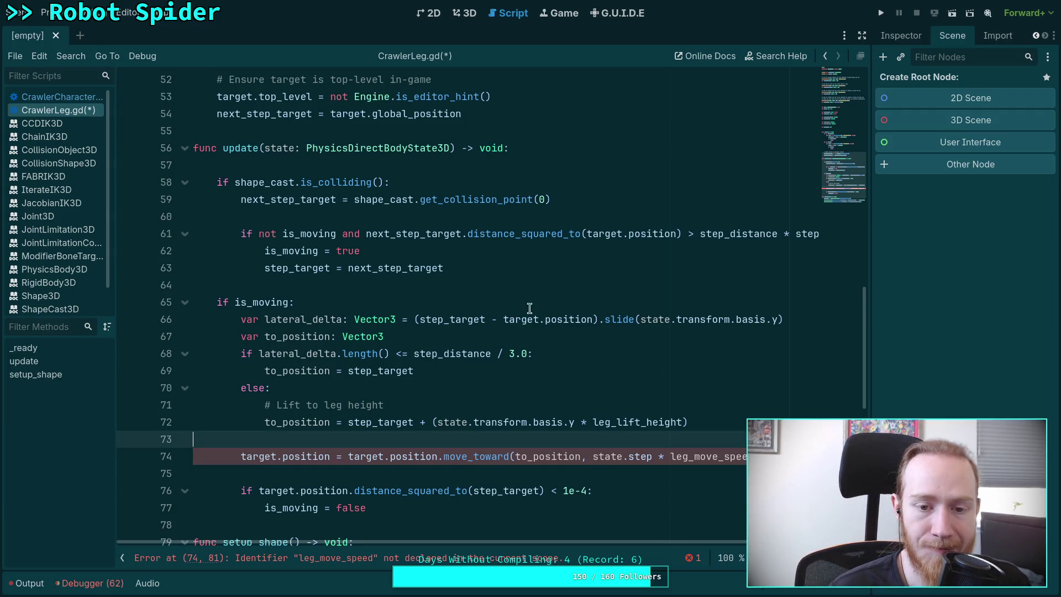
{"action": "left_click", "coordinate": [544, 268]}
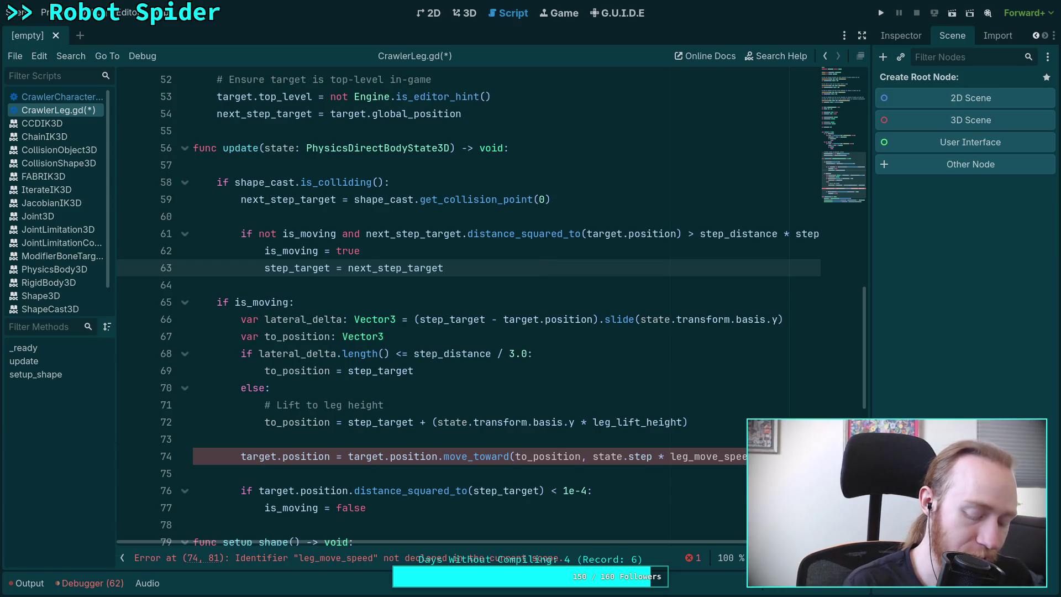
{"action": "key", "text": "super+5"}
{"action": "key", "text": "super+d"}
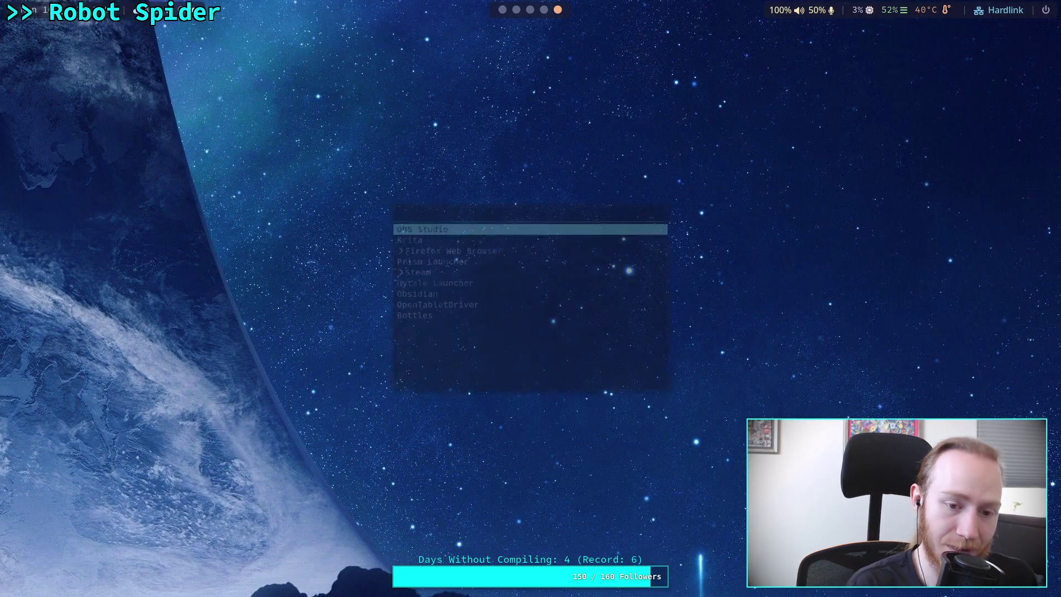
Step: Launch Krita from the launcher and create a new 1024×1024 blank image
{"action": "key", "text": "Down"}
{"action": "key", "text": "Return"}
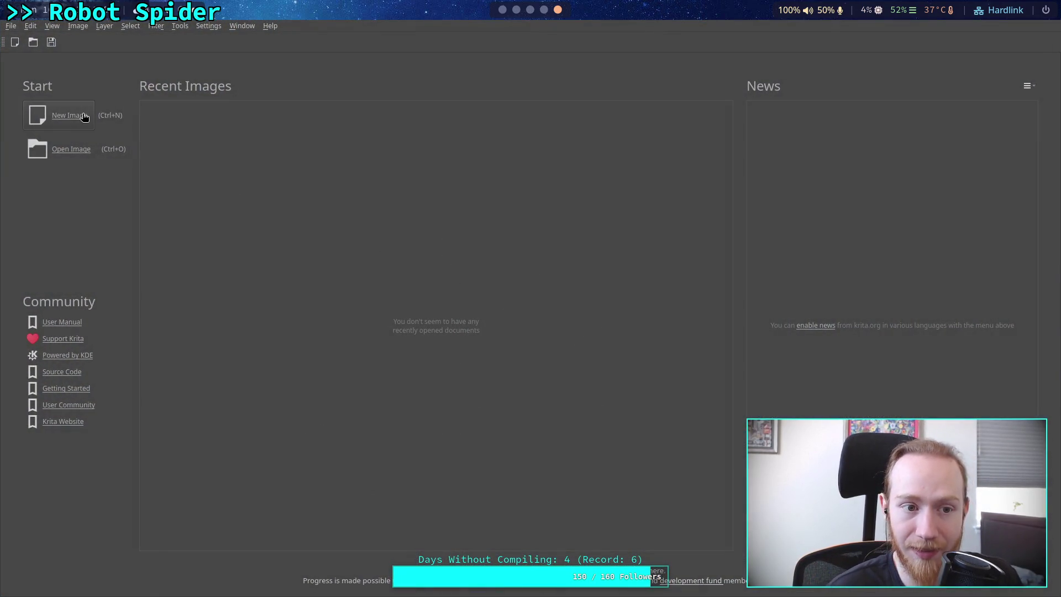
{"action": "left_click", "coordinate": [82, 115]}
{"action": "left_click", "coordinate": [625, 426]}
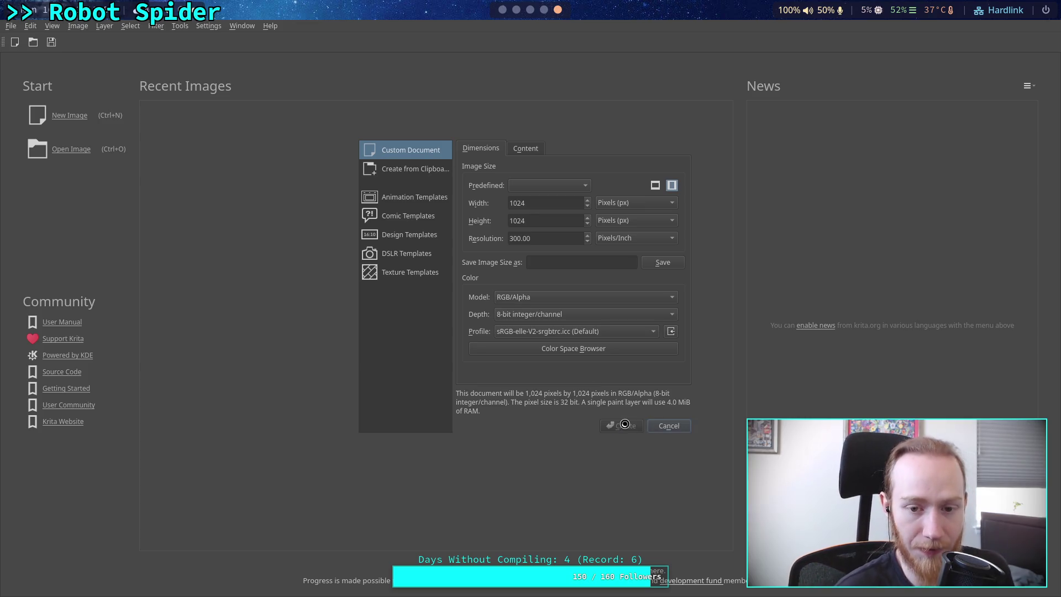
{"action": "scroll", "coordinate": [389, 315], "scroll_direction": "up", "scroll_amount": 3}
{"action": "scroll", "coordinate": [390, 315], "scroll_direction": "down", "scroll_amount": 2}
{"action": "scroll", "coordinate": [389, 315], "scroll_direction": "up", "scroll_amount": 3}
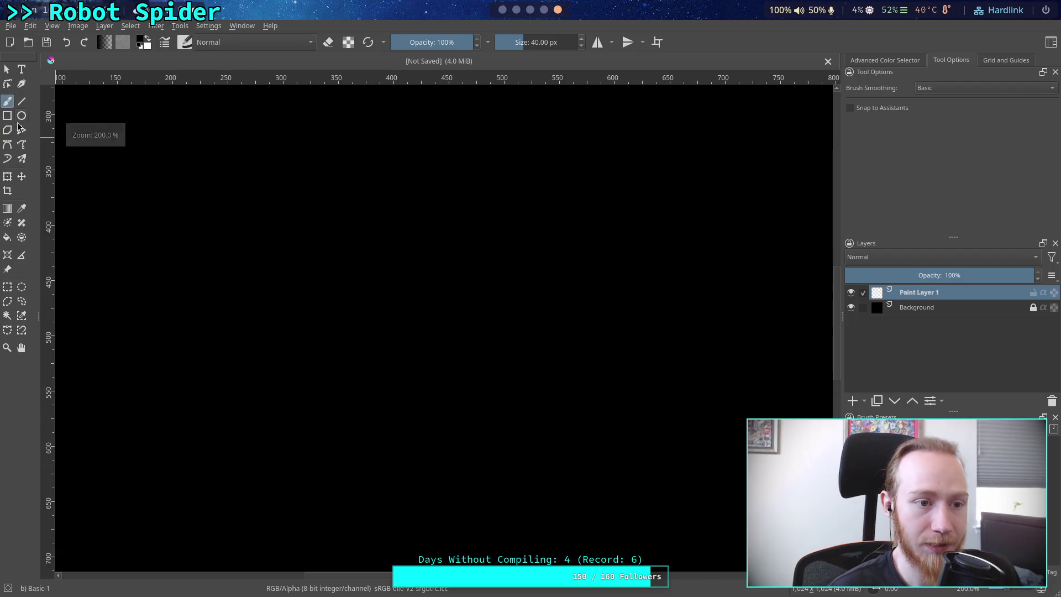
Step: Set the brush size to 5 px and the paint colour to green
{"action": "right_click", "coordinate": [306, 279]}
{"action": "double_click", "coordinate": [458, 227]}
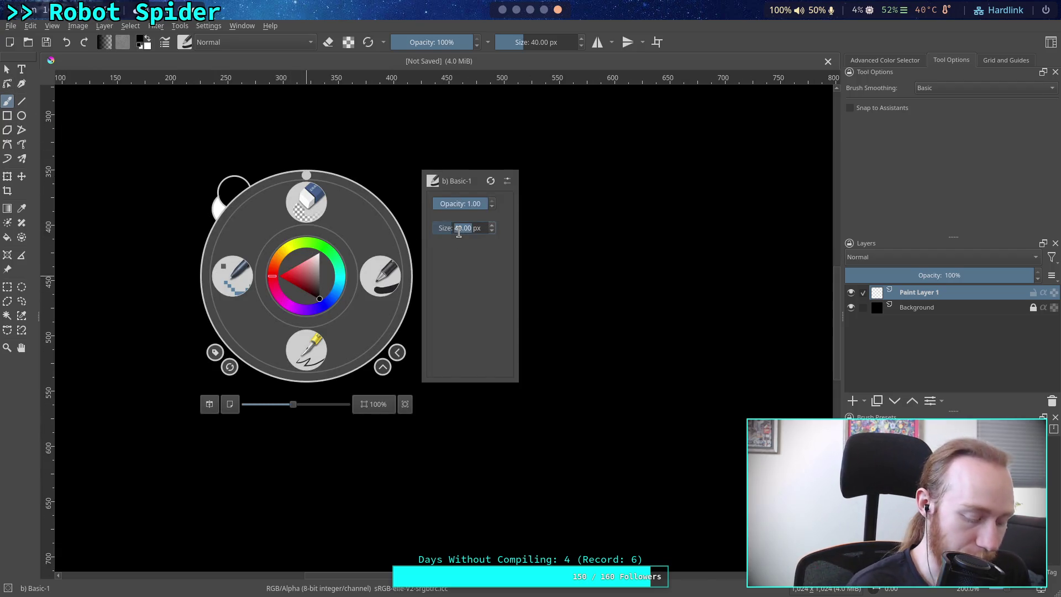
{"action": "type", "text": "5"}
{"action": "key", "text": "Return"}
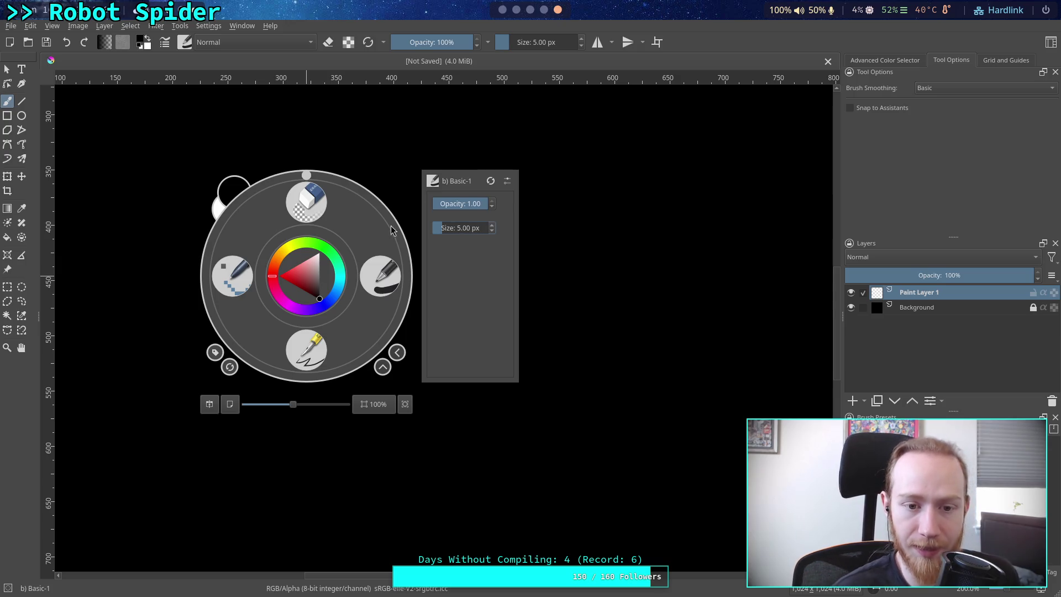
{"action": "left_click", "coordinate": [327, 252]}
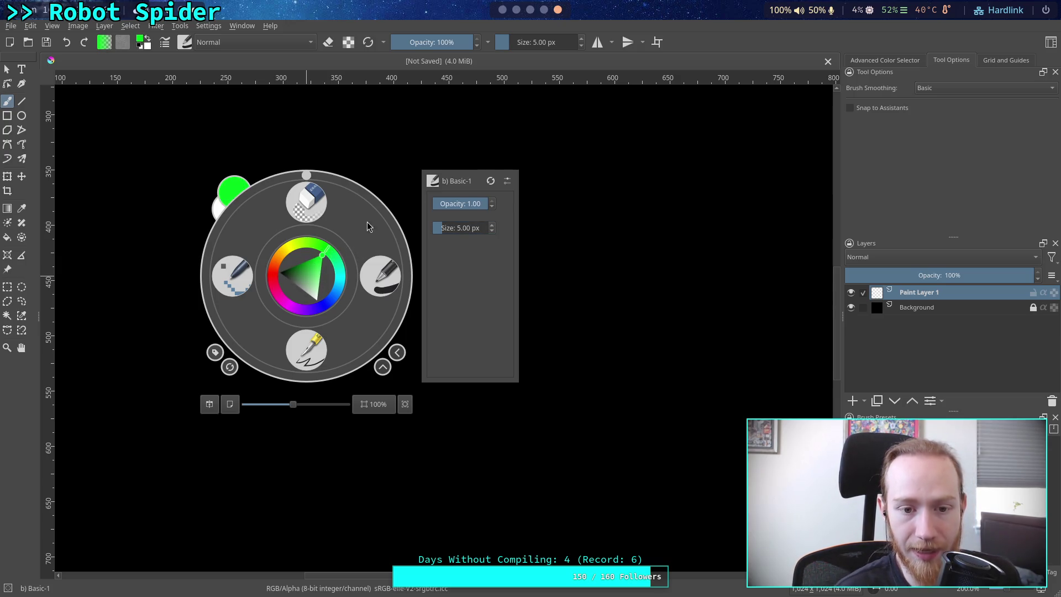
{"action": "left_click", "coordinate": [598, 155]}
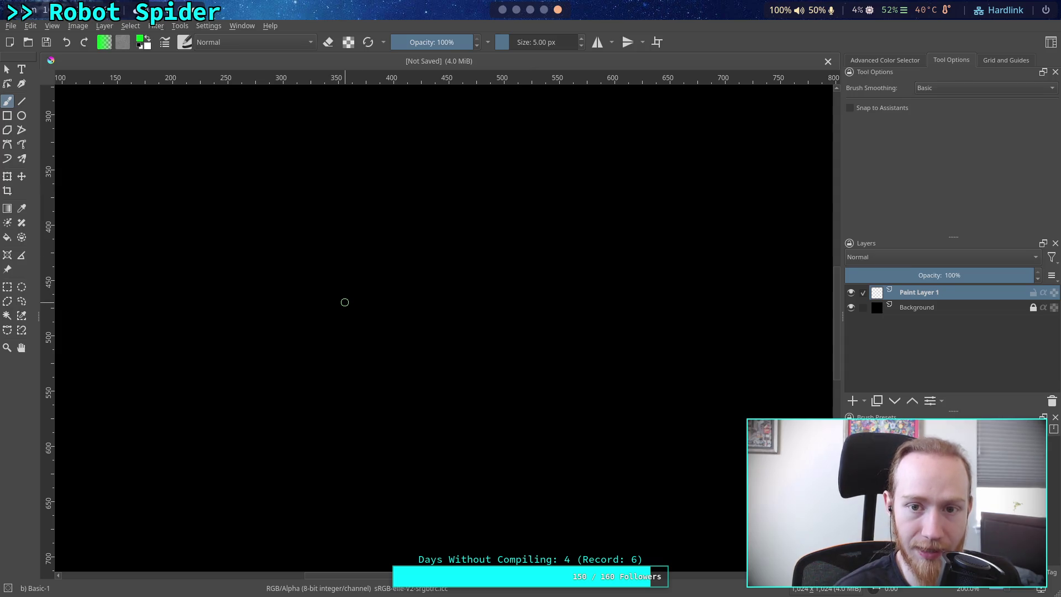
Step: Reduce the brush to 3 px and switch the paint colour to blue
{"action": "right_click", "coordinate": [344, 296]}
{"action": "double_click", "coordinate": [494, 255]}
{"action": "type", "text": "3"}
{"action": "key", "text": "Return"}
{"action": "left_click", "coordinate": [605, 254]}
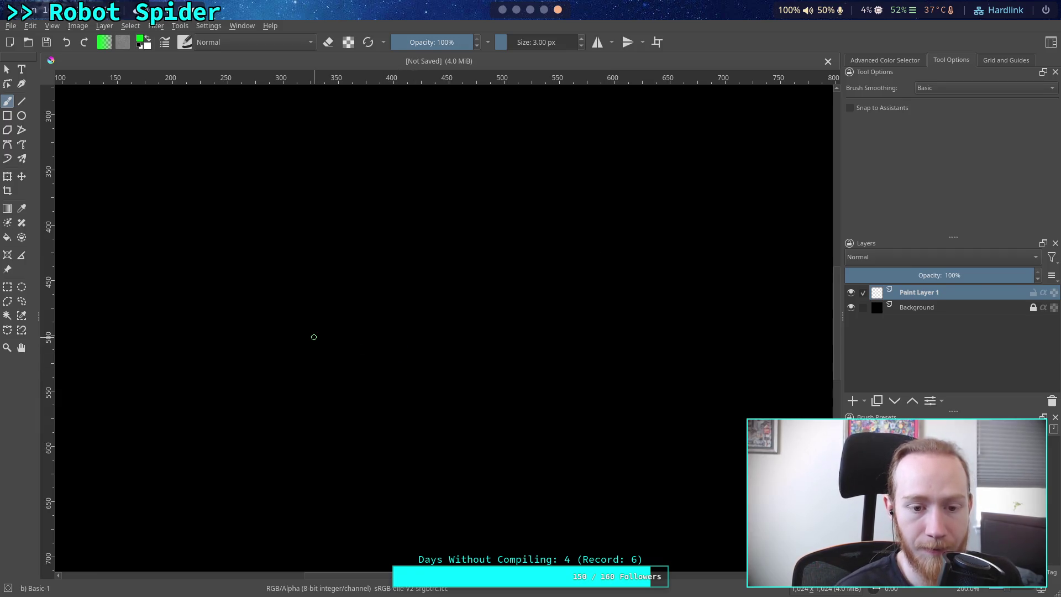
{"action": "right_click", "coordinate": [257, 227]}
{"action": "left_click_drag", "start_coordinate": [284, 243], "coordinate": [294, 245]}
Step: Paint a blue diagonal line rising up-left, then a green curve to its right
{"action": "left_click", "coordinate": [499, 279]}
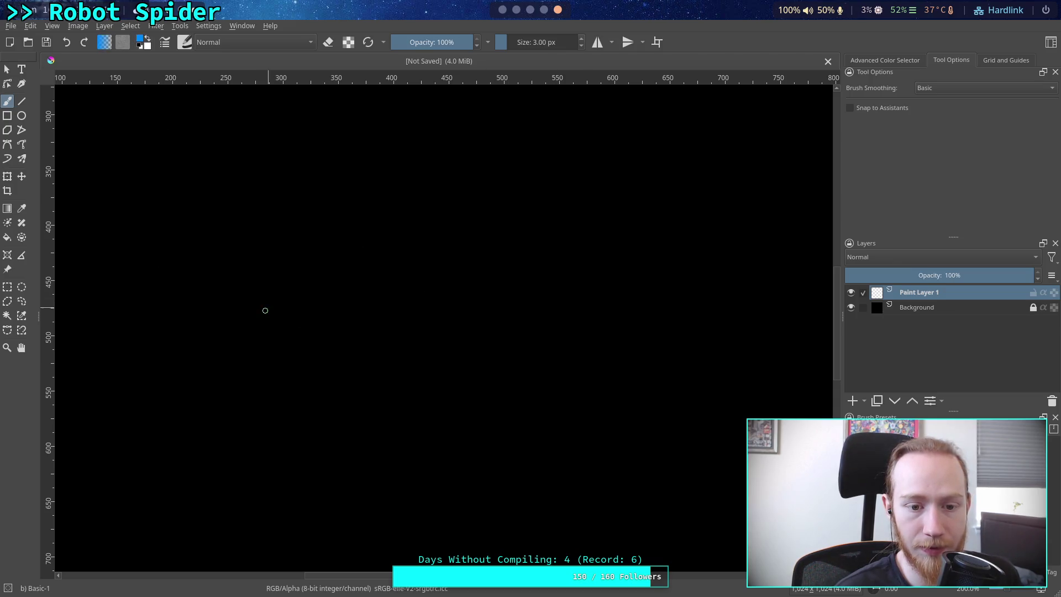
{"action": "left_click_drag", "start_coordinate": [429, 383], "coordinate": [372, 264]}
{"action": "right_click", "coordinate": [377, 211]}
{"action": "left_click", "coordinate": [404, 194]}
{"action": "mouse_move", "coordinate": [405, 194]}
{"action": "left_mouse_down"}
{"action": "mouse_move", "coordinate": [397, 183]}
{"action": "mouse_move", "coordinate": [379, 198]}
{"action": "left_mouse_up"}
{"action": "left_click", "coordinate": [376, 198]}
{"action": "left_click", "coordinate": [618, 310]}
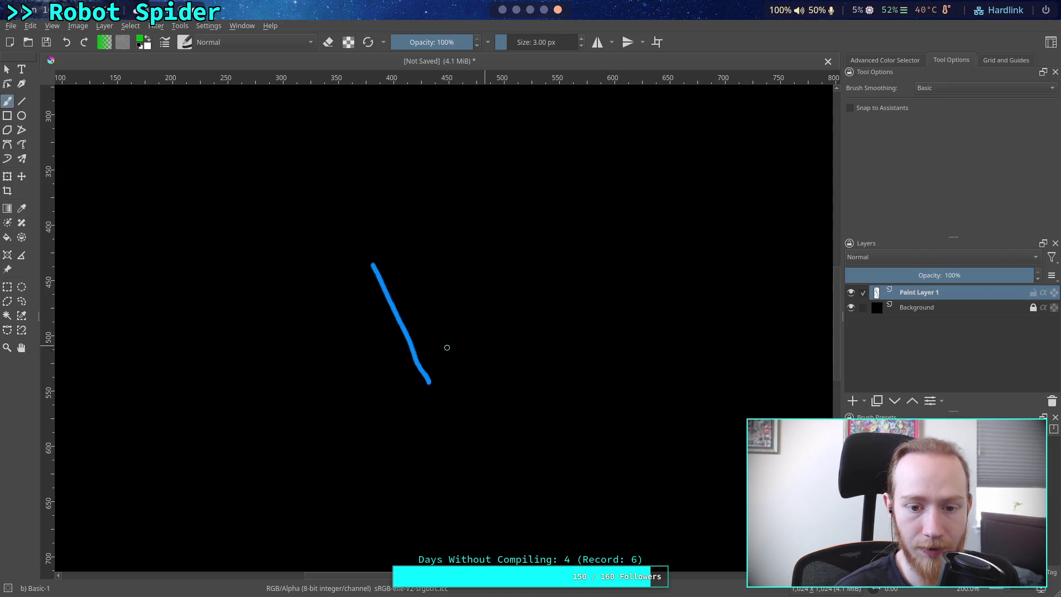
{"action": "mouse_move", "coordinate": [435, 371]}
{"action": "left_mouse_down"}
{"action": "mouse_move", "coordinate": [441, 302]}
{"action": "mouse_move", "coordinate": [426, 273]}
{"action": "mouse_move", "coordinate": [393, 261]}
{"action": "left_mouse_up"}
Step: Paint a bright red curve left of the blue line, undo it, and add a short red stroke
{"action": "right_click", "coordinate": [431, 225]}
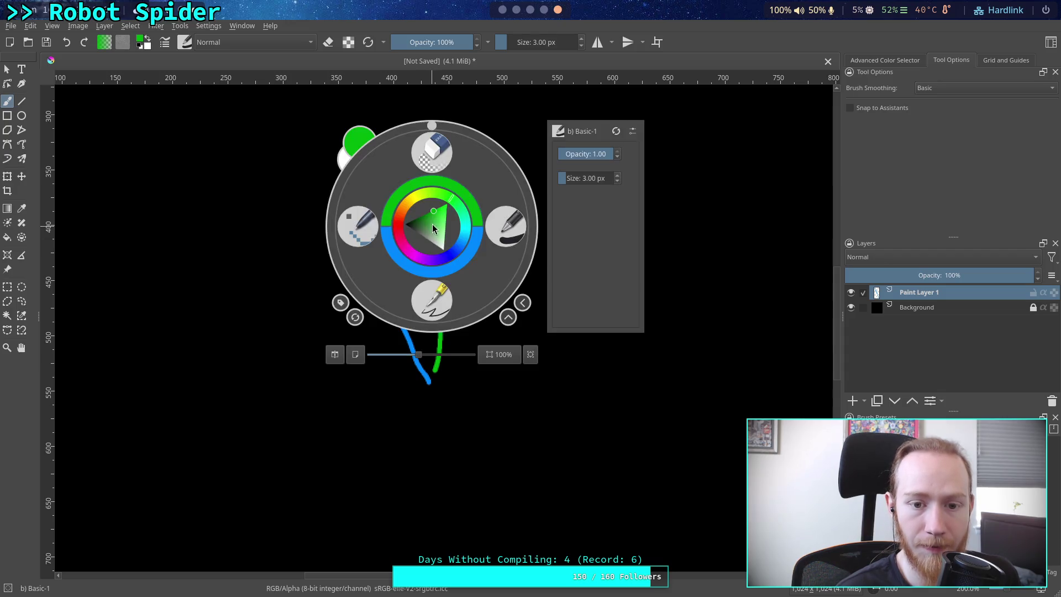
{"action": "left_click", "coordinate": [399, 233]}
{"action": "left_click", "coordinate": [414, 235]}
{"action": "left_click", "coordinate": [262, 305]}
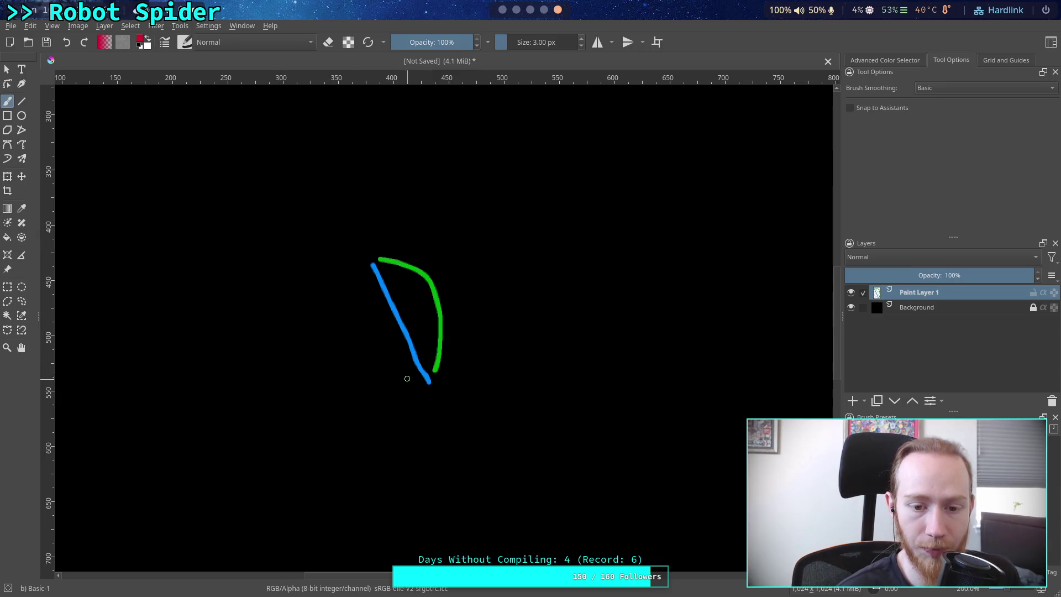
{"action": "mouse_move", "coordinate": [420, 384]}
{"action": "left_mouse_down"}
{"action": "mouse_move", "coordinate": [386, 335]}
{"action": "mouse_move", "coordinate": [370, 273]}
{"action": "left_mouse_up"}
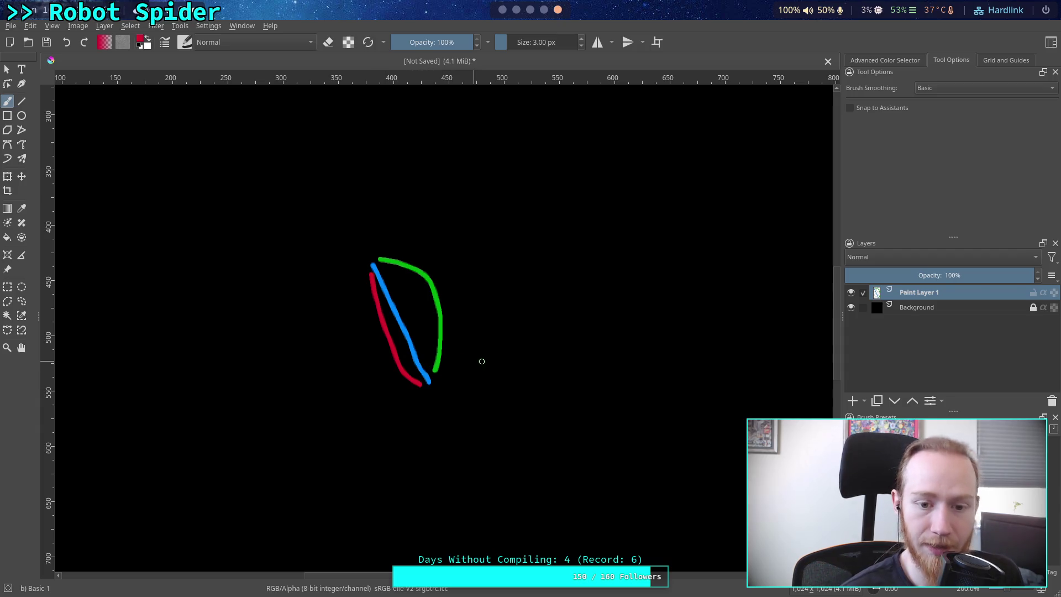
{"action": "key", "text": "ctrl+z"}
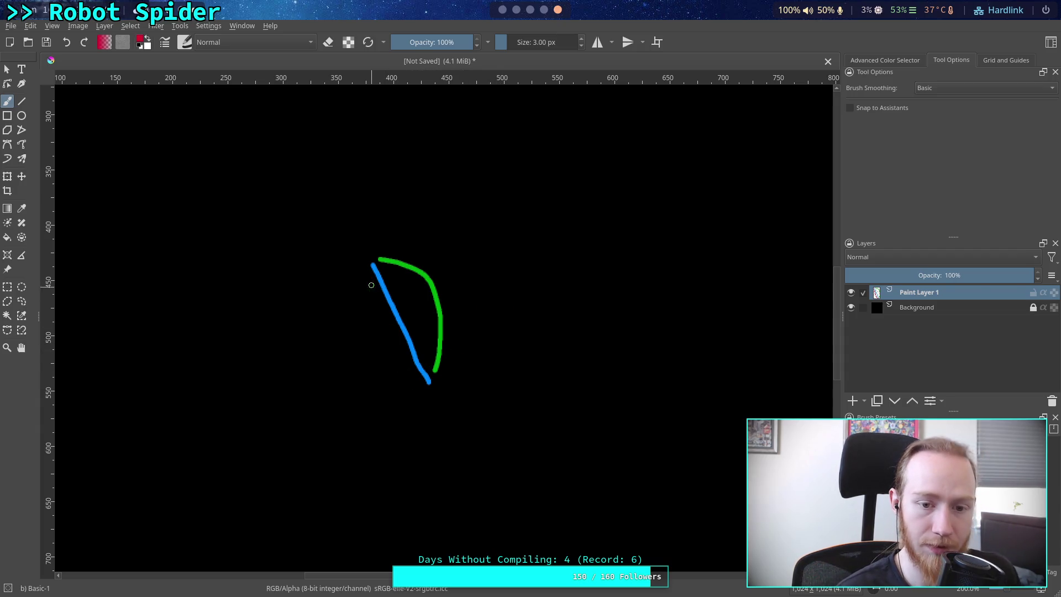
{"action": "mouse_move", "coordinate": [368, 267]}
{"action": "left_mouse_down"}
{"action": "mouse_move", "coordinate": [376, 327]}
{"action": "mouse_move", "coordinate": [425, 383]}
{"action": "left_mouse_up"}
Step: Add a blue arrowhead hook to the line's top, then undo the red, arrowhead and green strokes
{"action": "right_click", "coordinate": [352, 202]}
{"action": "left_click", "coordinate": [380, 246]}
{"action": "left_click", "coordinate": [454, 261]}
{"action": "left_click_drag", "start_coordinate": [371, 283], "coordinate": [386, 267]}
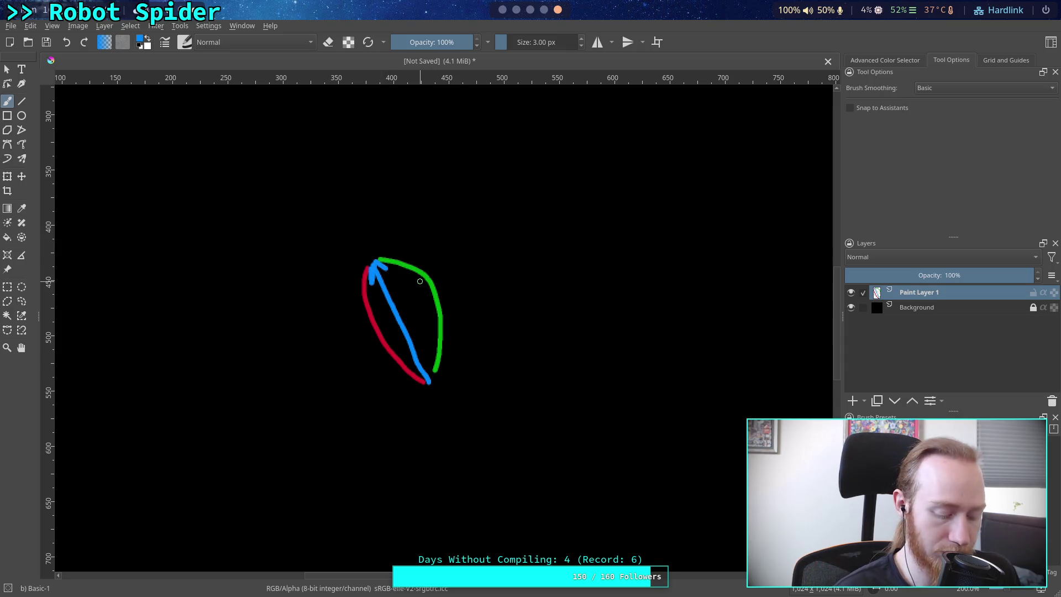
{"action": "right_click", "coordinate": [359, 239]}
{"action": "left_click", "coordinate": [309, 239]}
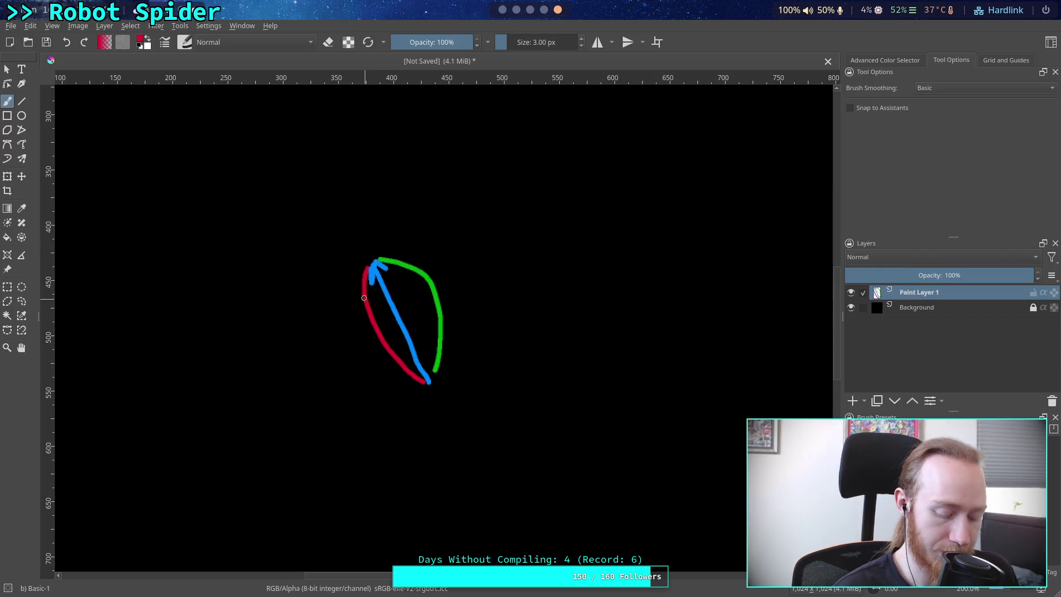
{"action": "key", "text": "ctrl+z"}
{"action": "key", "text": "ctrl+z"}
{"action": "key", "text": "ctrl+z"}
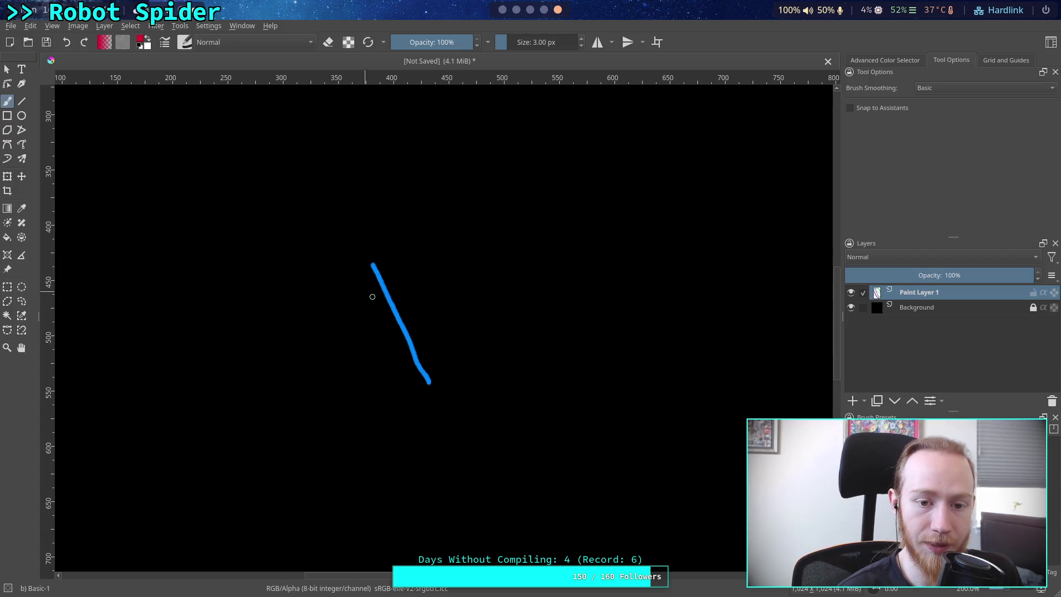
Step: Draw a blue arrowhead at the line's top and undo the oversized blue blob at its base
{"action": "right_click", "coordinate": [370, 237]}
{"action": "left_click", "coordinate": [386, 266]}
{"action": "mouse_move", "coordinate": [371, 282]}
{"action": "left_mouse_down"}
{"action": "mouse_move", "coordinate": [374, 260]}
{"action": "mouse_move", "coordinate": [388, 271]}
{"action": "left_mouse_up"}
{"action": "left_click_drag", "start_coordinate": [428, 381], "coordinate": [431, 382]}
{"action": "key", "text": "ctrl+z"}
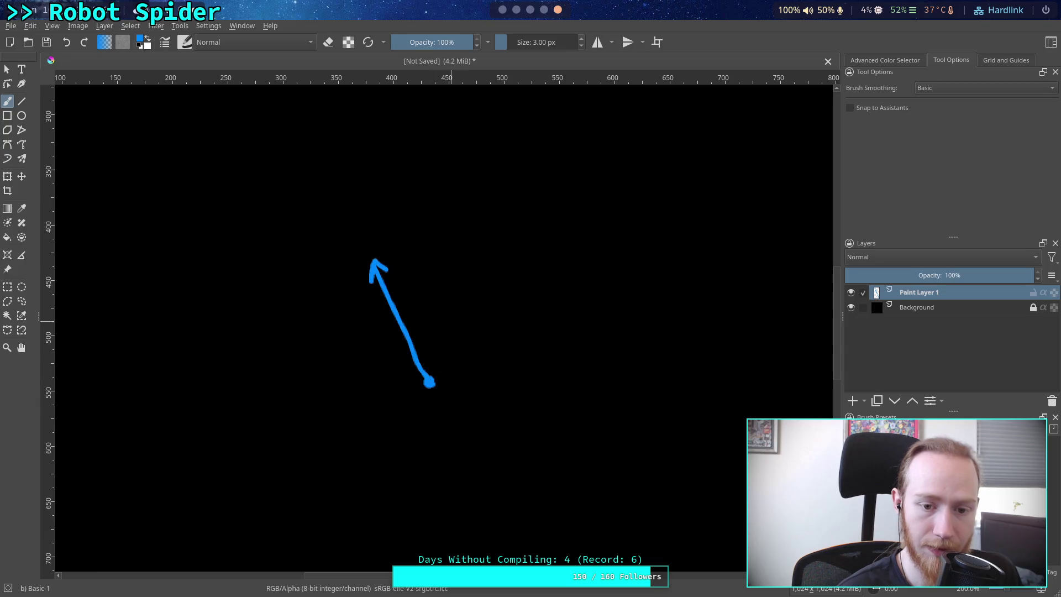
Step: Paint a green start dot and curved arrow beside the blue arrow's base
{"action": "right_click", "coordinate": [452, 321]}
{"action": "left_click", "coordinate": [469, 292]}
{"action": "left_click", "coordinate": [437, 371]}
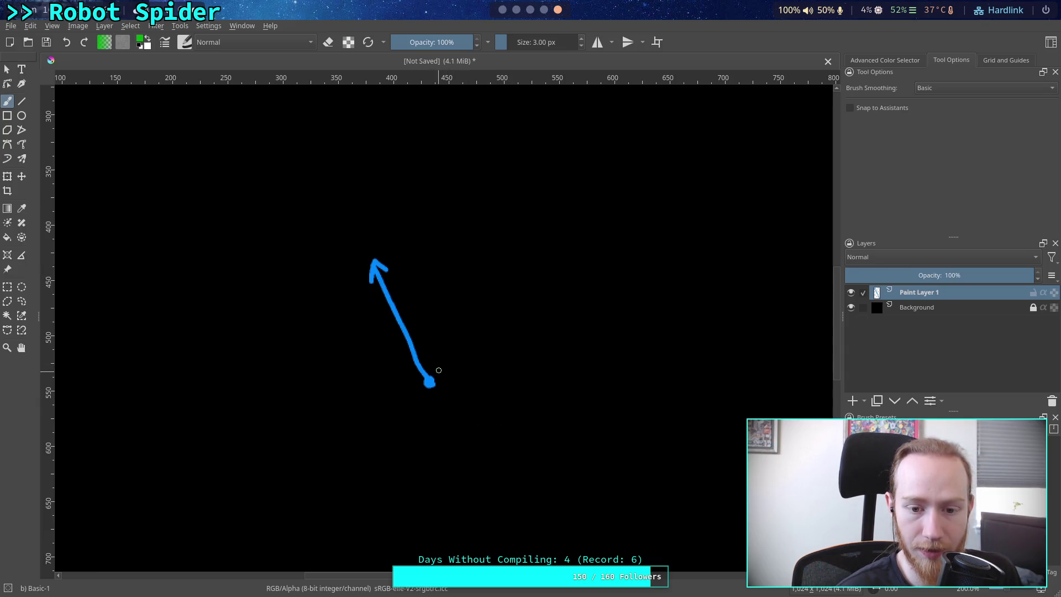
{"action": "mouse_move", "coordinate": [437, 371]}
{"action": "left_mouse_down"}
{"action": "mouse_move", "coordinate": [430, 308]}
{"action": "mouse_move", "coordinate": [405, 276]}
{"action": "mouse_move", "coordinate": [398, 294]}
{"action": "left_mouse_up"}
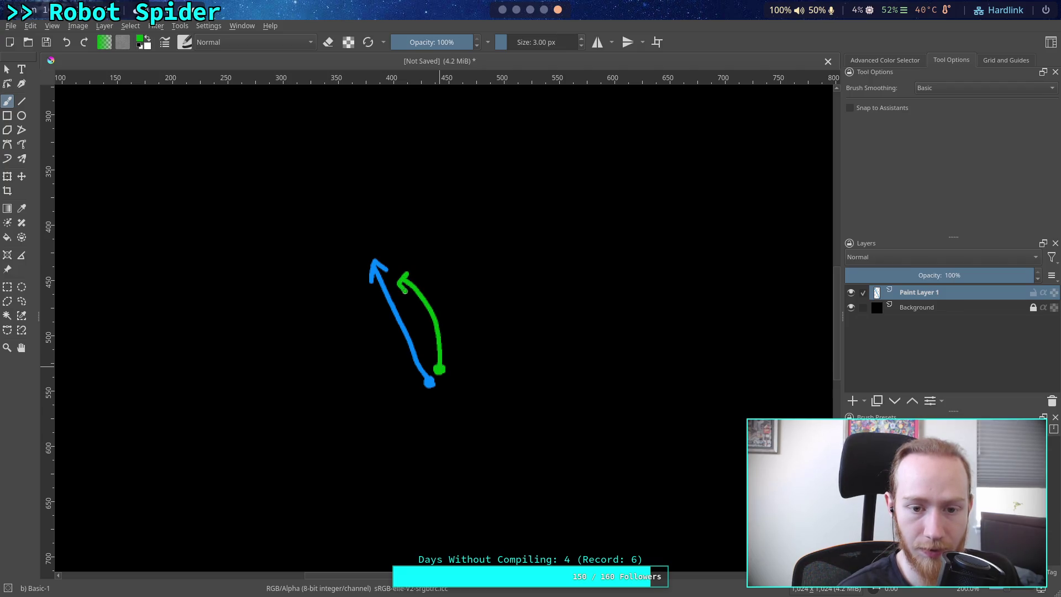
Step: Paint a red dot left of the blue arrow's base and a red curved arrow rising from it
{"action": "right_click", "coordinate": [380, 385]}
{"action": "left_click", "coordinate": [342, 393]}
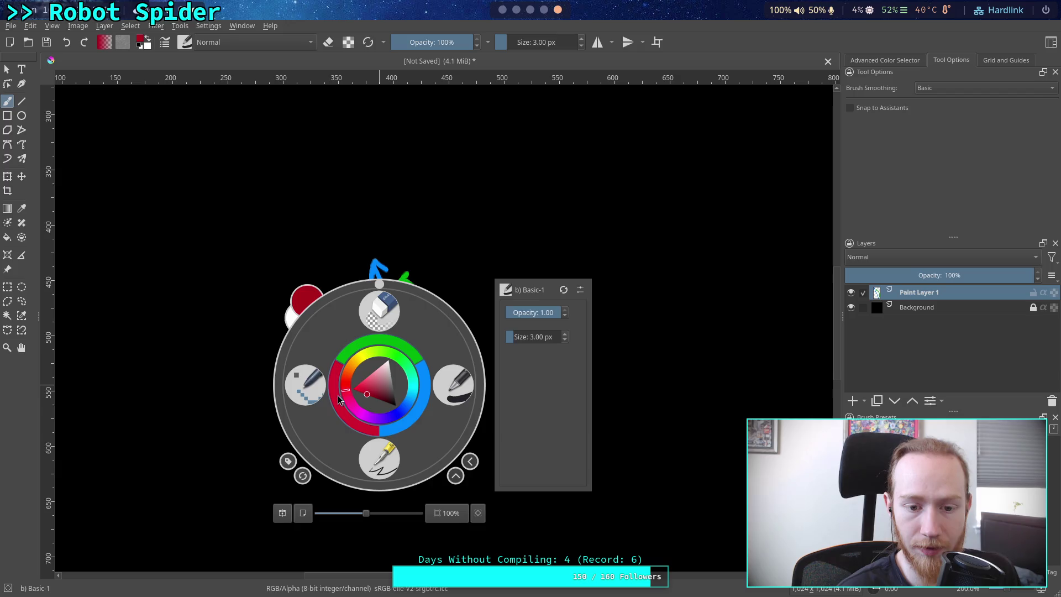
{"action": "right_click", "coordinate": [354, 406]}
{"action": "left_click", "coordinate": [408, 385]}
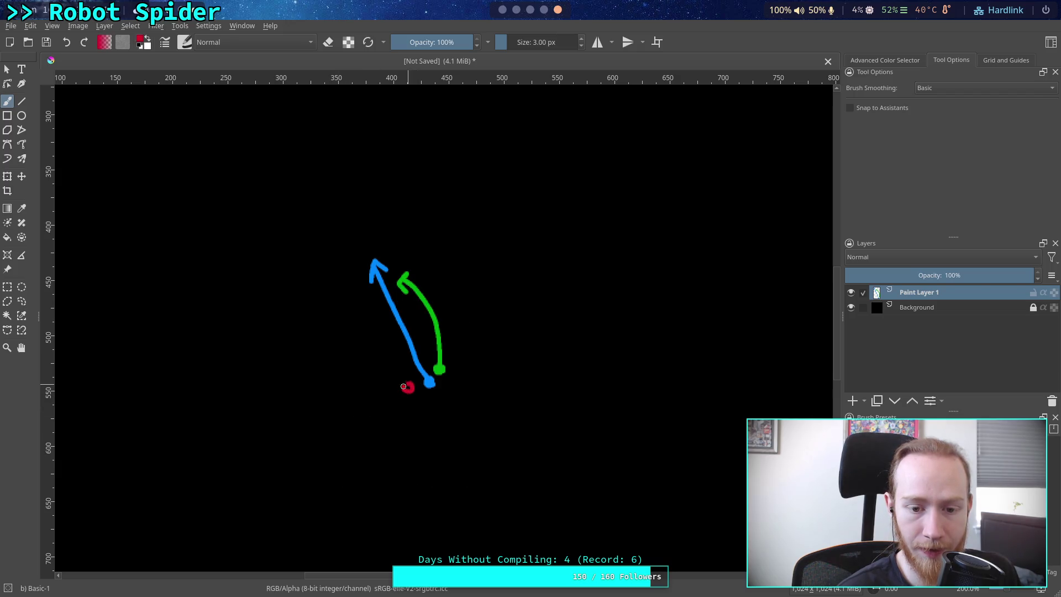
{"action": "mouse_move", "coordinate": [377, 345]}
{"action": "left_mouse_down"}
{"action": "mouse_move", "coordinate": [371, 302]}
{"action": "mouse_move", "coordinate": [359, 305]}
{"action": "mouse_move", "coordinate": [376, 305]}
{"action": "left_mouse_up"}
{"action": "key", "text": "ctrl+z"}
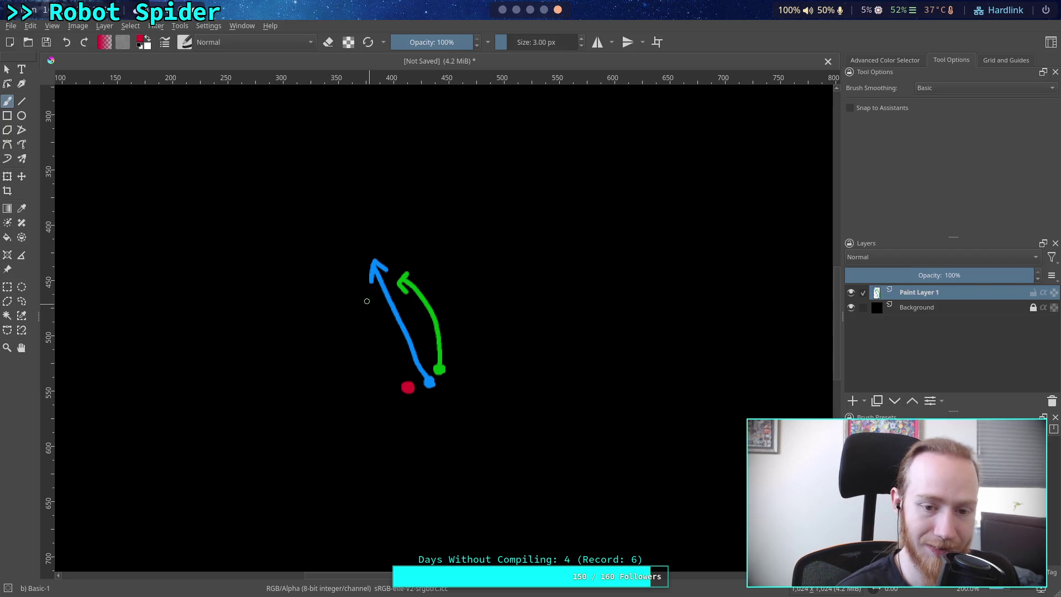
{"action": "mouse_move", "coordinate": [398, 384]}
{"action": "left_mouse_down"}
{"action": "mouse_move", "coordinate": [374, 338]}
{"action": "mouse_move", "coordinate": [373, 299]}
{"action": "mouse_move", "coordinate": [386, 309]}
{"action": "left_mouse_up"}
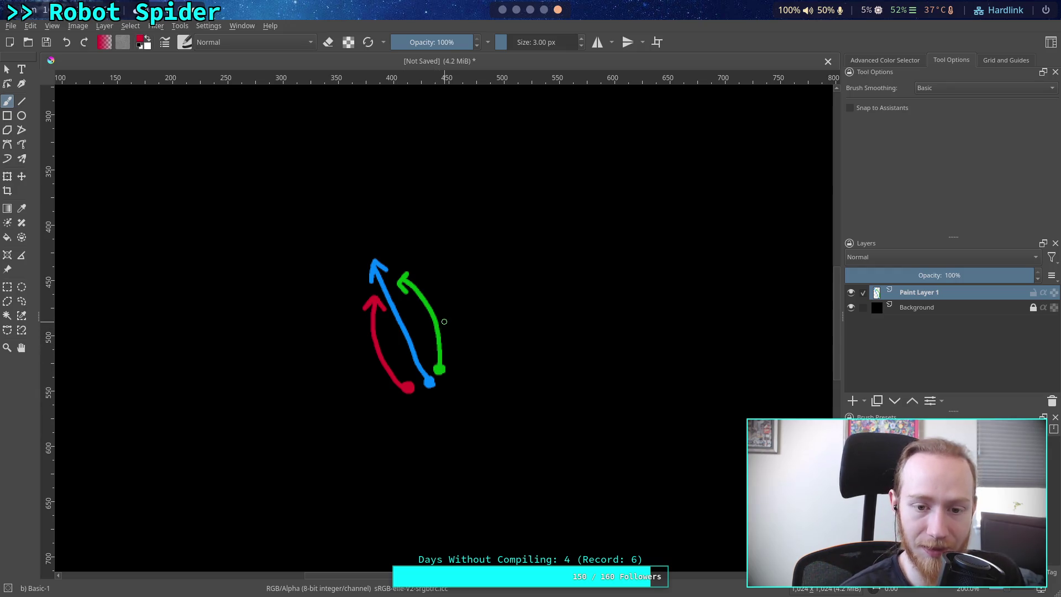
{"action": "scroll", "coordinate": [429, 348], "scroll_direction": "up", "scroll_amount": 3}
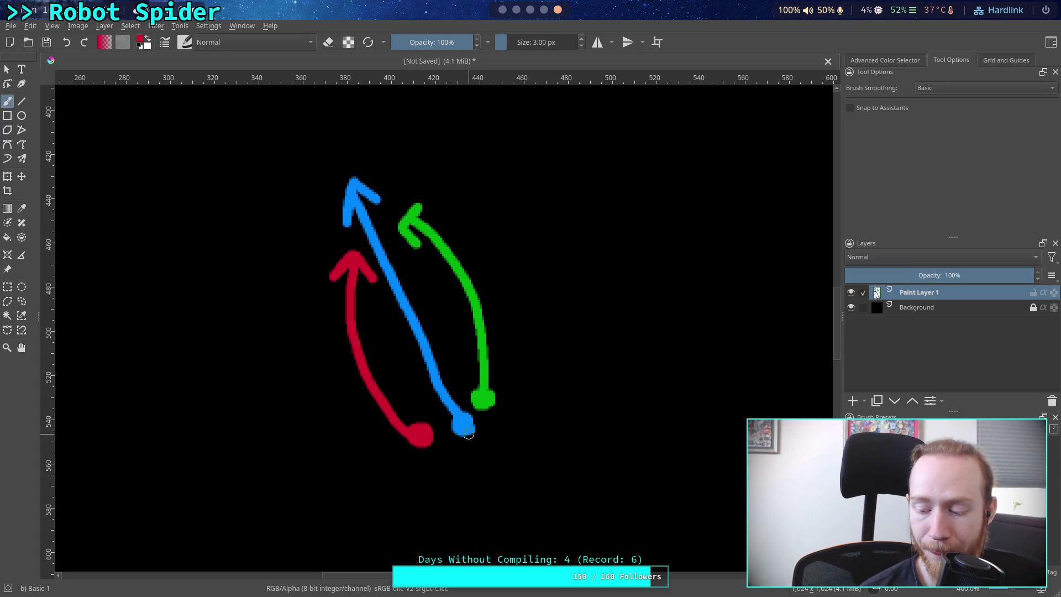
Step: Try red speed dashes beside the red arrow, undo them, and lower the brush to 2 px
{"action": "scroll", "coordinate": [534, 349], "scroll_direction": "up", "scroll_amount": 1}
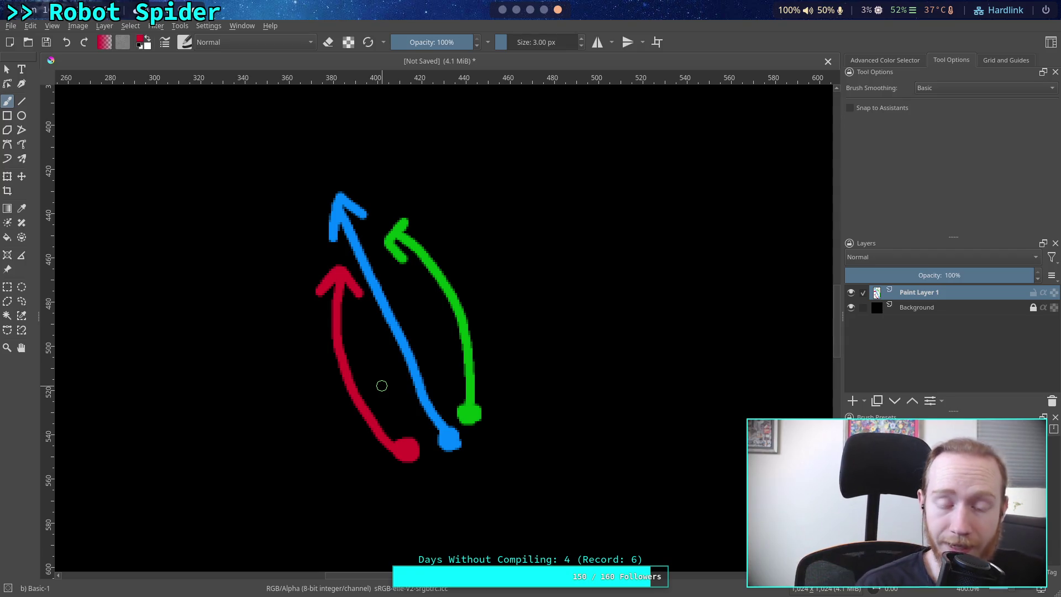
{"action": "left_click_drag", "start_coordinate": [504, 340], "coordinate": [495, 360]}
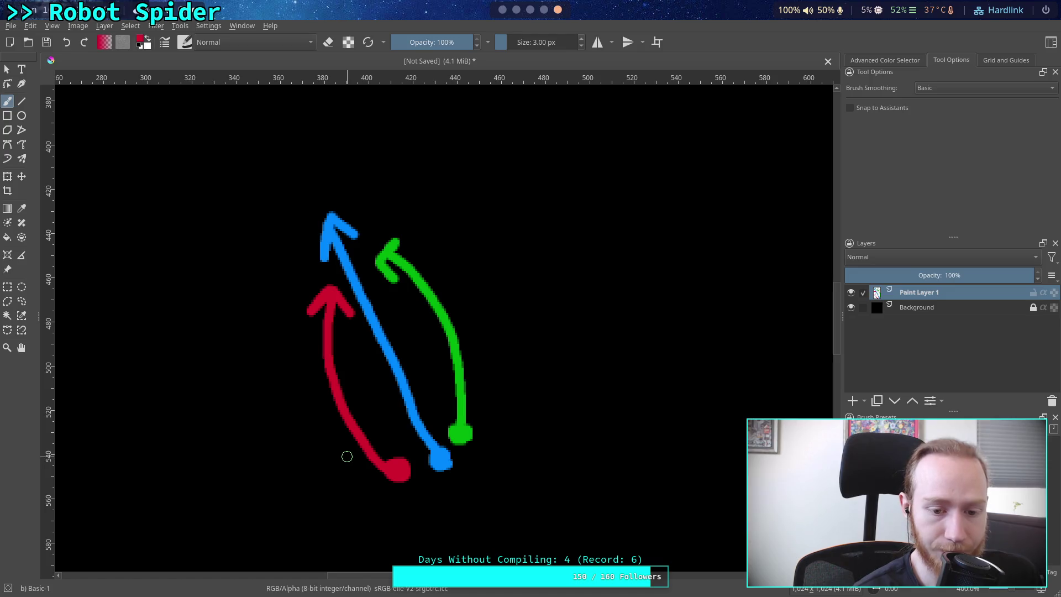
{"action": "mouse_move", "coordinate": [349, 452]}
{"action": "left_mouse_down"}
{"action": "mouse_move", "coordinate": [334, 461]}
{"action": "mouse_move", "coordinate": [313, 435]}
{"action": "left_mouse_up"}
{"action": "left_click_drag", "start_coordinate": [314, 397], "coordinate": [296, 398]}
{"action": "left_click_drag", "start_coordinate": [309, 365], "coordinate": [295, 365]}
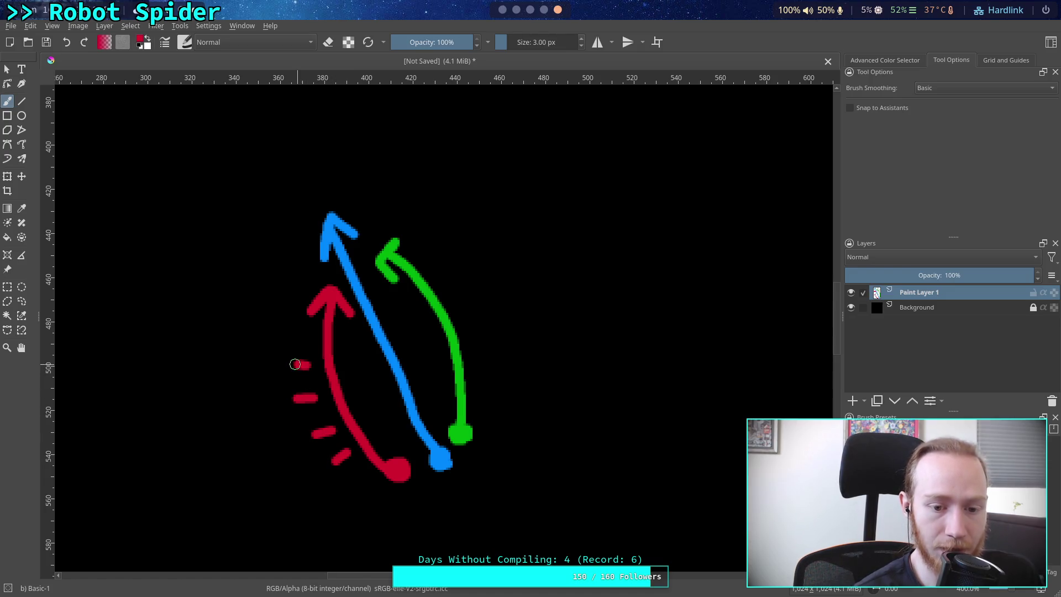
{"action": "key", "text": "ctrl+z"}
{"action": "key", "text": "ctrl+z"}
{"action": "key", "text": "ctrl+z"}
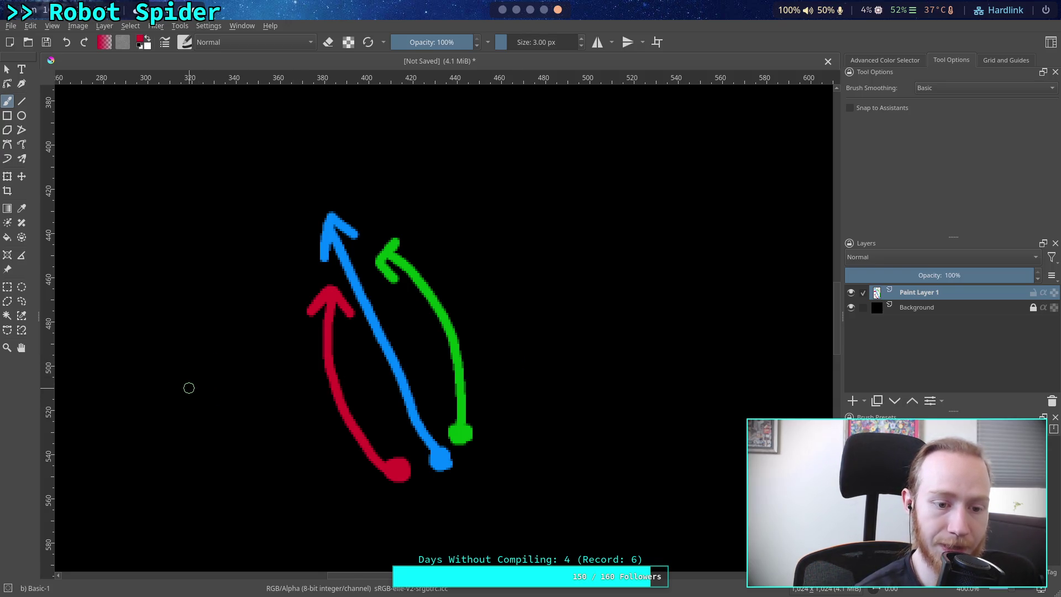
{"action": "right_click", "coordinate": [188, 381]}
{"action": "scroll", "coordinate": [337, 329], "scroll_direction": "down", "scroll_amount": 1}
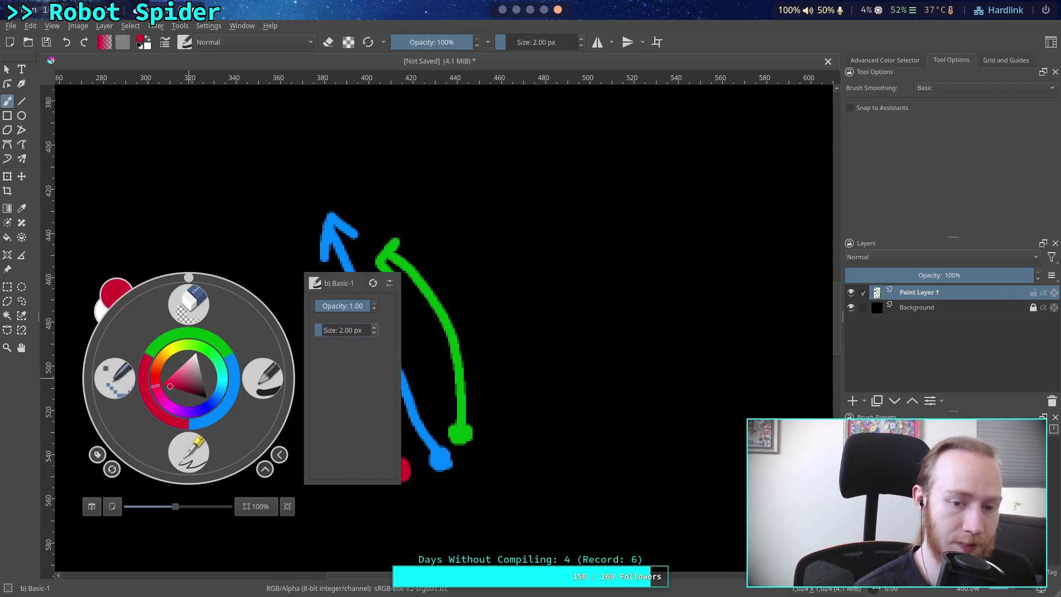
Step: Handwrite the red speed label '+0.1' left of the red arrow
{"action": "left_click", "coordinate": [246, 279]}
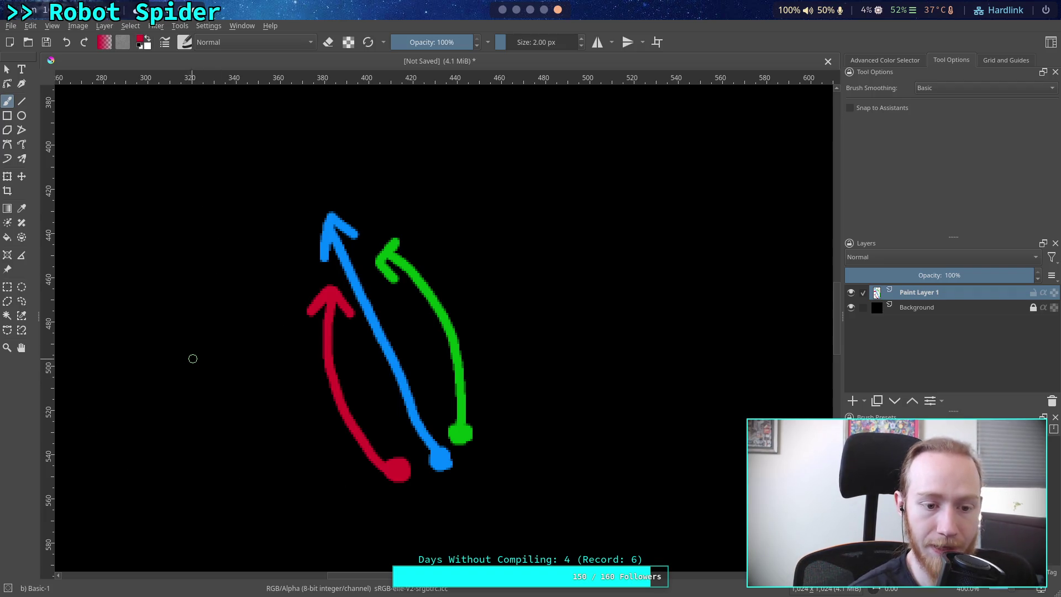
{"action": "mouse_move", "coordinate": [199, 356]}
{"action": "left_mouse_down"}
{"action": "mouse_move", "coordinate": [198, 388]}
{"action": "mouse_move", "coordinate": [236, 359]}
{"action": "mouse_move", "coordinate": [268, 386]}
{"action": "mouse_move", "coordinate": [256, 391]}
{"action": "left_mouse_up"}
{"action": "left_click", "coordinate": [249, 381]}
{"action": "left_click_drag", "start_coordinate": [261, 365], "coordinate": [286, 369]}
{"action": "right_click", "coordinate": [295, 389]}
{"action": "left_click", "coordinate": [293, 352]}
{"action": "mouse_move", "coordinate": [469, 298]}
{"action": "left_mouse_down"}
{"action": "mouse_move", "coordinate": [490, 297]}
{"action": "mouse_move", "coordinate": [479, 314]}
{"action": "left_mouse_up"}
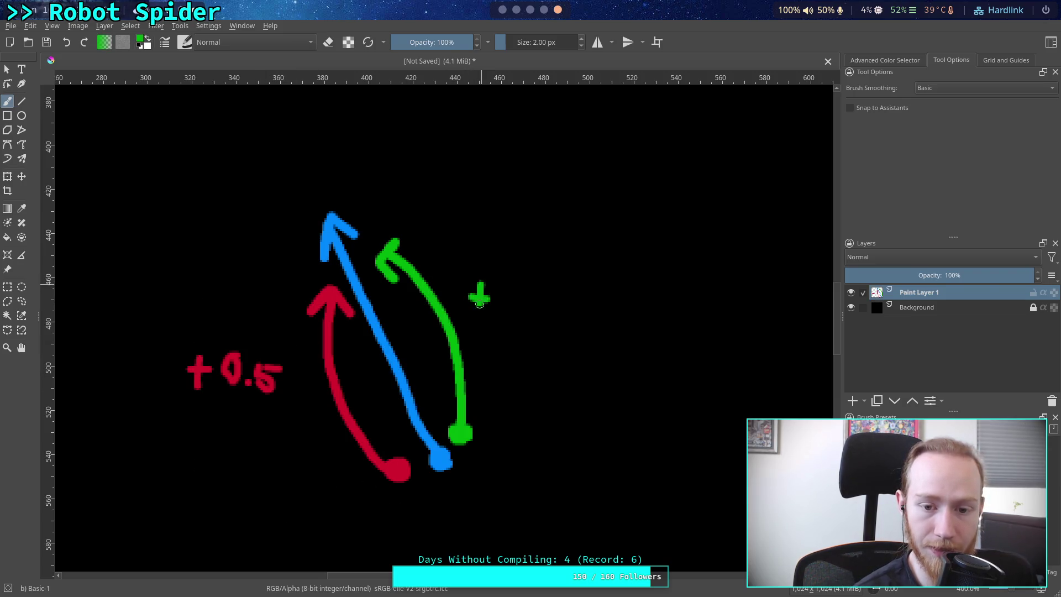
{"action": "key", "text": "ctrl+z"}
{"action": "key", "text": "ctrl+z"}
{"action": "key", "text": "ctrl+z"}
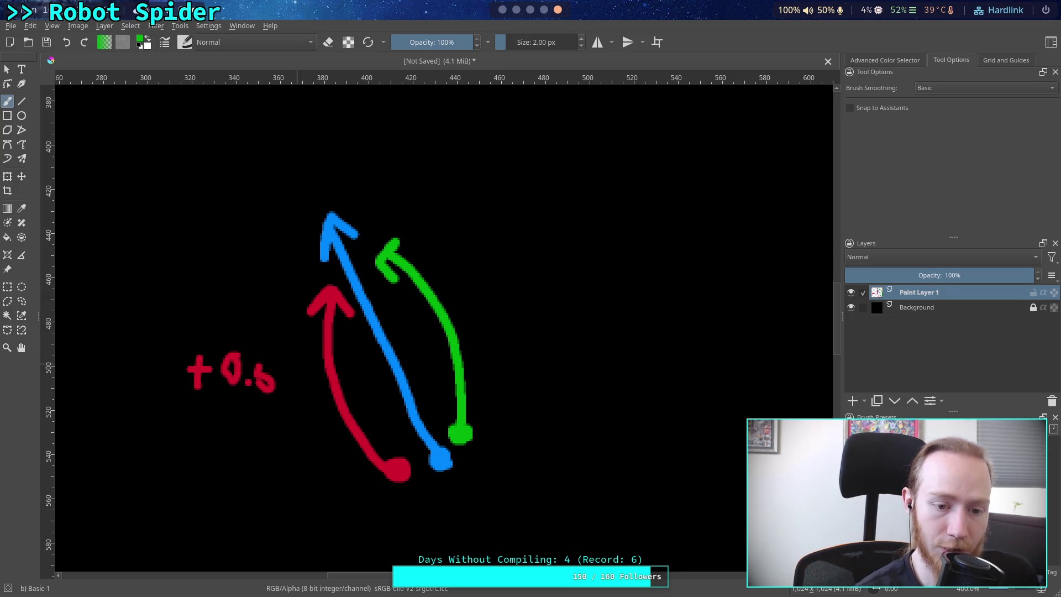
{"action": "right_click", "coordinate": [272, 359]}
{"action": "left_click", "coordinate": [235, 368]}
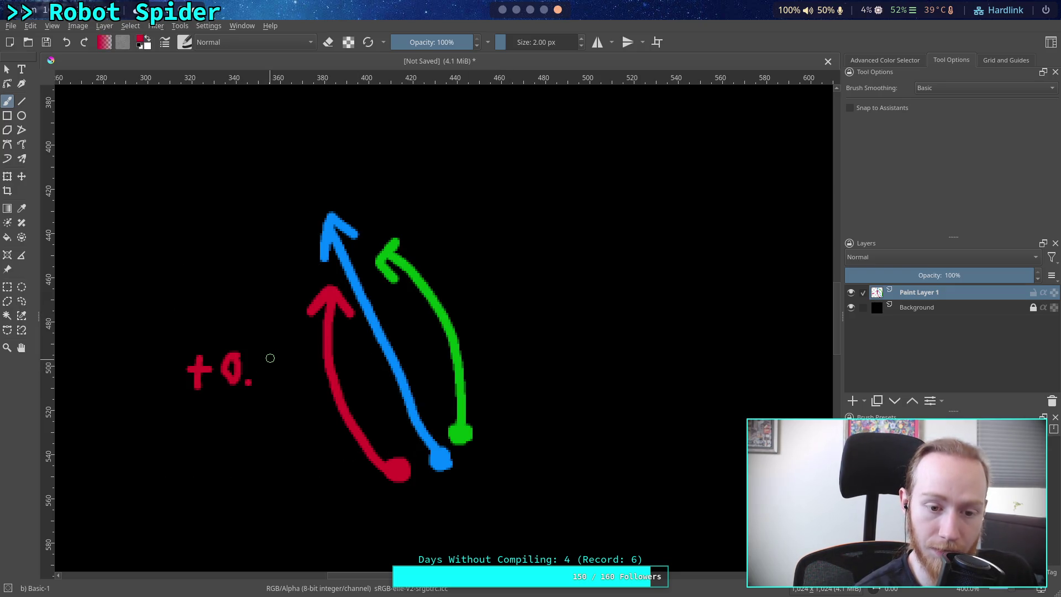
{"action": "mouse_move", "coordinate": [263, 355]}
{"action": "left_mouse_down"}
{"action": "mouse_move", "coordinate": [268, 377]}
{"action": "mouse_move", "coordinate": [282, 381]}
{"action": "left_mouse_up"}
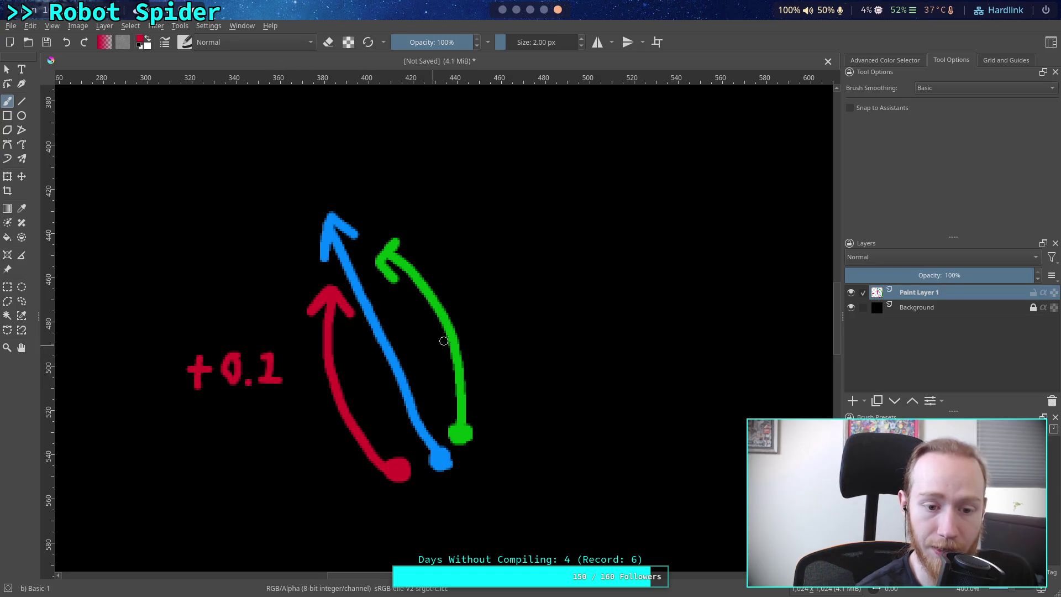
Step: Start the green '+0.5' label beside the green arrow, undoing the botched last digit
{"action": "right_click", "coordinate": [480, 322]}
{"action": "left_click", "coordinate": [490, 281]}
{"action": "mouse_move", "coordinate": [480, 301]}
{"action": "left_mouse_down"}
{"action": "mouse_move", "coordinate": [505, 302]}
{"action": "mouse_move", "coordinate": [493, 319]}
{"action": "mouse_move", "coordinate": [526, 310]}
{"action": "mouse_move", "coordinate": [522, 294]}
{"action": "left_mouse_up"}
{"action": "left_click", "coordinate": [556, 316]}
{"action": "mouse_move", "coordinate": [590, 295]}
{"action": "left_mouse_down"}
{"action": "mouse_move", "coordinate": [576, 311]}
{"action": "mouse_move", "coordinate": [571, 298]}
{"action": "mouse_move", "coordinate": [579, 325]}
{"action": "left_mouse_up"}
{"action": "key", "text": "ctrl+z"}
{"action": "mouse_move", "coordinate": [575, 292]}
{"action": "left_mouse_down"}
{"action": "mouse_move", "coordinate": [598, 290]}
{"action": "mouse_move", "coordinate": [572, 326]}
{"action": "mouse_move", "coordinate": [594, 290]}
{"action": "left_mouse_up"}
{"action": "key", "text": "ctrl+z"}
{"action": "key", "text": "ctrl+z"}
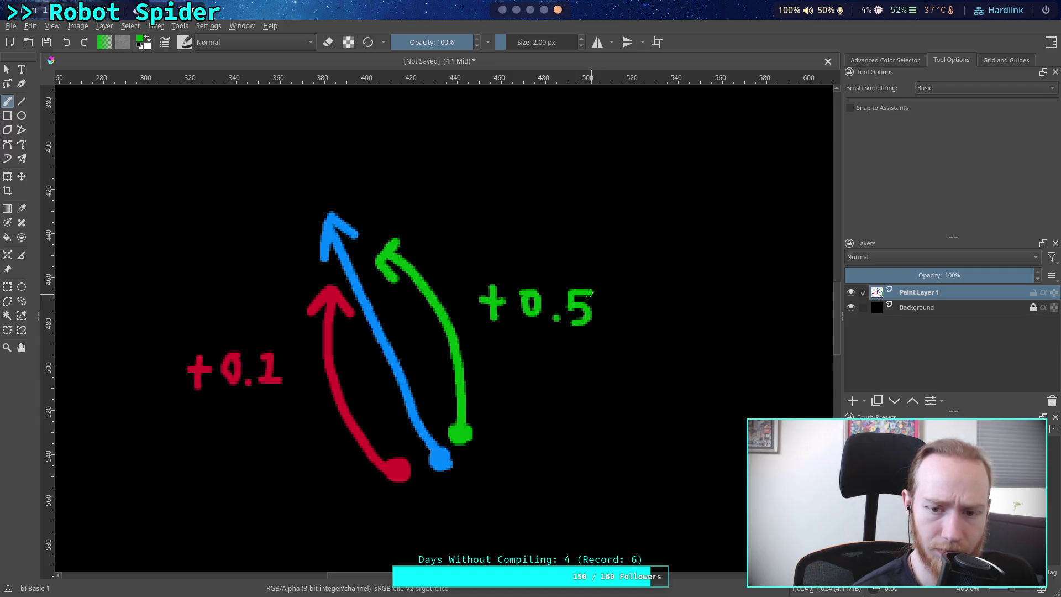
Step: Write a blue '+0.8' label above the blue arrow tip, then undo it stroke by stroke
{"action": "right_click", "coordinate": [535, 261]}
{"action": "left_click", "coordinate": [571, 287]}
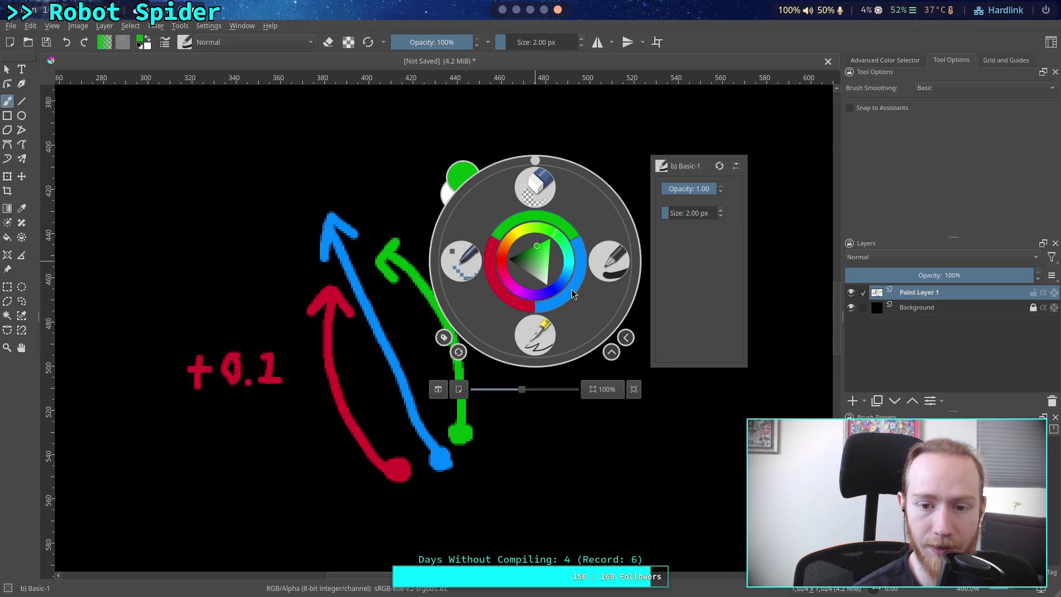
{"action": "left_click_drag", "start_coordinate": [392, 325], "coordinate": [399, 326]}
{"action": "key", "text": "ctrl+z"}
{"action": "mouse_move", "coordinate": [358, 178]}
{"action": "left_mouse_down"}
{"action": "mouse_move", "coordinate": [355, 199]}
{"action": "mouse_move", "coordinate": [370, 189]}
{"action": "mouse_move", "coordinate": [391, 200]}
{"action": "mouse_move", "coordinate": [382, 175]}
{"action": "left_mouse_up"}
{"action": "left_click", "coordinate": [413, 198]}
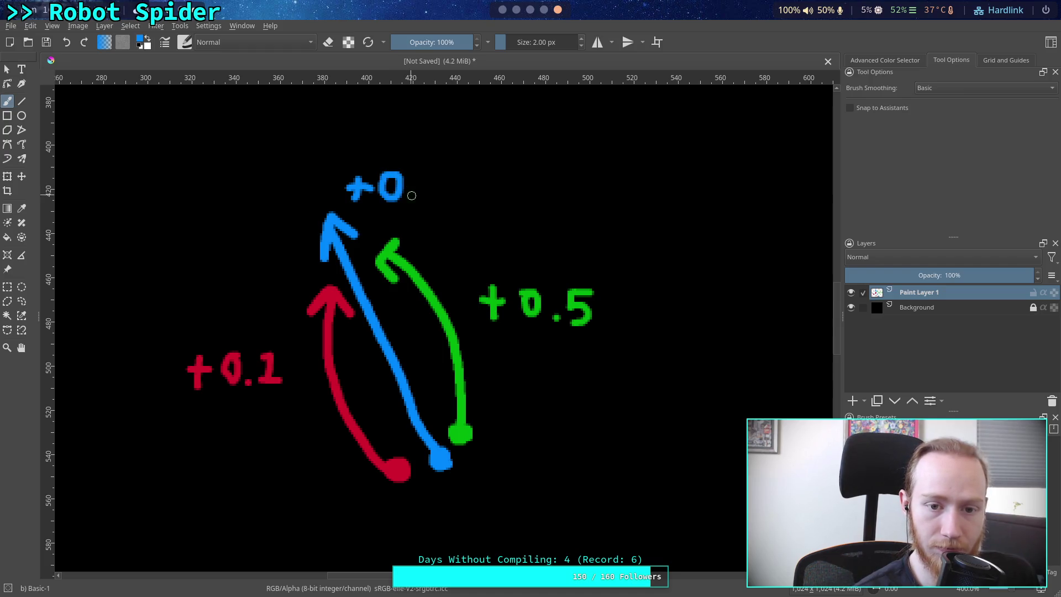
{"action": "mouse_move", "coordinate": [451, 176]}
{"action": "left_mouse_down"}
{"action": "mouse_move", "coordinate": [436, 176]}
{"action": "mouse_move", "coordinate": [433, 198]}
{"action": "mouse_move", "coordinate": [428, 172]}
{"action": "mouse_move", "coordinate": [430, 196]}
{"action": "mouse_move", "coordinate": [449, 176]}
{"action": "left_mouse_up"}
{"action": "key", "text": "ctrl+z"}
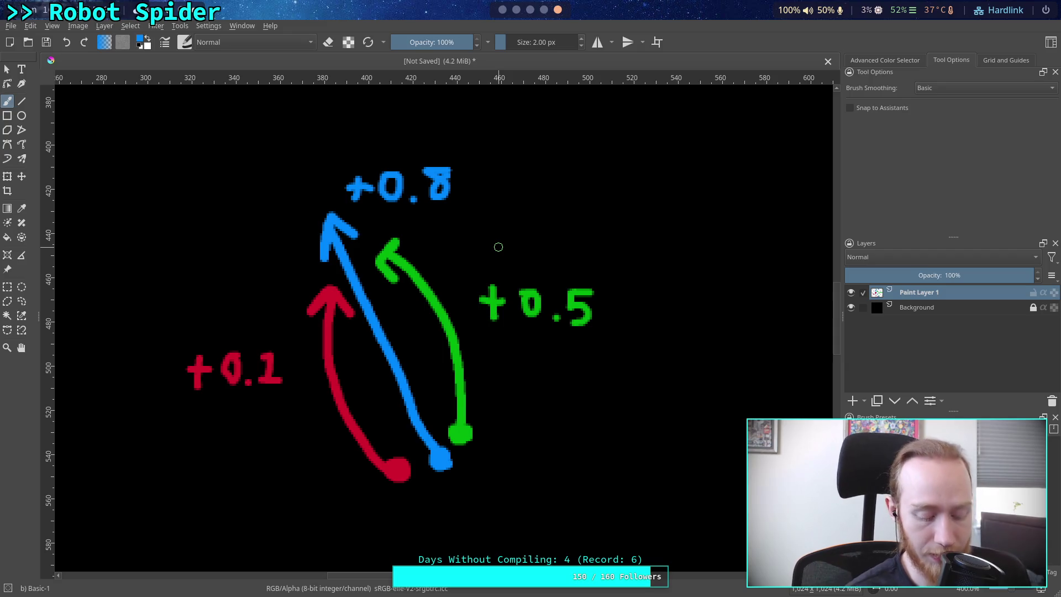
{"action": "key", "text": "ctrl+z"}
{"action": "key", "text": "ctrl+z"}
{"action": "key", "text": "ctrl+z"}
Step: Undo the remaining labels and arrows, then paint a long horizontal blue arrow line
{"action": "key", "text": "ctrl+z"}
{"action": "key", "text": "ctrl+z"}
{"action": "key", "text": "ctrl+z"}
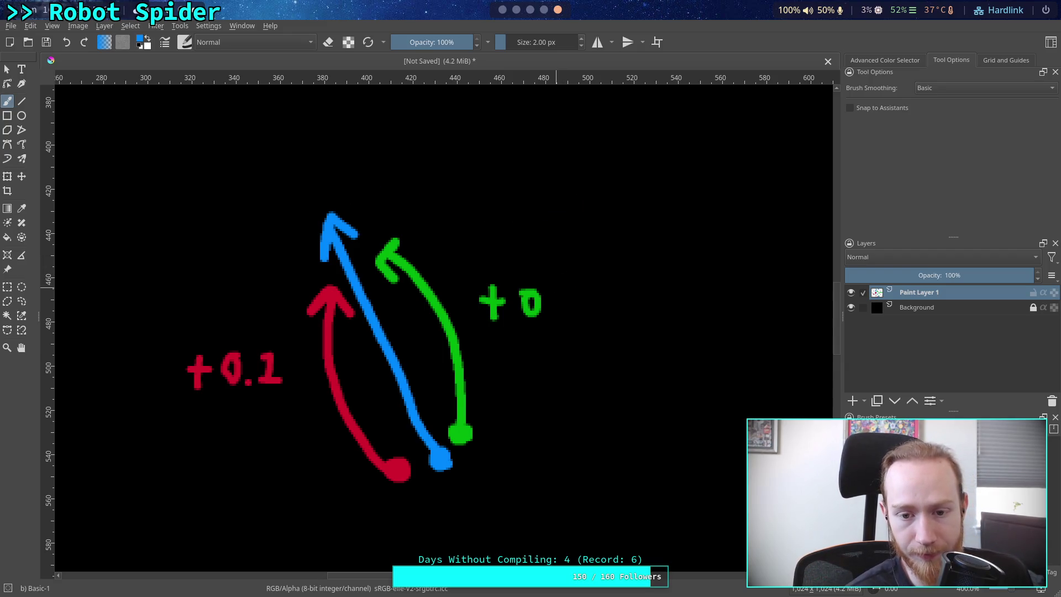
{"action": "key", "text": "ctrl+z"}
{"action": "key", "text": "ctrl+z"}
{"action": "key", "text": "ctrl+z"}
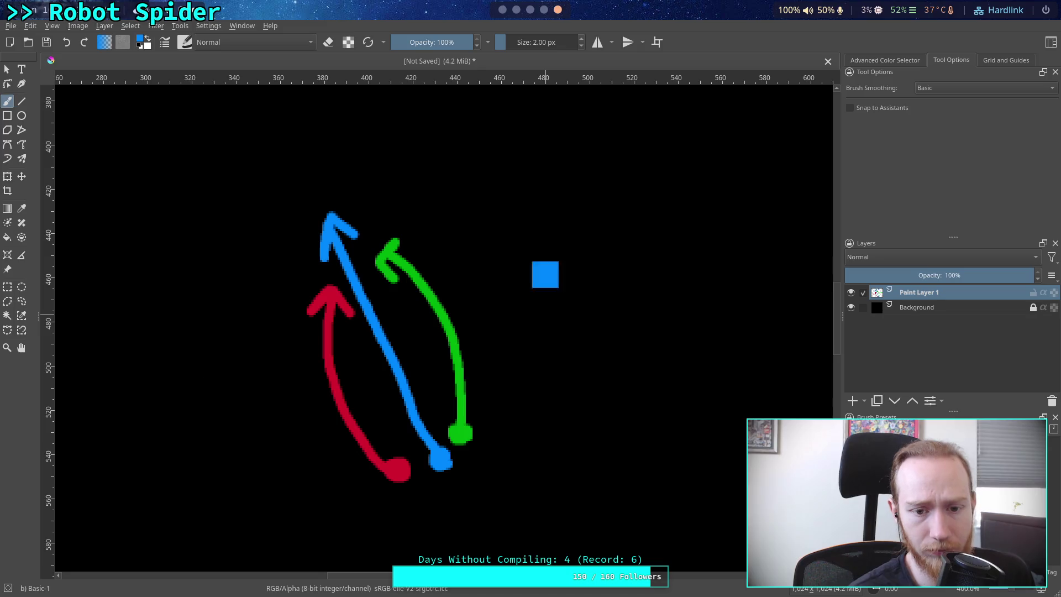
{"action": "key", "text": "ctrl+z"}
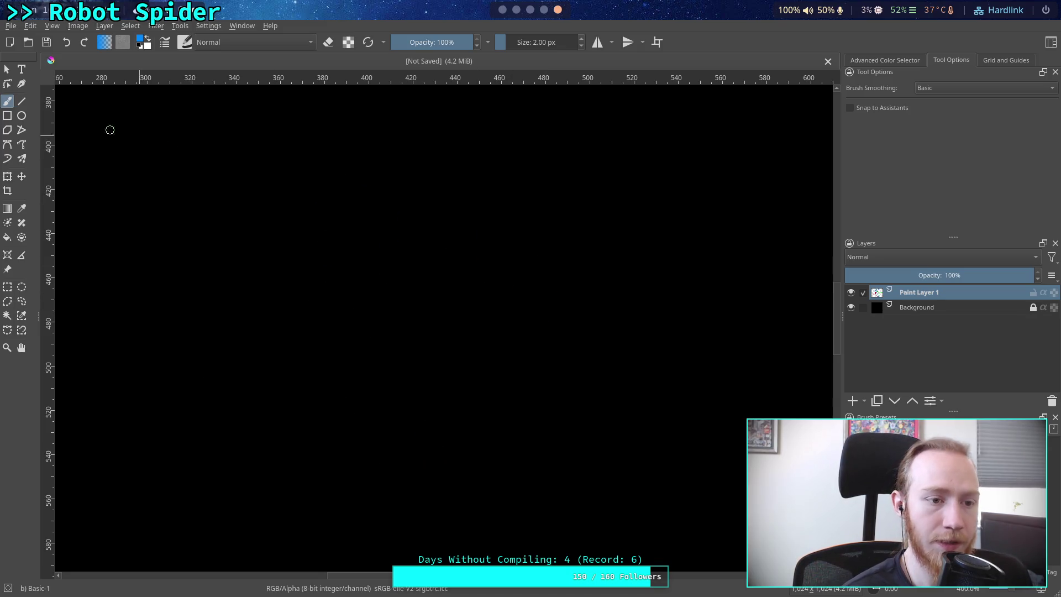
{"action": "mouse_move", "coordinate": [214, 328]}
{"action": "left_mouse_down"}
{"action": "mouse_move", "coordinate": [449, 328]}
{"action": "mouse_move", "coordinate": [432, 343]}
{"action": "left_mouse_up"}
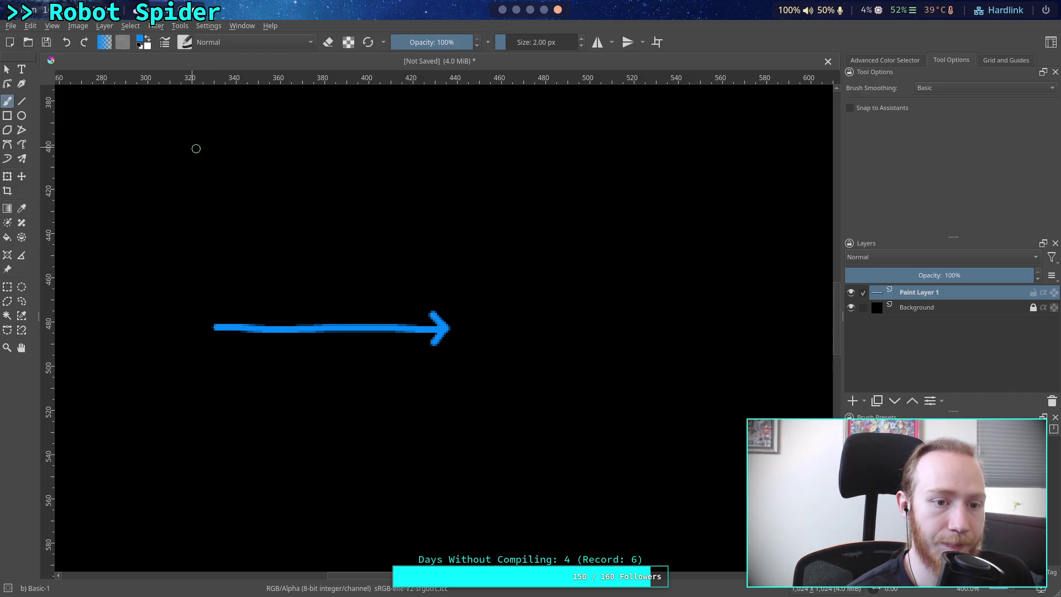
{"action": "right_click", "coordinate": [197, 147]}
{"action": "left_click", "coordinate": [618, 177]}
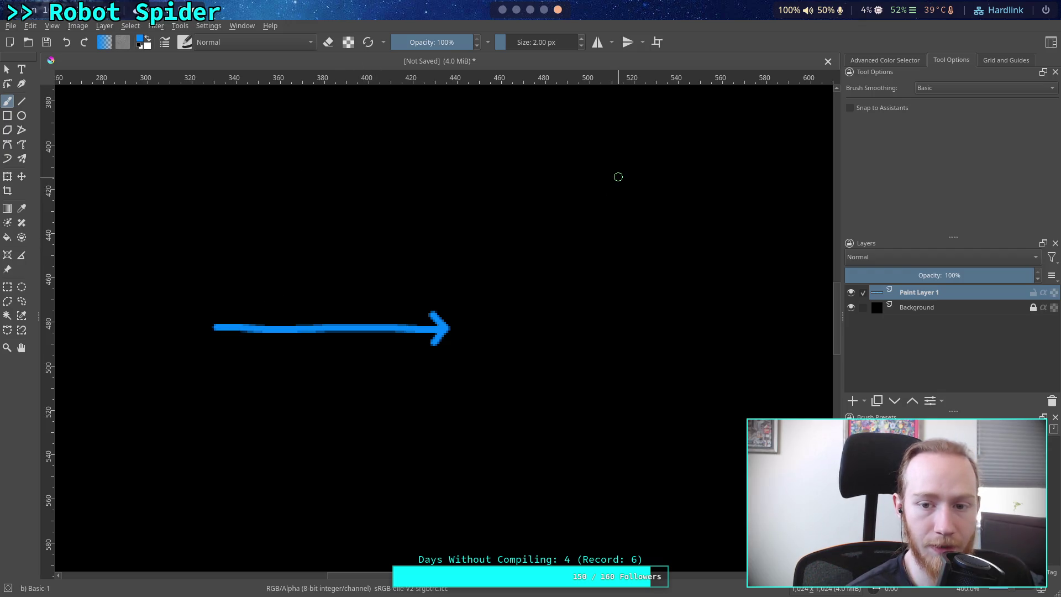
Step: Handwrite '+0.8' beneath the blue arrow, redoing messy digits, and recentre the canvas
{"action": "mouse_move", "coordinate": [273, 377]}
{"action": "left_mouse_down"}
{"action": "mouse_move", "coordinate": [292, 377]}
{"action": "mouse_move", "coordinate": [285, 394]}
{"action": "mouse_move", "coordinate": [310, 385]}
{"action": "mouse_move", "coordinate": [313, 363]}
{"action": "mouse_move", "coordinate": [359, 382]}
{"action": "mouse_move", "coordinate": [365, 365]}
{"action": "left_mouse_up"}
{"action": "left_click", "coordinate": [335, 383]}
{"action": "key", "text": "ctrl+z"}
{"action": "mouse_move", "coordinate": [298, 375]}
{"action": "left_mouse_down"}
{"action": "mouse_move", "coordinate": [301, 392]}
{"action": "mouse_move", "coordinate": [291, 376]}
{"action": "mouse_move", "coordinate": [274, 397]}
{"action": "mouse_move", "coordinate": [307, 400]}
{"action": "mouse_move", "coordinate": [305, 367]}
{"action": "left_mouse_up"}
{"action": "key", "text": "ctrl+z"}
{"action": "key", "text": "ctrl+z"}
{"action": "key", "text": "ctrl+z"}
{"action": "left_click", "coordinate": [338, 395]}
{"action": "mouse_move", "coordinate": [382, 367]}
{"action": "left_mouse_down"}
{"action": "mouse_move", "coordinate": [366, 391]}
{"action": "mouse_move", "coordinate": [387, 381]}
{"action": "left_mouse_up"}
{"action": "mouse_move", "coordinate": [509, 406]}
{"action": "left_mouse_down"}
{"action": "mouse_move", "coordinate": [479, 419]}
{"action": "mouse_move", "coordinate": [505, 395]}
{"action": "left_mouse_up"}
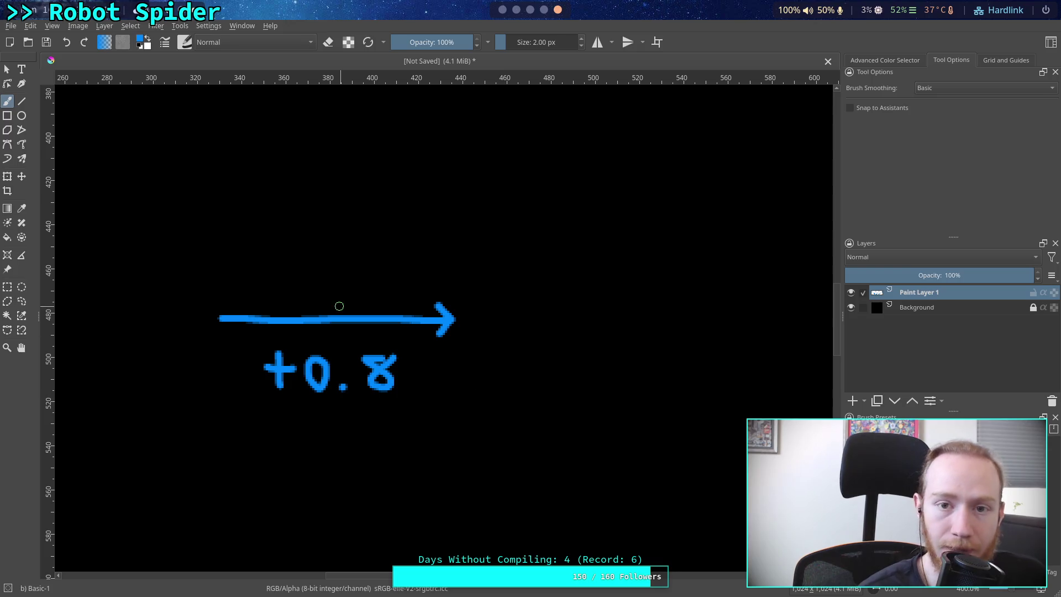
Step: Switch back to the Godot script editor and scroll CrawlerLeg.gd to the update() function
{"action": "left_click", "coordinate": [503, 11]}
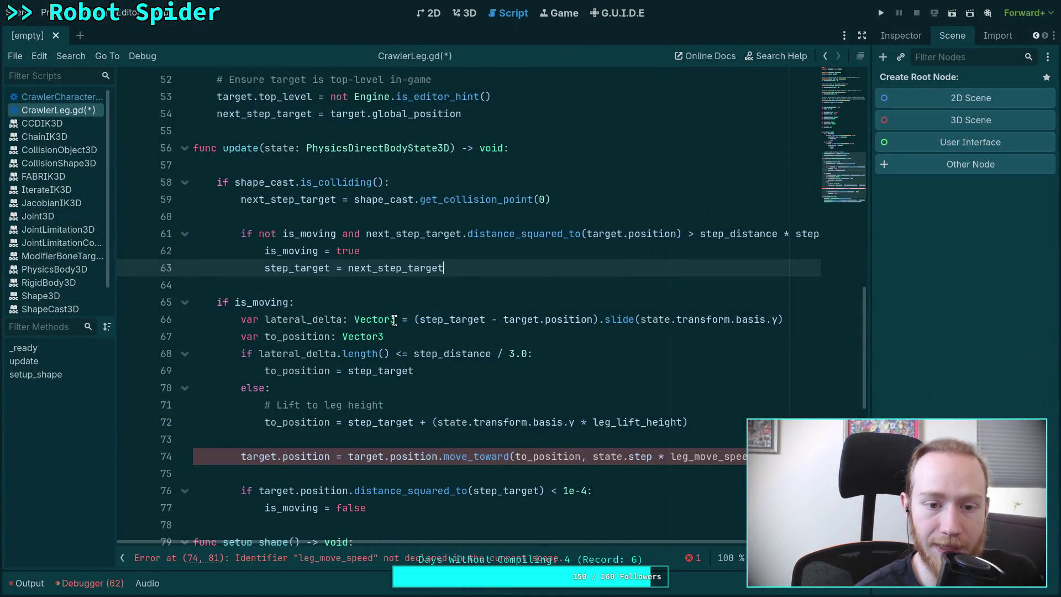
{"action": "scroll", "coordinate": [492, 290], "scroll_direction": "up", "scroll_amount": 6}
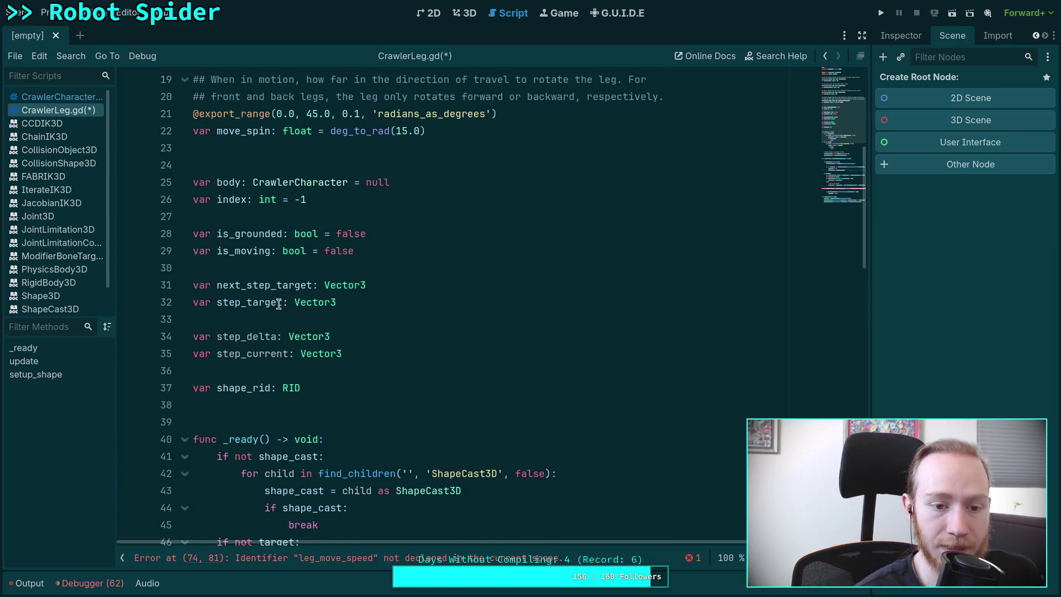
{"action": "scroll", "coordinate": [429, 360], "scroll_direction": "down", "scroll_amount": 7}
{"action": "scroll", "coordinate": [430, 360], "scroll_direction": "down", "scroll_amount": 1}
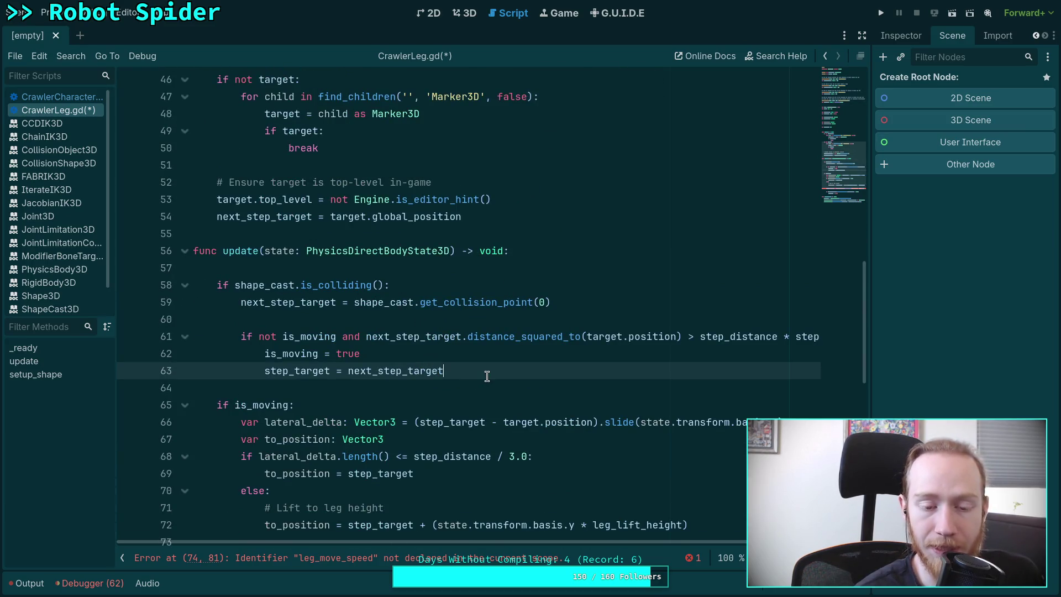
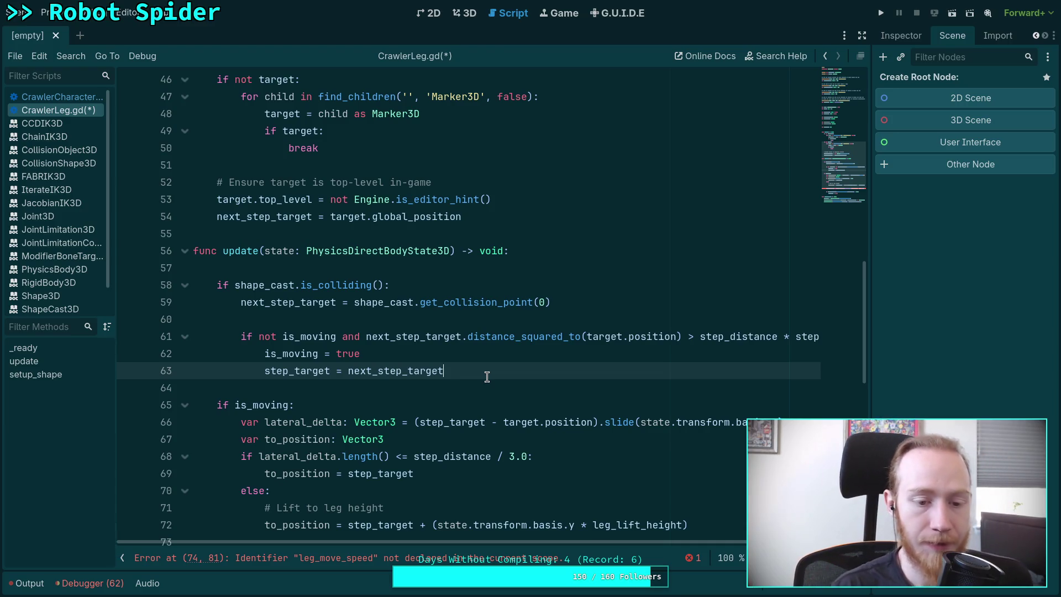
Step: Look over update() around the target search loop and the blank line before the move
{"action": "scroll", "coordinate": [487, 376], "scroll_direction": "up", "scroll_amount": 7}
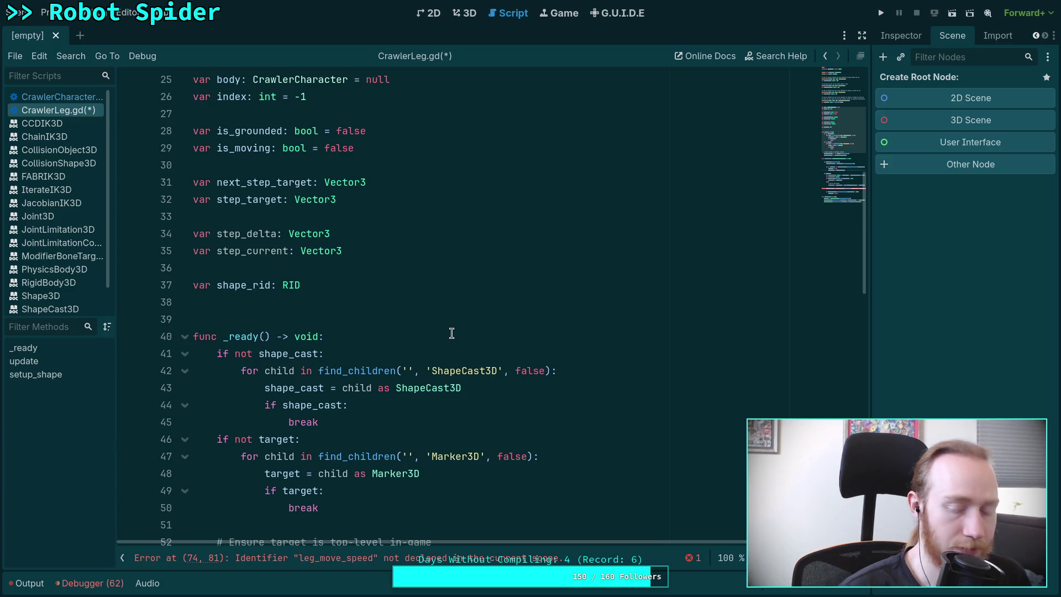
{"action": "scroll", "coordinate": [422, 444], "scroll_direction": "down", "scroll_amount": 2}
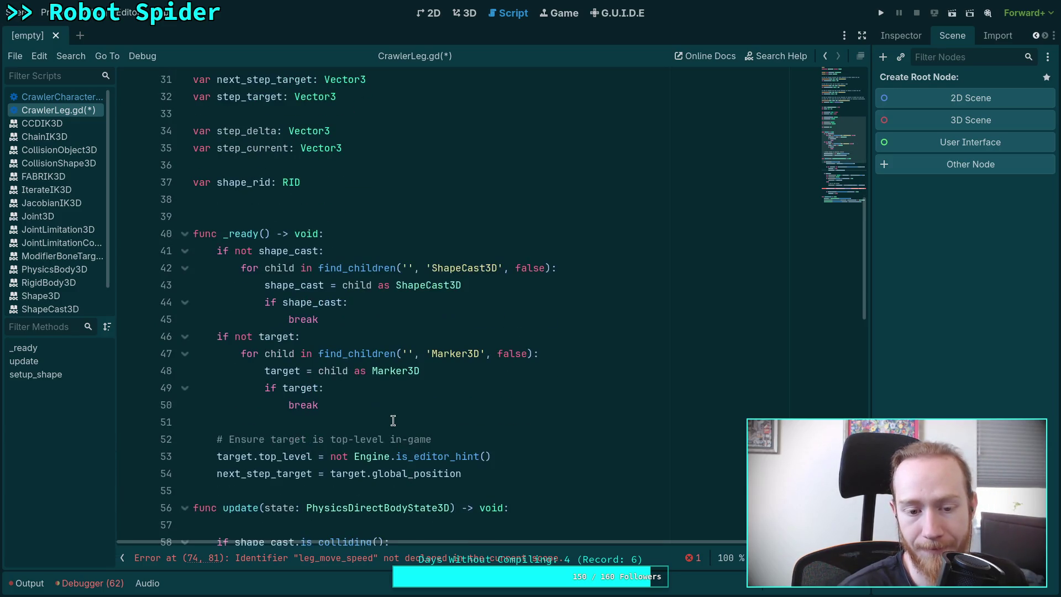
{"action": "left_click", "coordinate": [394, 421]}
{"action": "scroll", "coordinate": [446, 422], "scroll_direction": "up", "scroll_amount": 1}
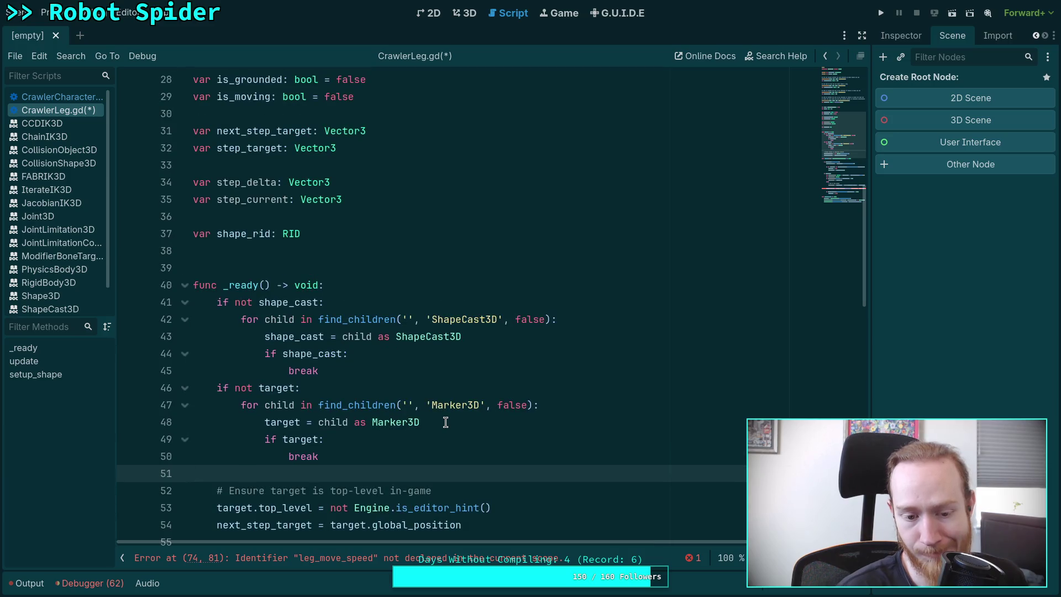
{"action": "scroll", "coordinate": [445, 422], "scroll_direction": "down", "scroll_amount": 8}
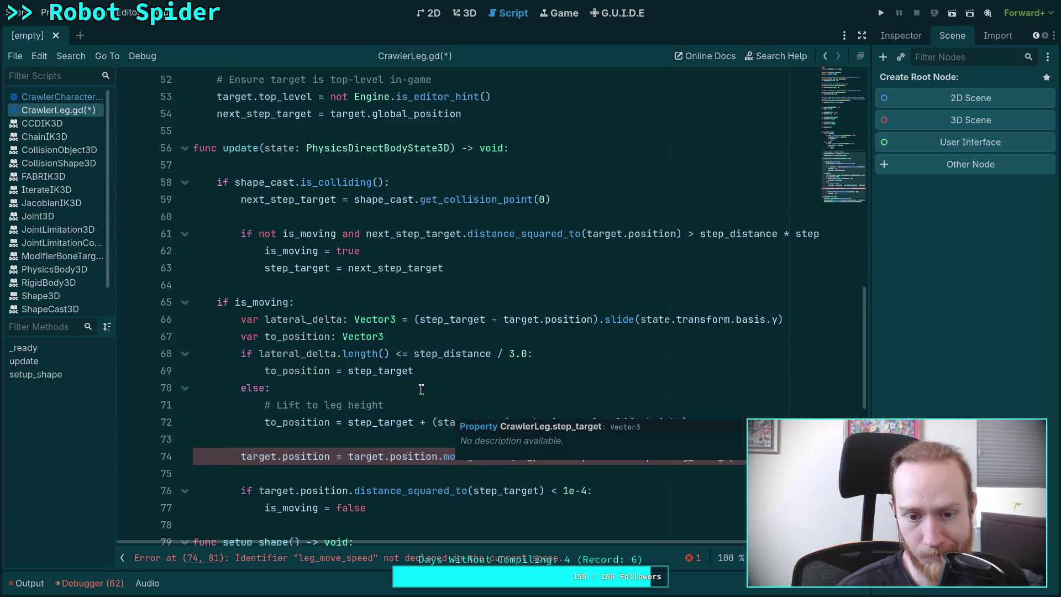
{"action": "left_click", "coordinate": [430, 431]}
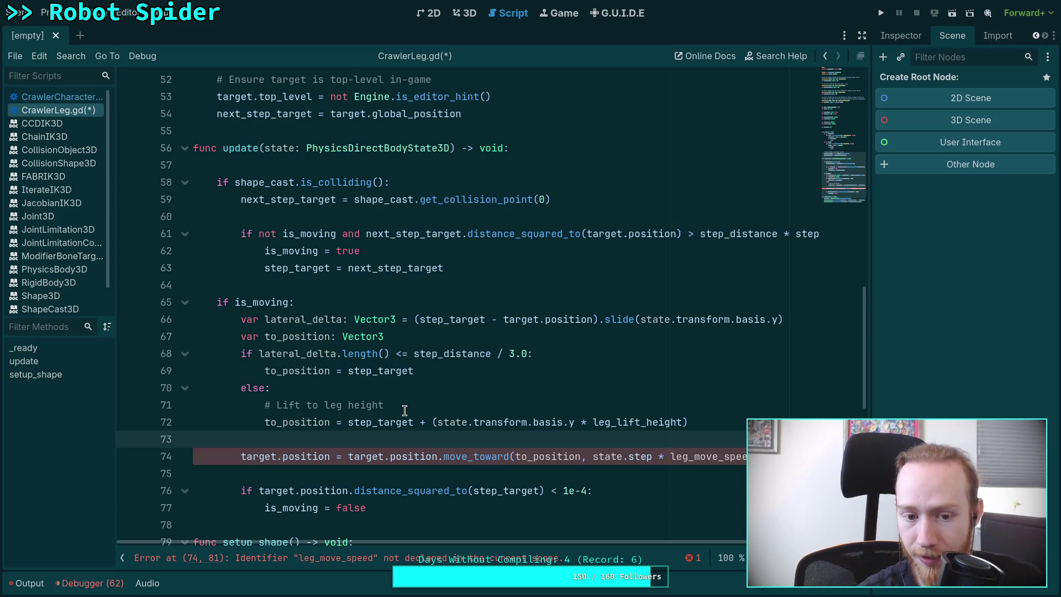
{"action": "left_click", "coordinate": [406, 390]}
{"action": "left_click", "coordinate": [403, 439]}
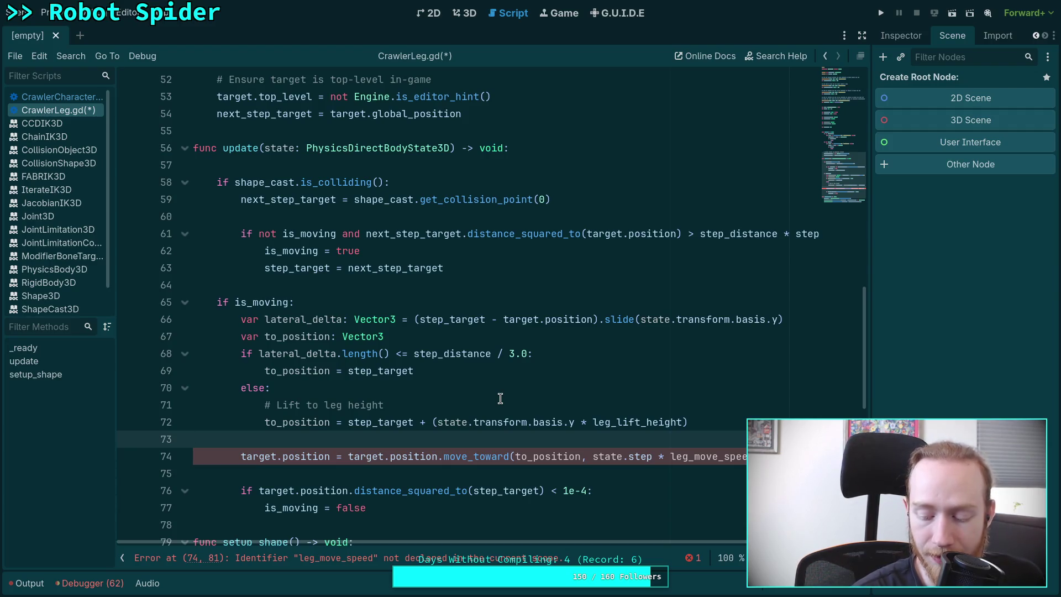
{"action": "left_click", "coordinate": [503, 400]}
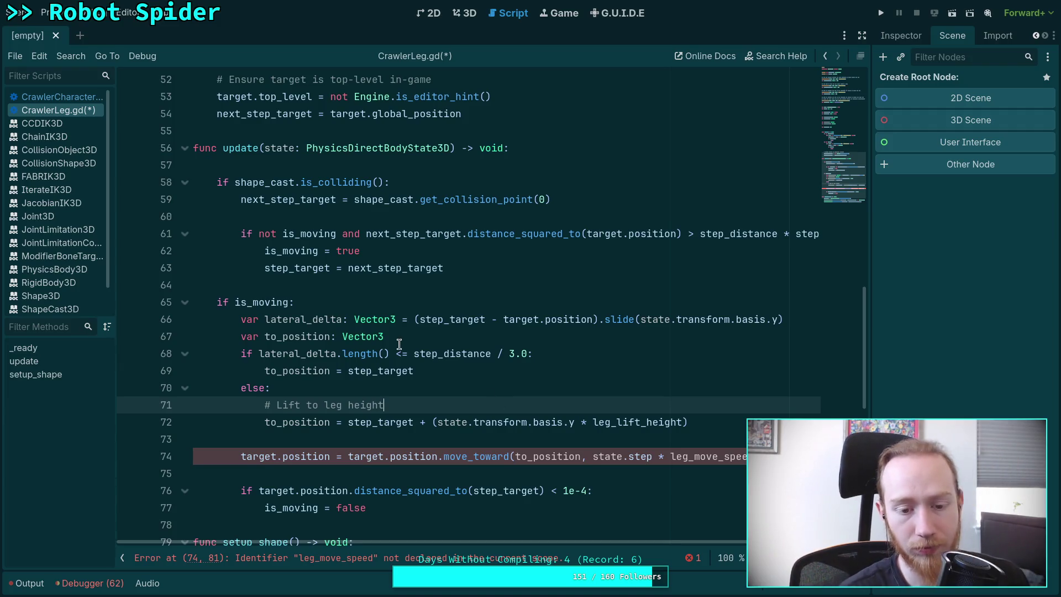
{"action": "left_click", "coordinate": [615, 430]}
{"action": "left_click", "coordinate": [605, 441]}
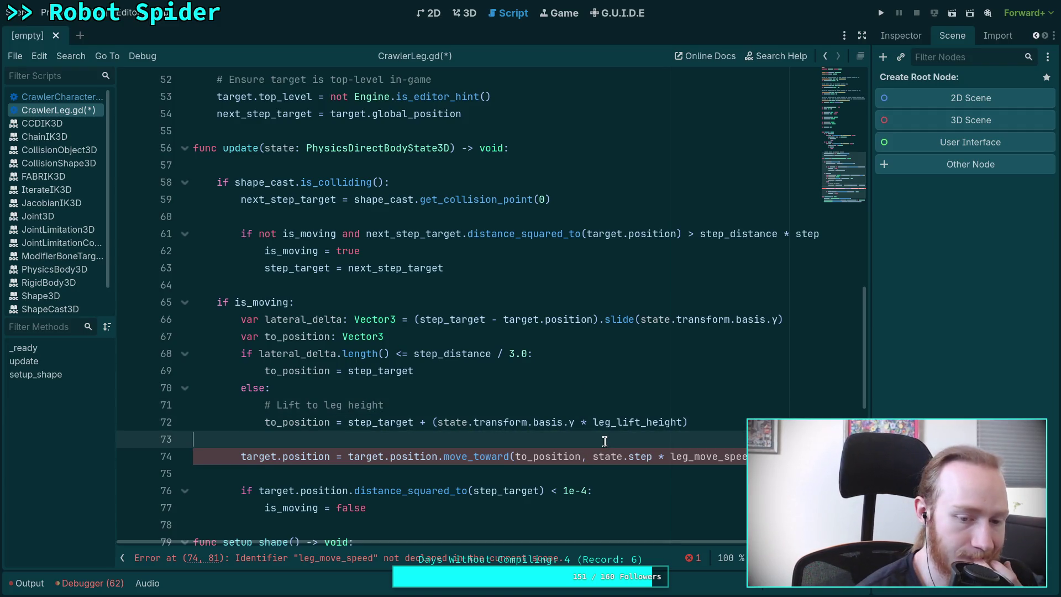
Step: Scroll up to review the step_current and step_delta declarations
{"action": "scroll", "coordinate": [600, 425], "scroll_direction": "up", "scroll_amount": 2}
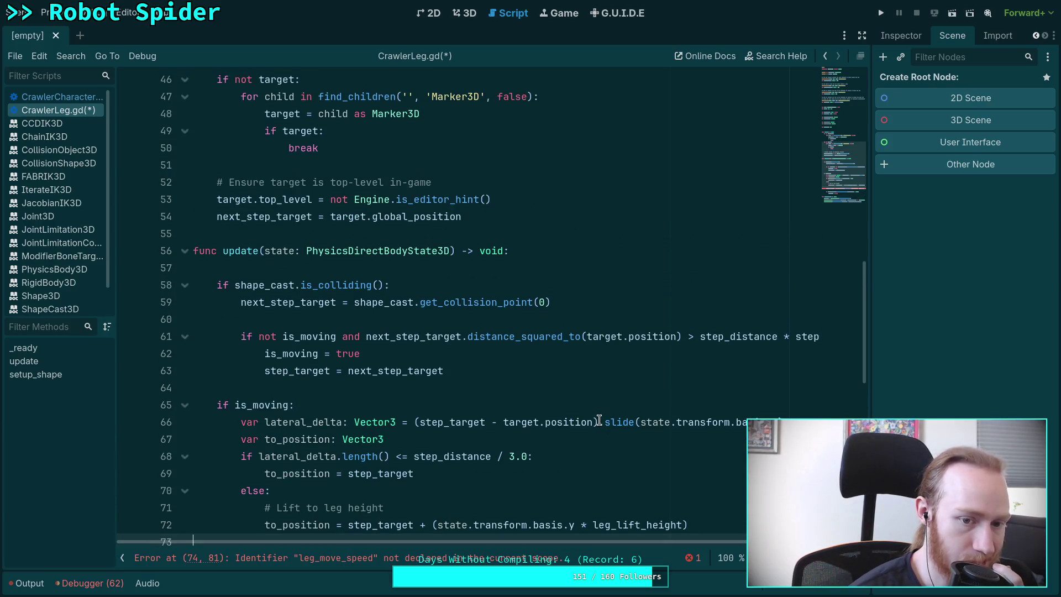
{"action": "scroll", "coordinate": [599, 422], "scroll_direction": "up", "scroll_amount": 3}
{"action": "scroll", "coordinate": [600, 420], "scroll_direction": "up", "scroll_amount": 7}
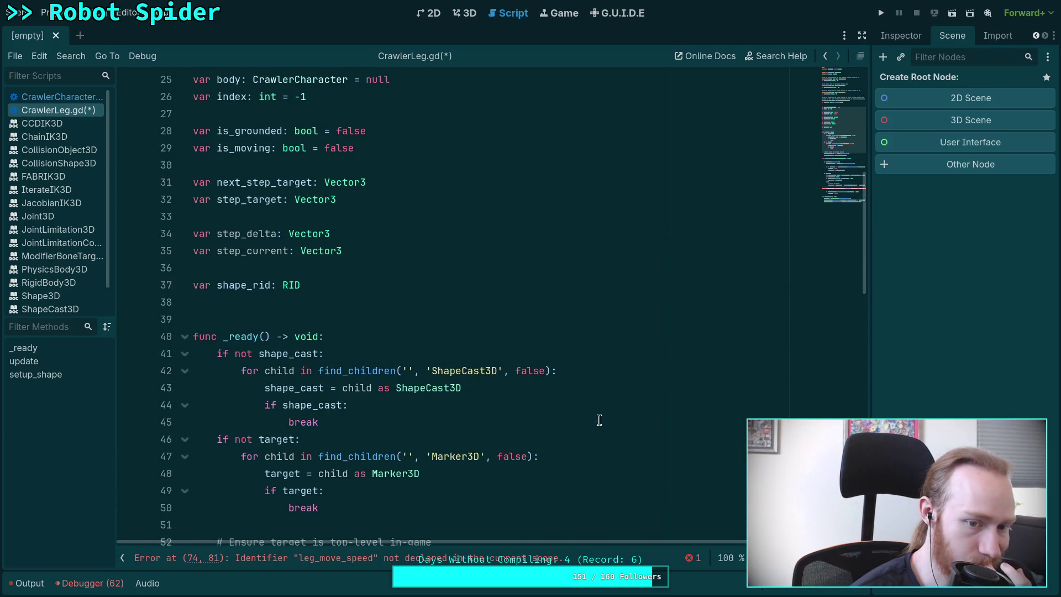
{"action": "scroll", "coordinate": [600, 420], "scroll_direction": "up", "scroll_amount": 4}
{"action": "scroll", "coordinate": [600, 420], "scroll_direction": "down", "scroll_amount": 4}
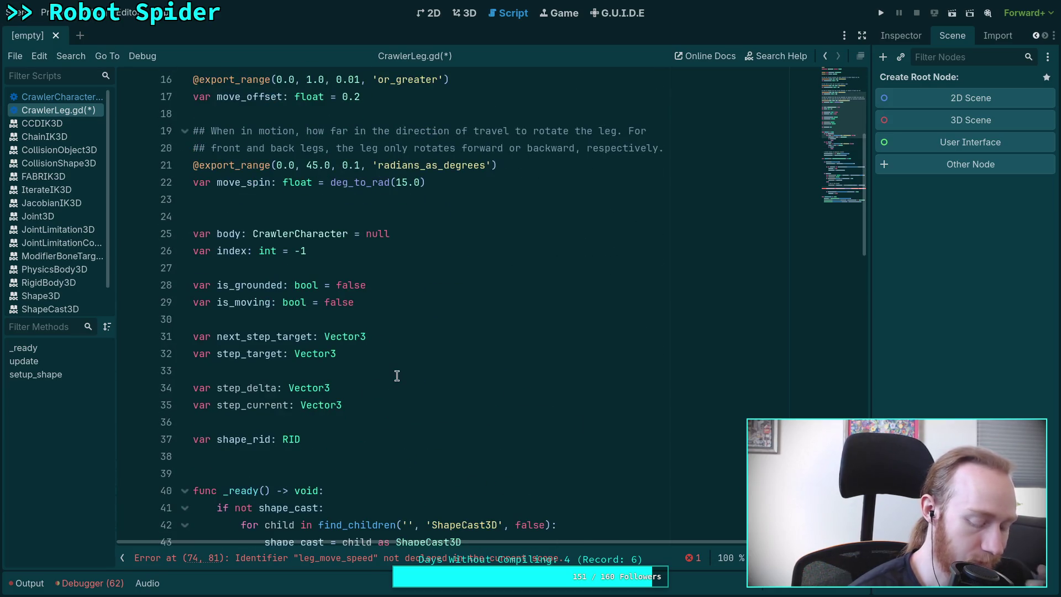
{"action": "mouse_move", "coordinate": [360, 406]}
{"action": "left_mouse_down"}
{"action": "mouse_move", "coordinate": [319, 405]}
{"action": "mouse_move", "coordinate": [342, 391]}
{"action": "mouse_move", "coordinate": [194, 391]}
{"action": "left_mouse_up"}
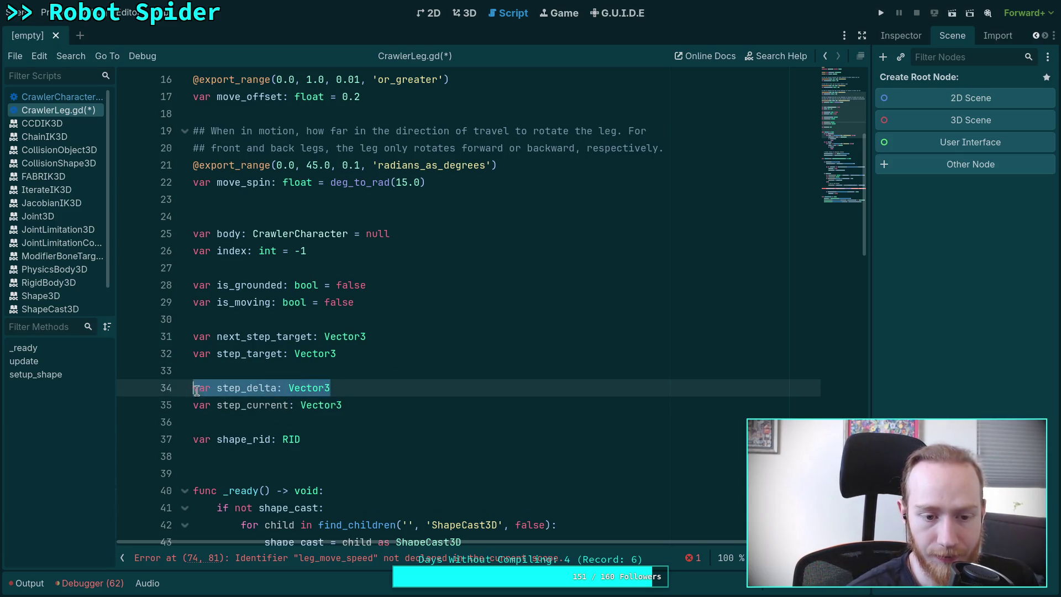
{"action": "left_click", "coordinate": [315, 399]}
{"action": "left_click_drag", "start_coordinate": [331, 389], "coordinate": [194, 388]}
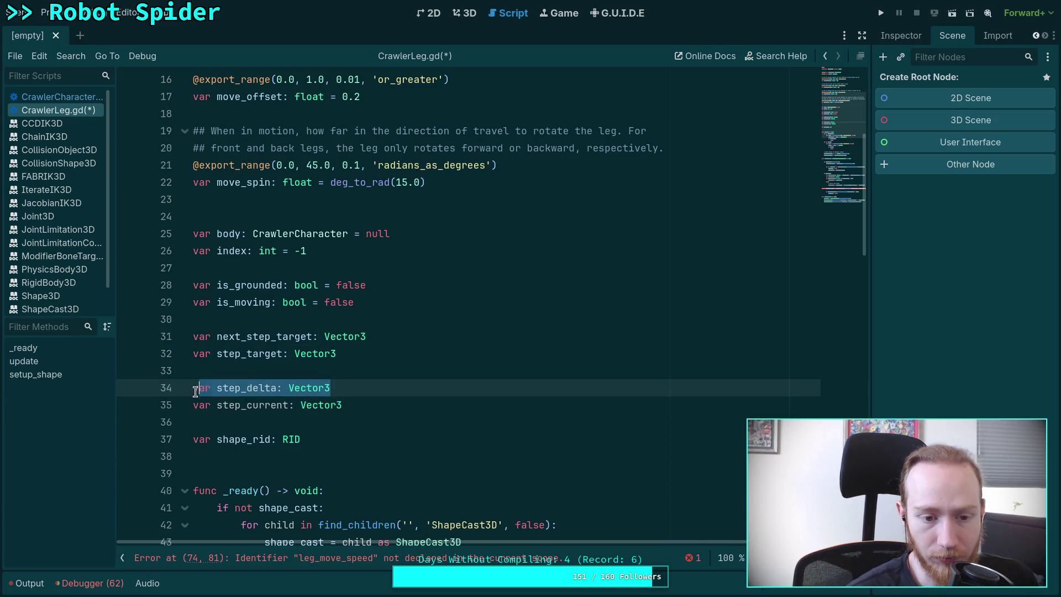
{"action": "left_click", "coordinate": [335, 415]}
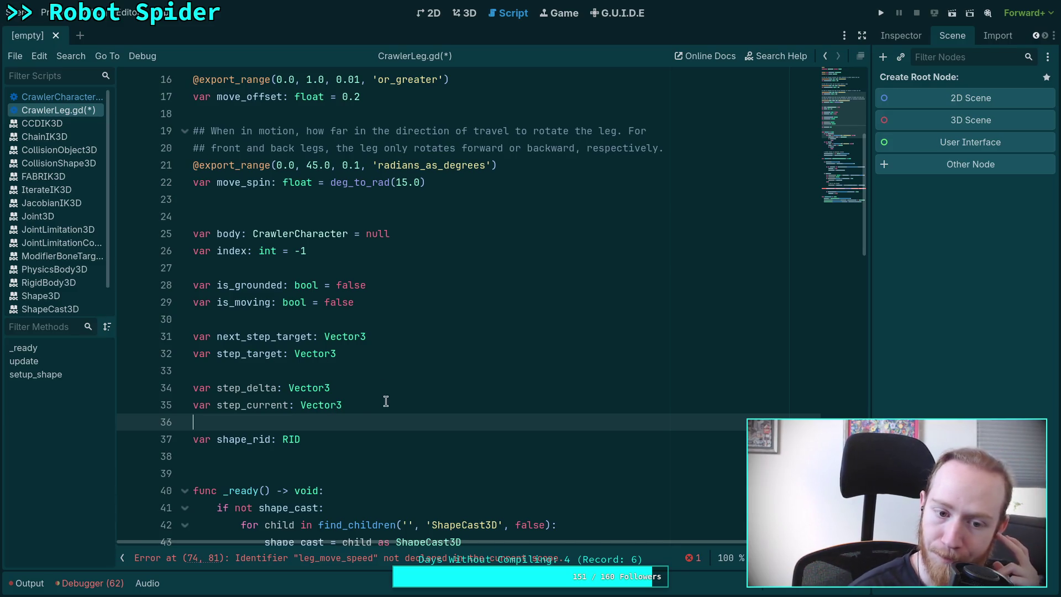
{"action": "left_click", "coordinate": [369, 406]}
{"action": "scroll", "coordinate": [369, 406], "scroll_direction": "down", "scroll_amount": 10}
Step: Add 'step_current = target.position' after the step_target assignment, then select step_current
{"action": "left_click", "coordinate": [528, 375]}
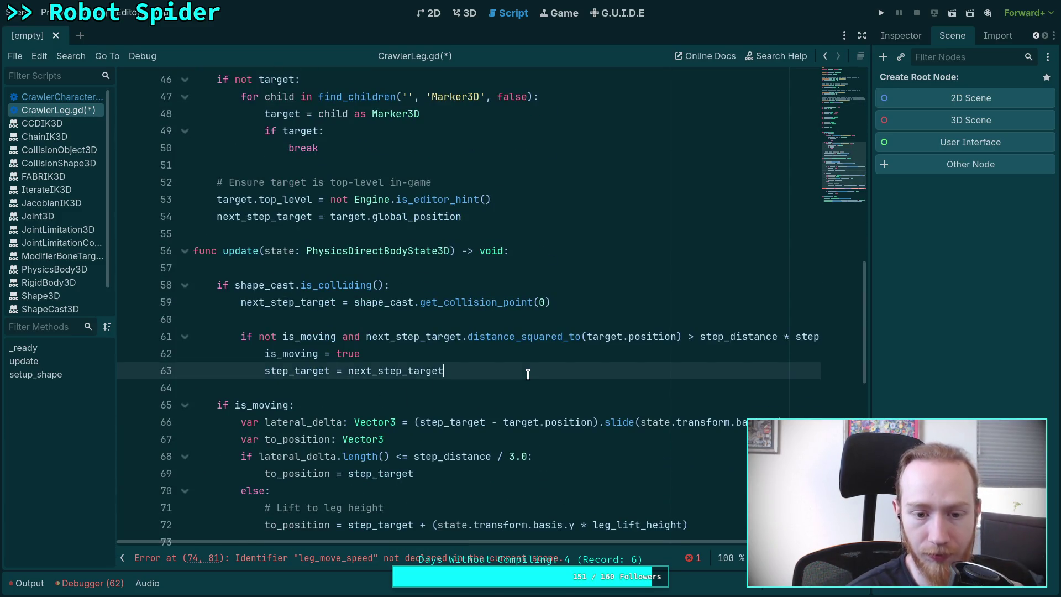
{"action": "key", "text": "Return"}
{"action": "type", "text": "st"}
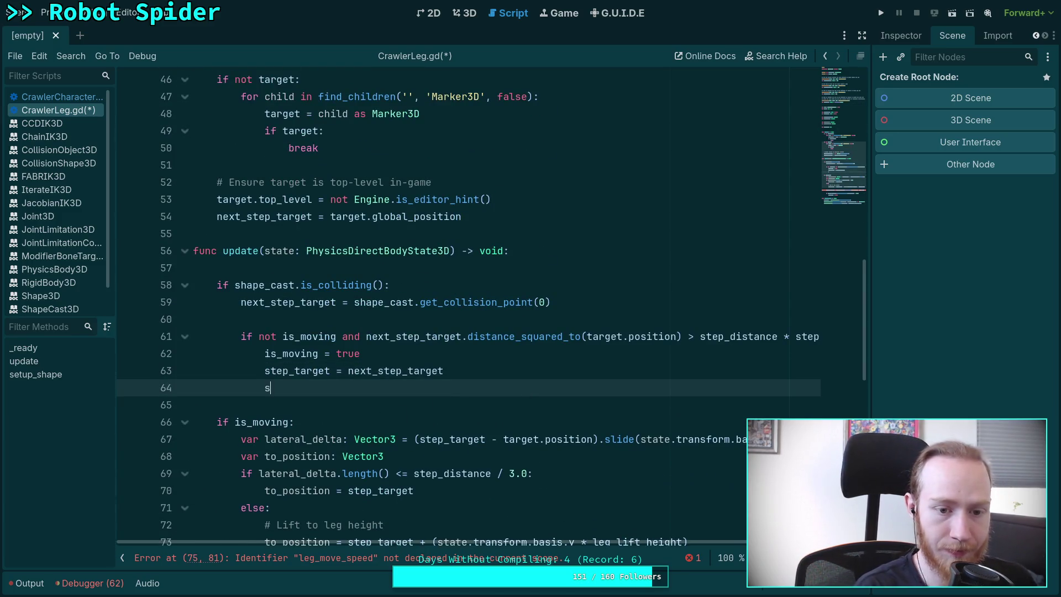
{"action": "type", "text": "ep"}
{"action": "key", "text": "Return"}
{"action": "type", "text": "= "}
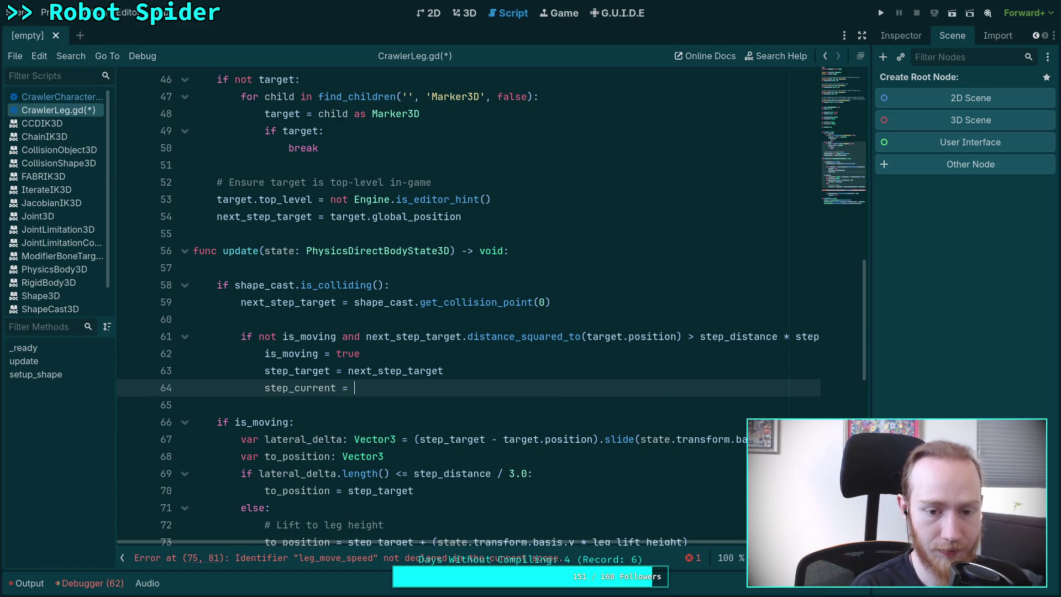
{"action": "type", "text": "target.pos"}
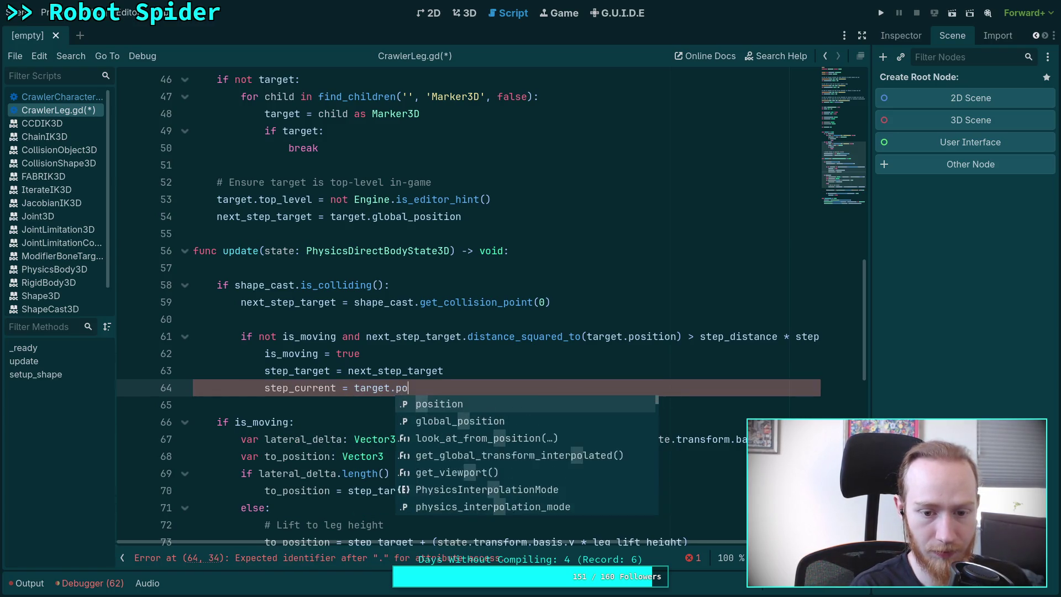
{"action": "key", "text": "Return"}
{"action": "double_click", "coordinate": [329, 390]}
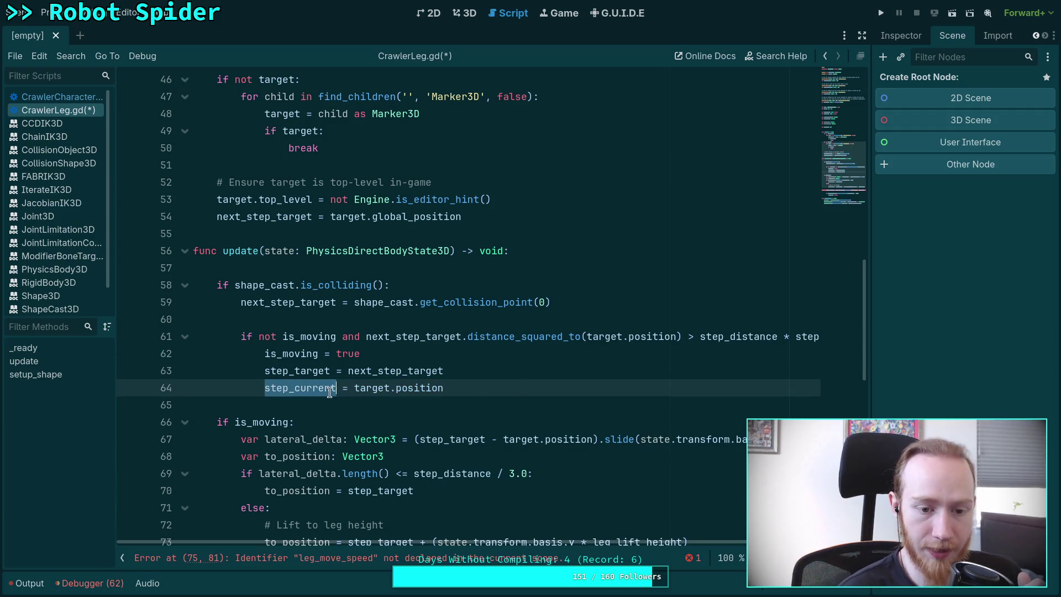
{"action": "scroll", "coordinate": [436, 394], "scroll_direction": "down", "scroll_amount": 2}
{"action": "scroll", "coordinate": [436, 395], "scroll_direction": "down", "scroll_amount": 3}
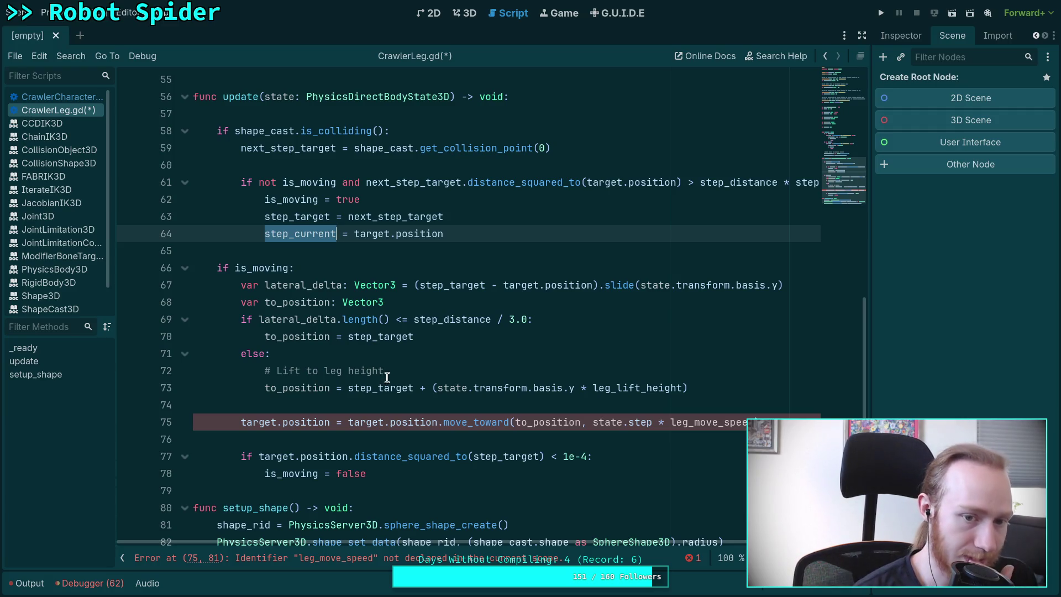
{"action": "left_click", "coordinate": [310, 243]}
{"action": "double_click", "coordinate": [313, 237]}
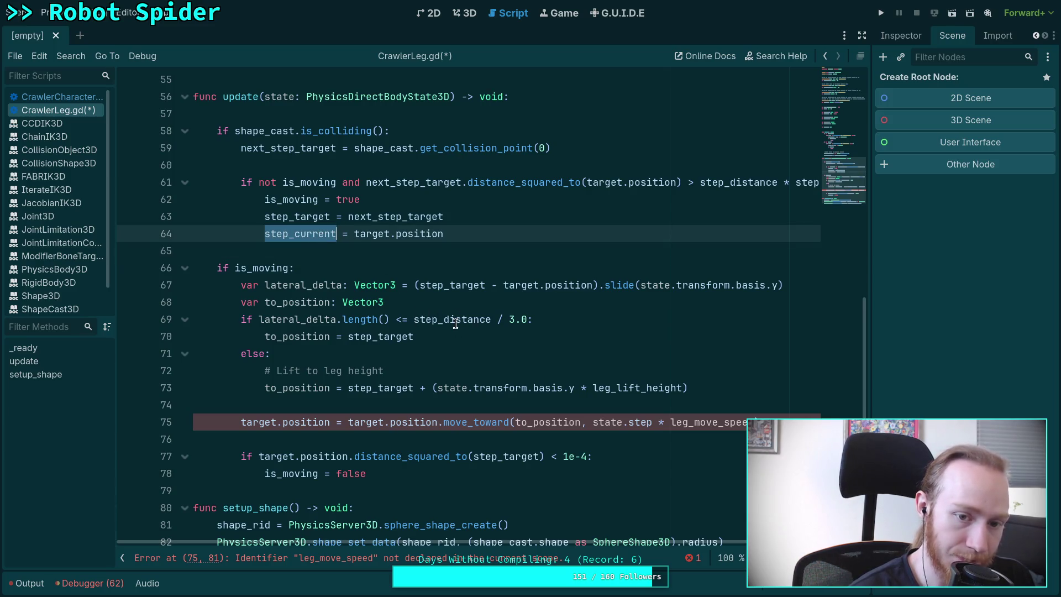
{"action": "scroll", "coordinate": [354, 308], "scroll_direction": "up", "scroll_amount": 7}
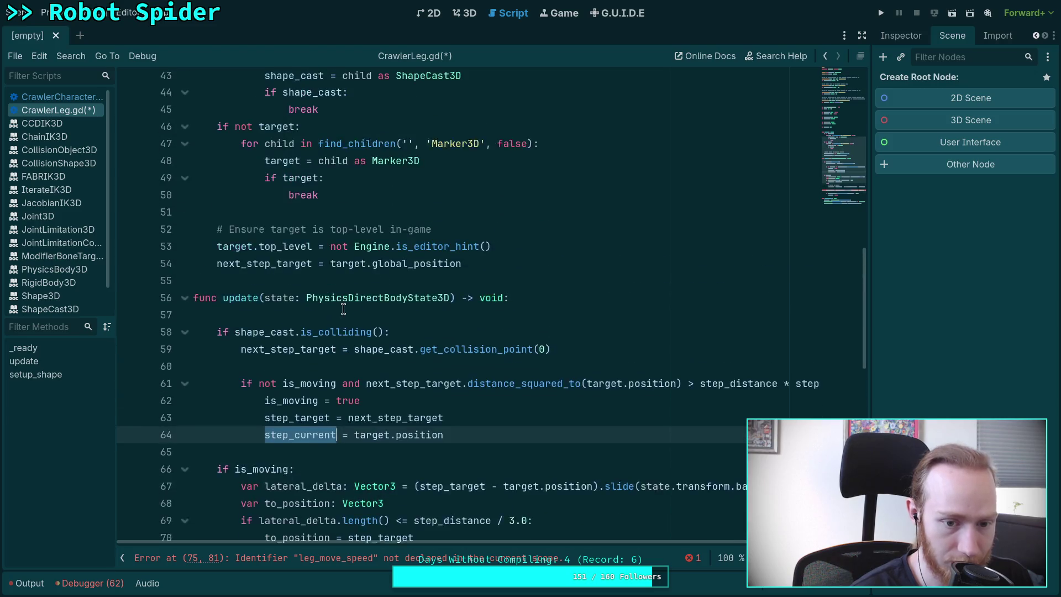
{"action": "scroll", "coordinate": [362, 308], "scroll_direction": "up", "scroll_amount": 3}
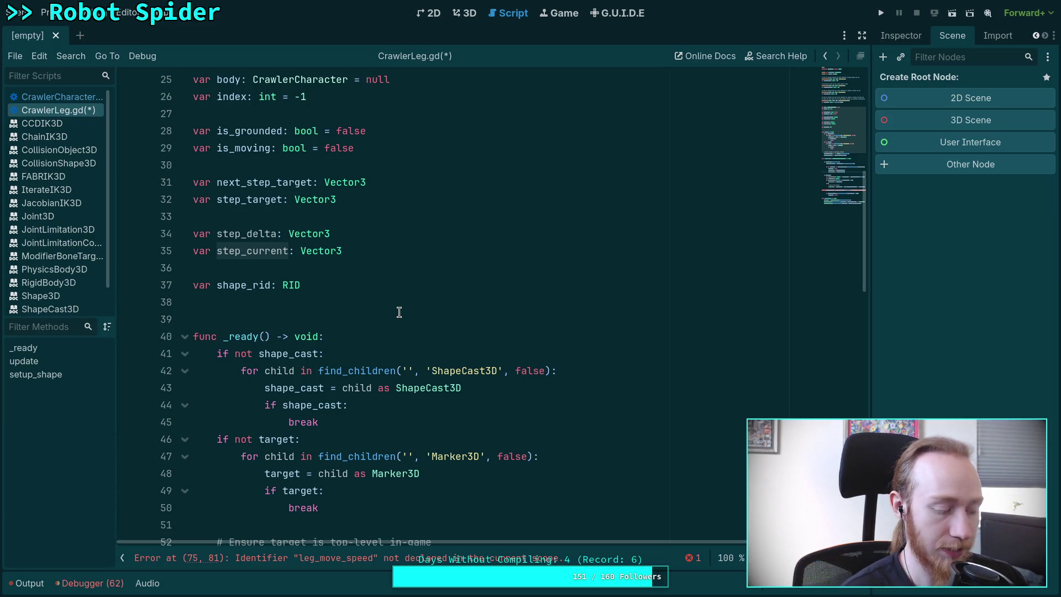
{"action": "left_click", "coordinate": [383, 307]}
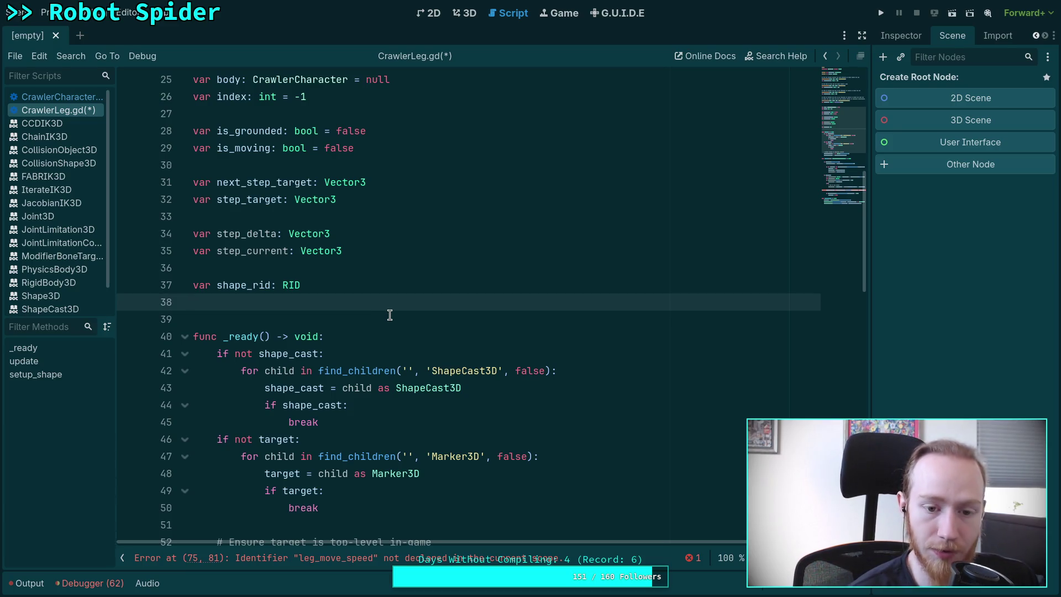
{"action": "left_click", "coordinate": [390, 315]}
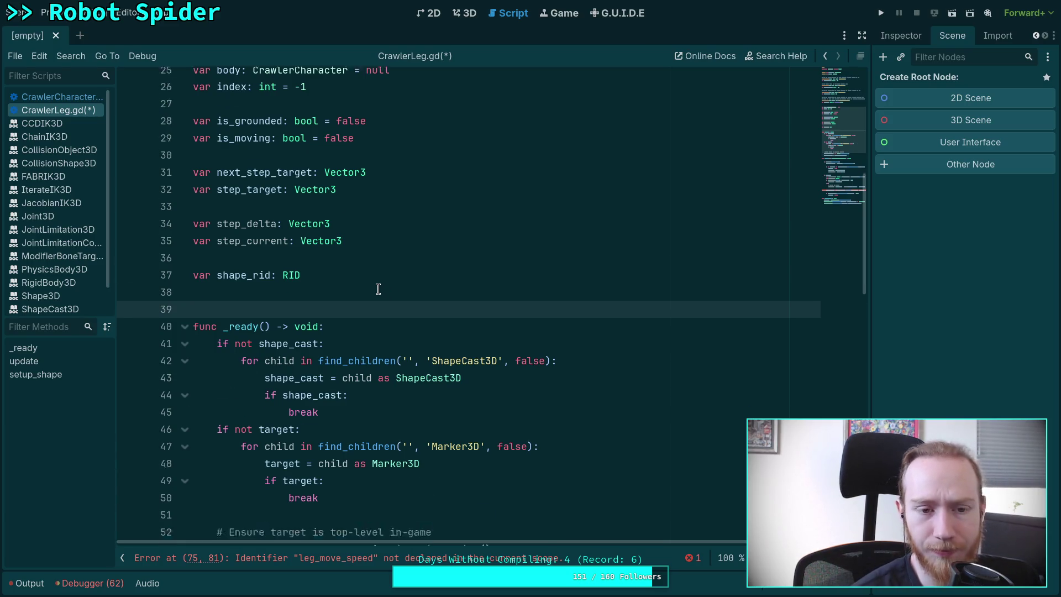
{"action": "scroll", "coordinate": [391, 293], "scroll_direction": "down", "scroll_amount": 12}
{"action": "scroll", "coordinate": [464, 310], "scroll_direction": "up", "scroll_amount": 2}
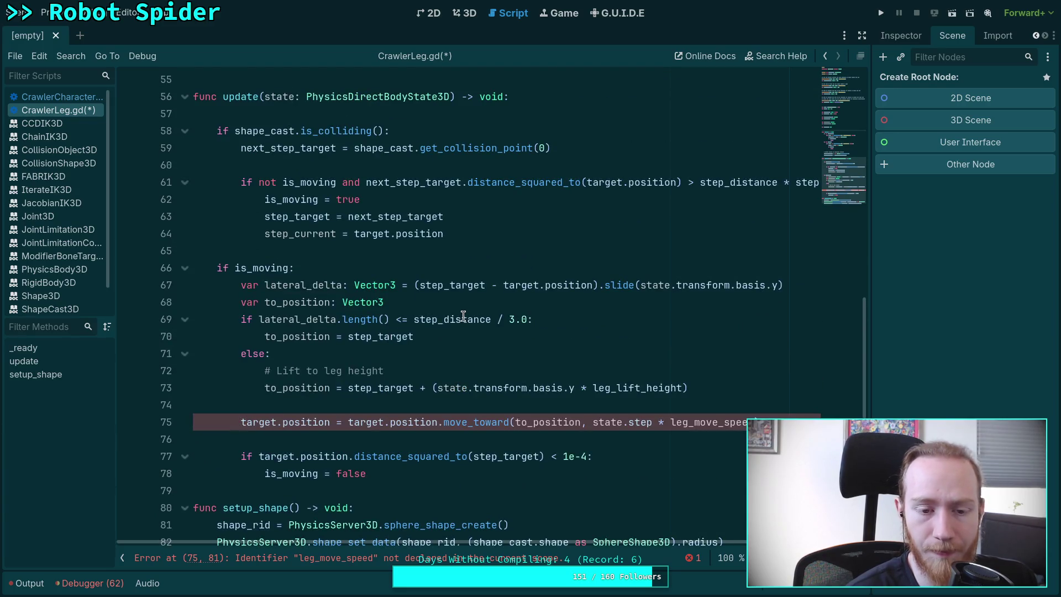
{"action": "left_click", "coordinate": [735, 388]}
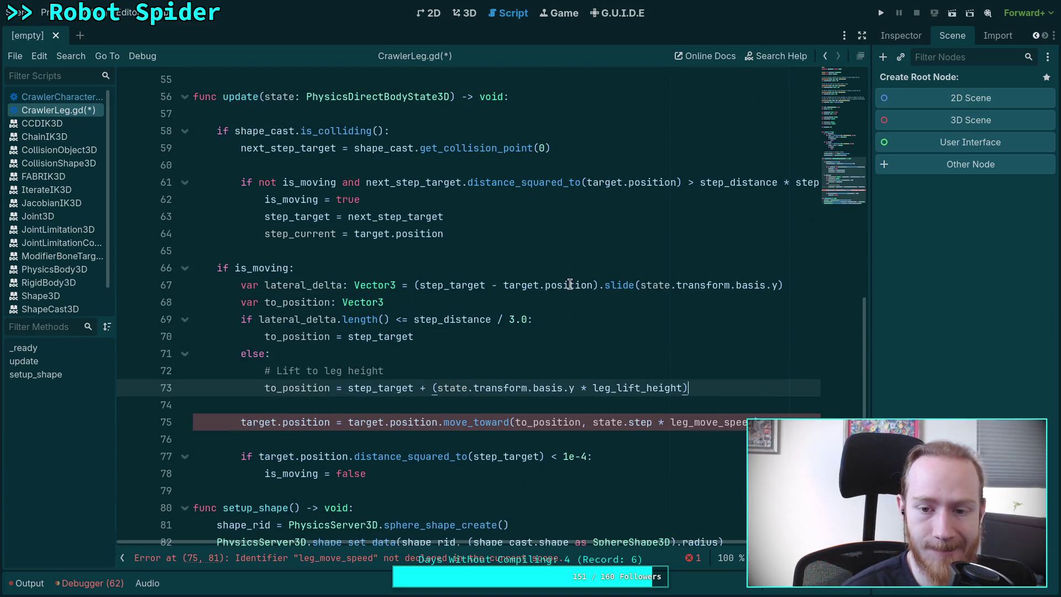
Step: Start a new line in the is_moving block: step_current = step_current.move_toward(
{"action": "left_click", "coordinate": [633, 267]}
{"action": "key", "text": "Return"}
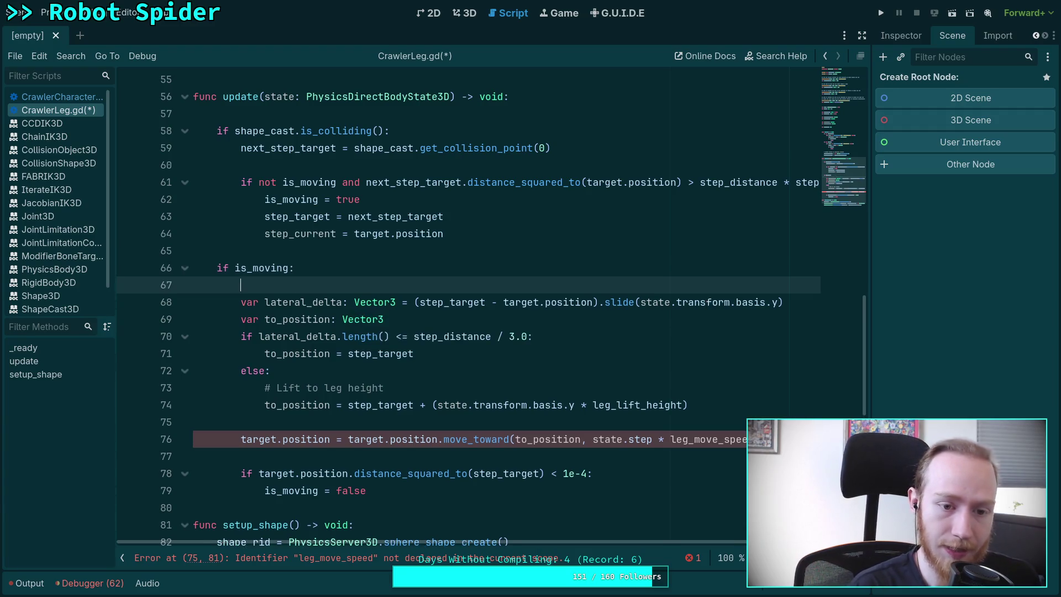
{"action": "key", "text": "Return"}
{"action": "key", "text": "Up"}
{"action": "type", "text": "step"}
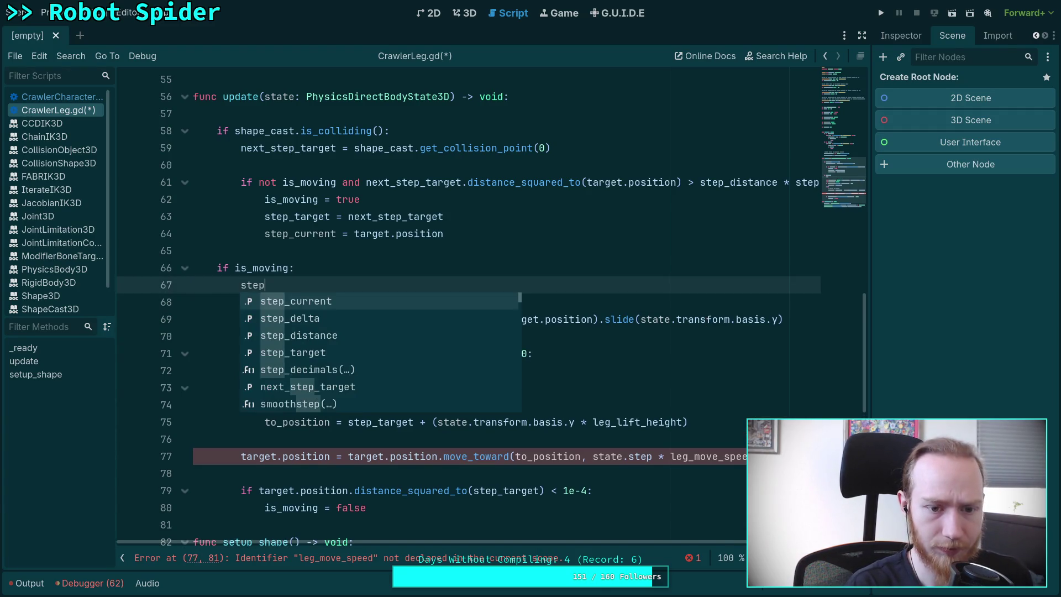
{"action": "key", "text": "Return"}
{"action": "type", "text": "= step"}
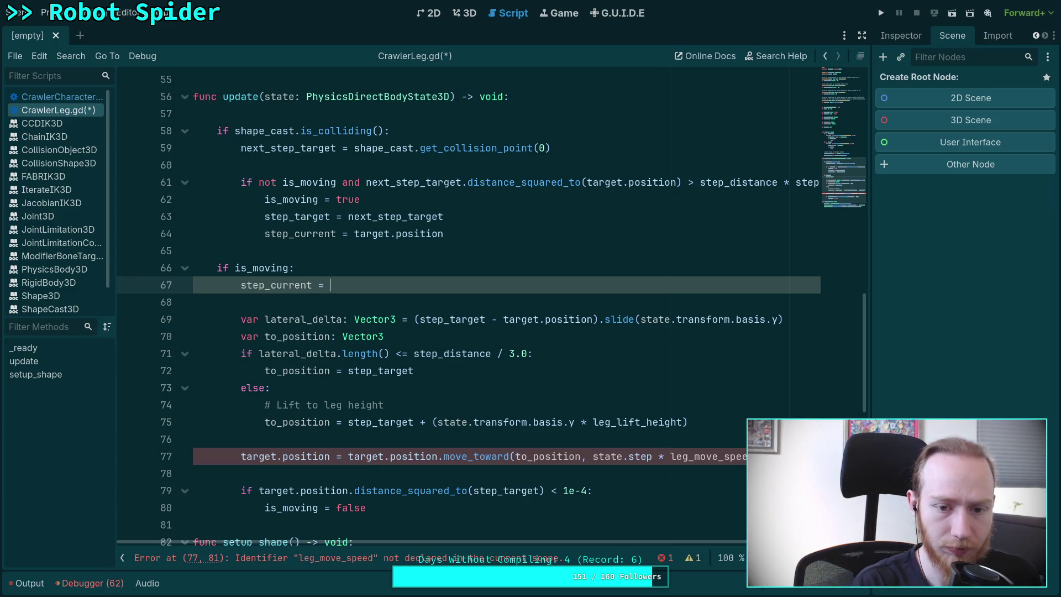
{"action": "key", "text": "Return"}
{"action": "type", "text": "."}
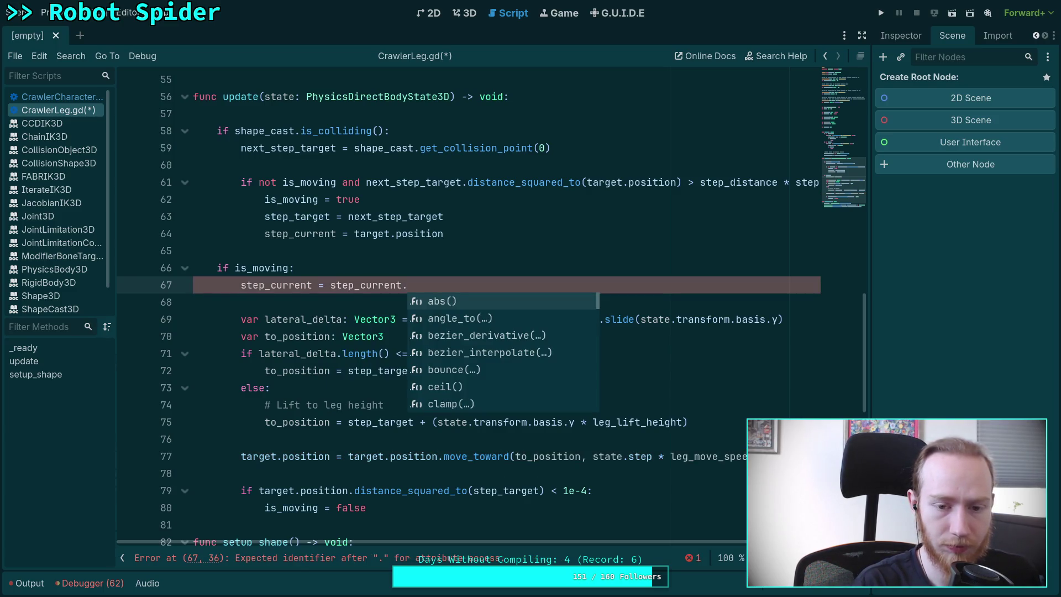
{"action": "type", "text": "w"}
{"action": "key", "text": "Escape"}
{"action": "key", "text": "BackSpace"}
{"action": "type", "text": "mov"}
{"action": "key", "text": "Return"}
Step: Finish it as move_toward(step_target, state.step * body.desired_speed * 2.25)
{"action": "type", "text": "step_t"}
{"action": "key", "text": "Return"}
{"action": "type", "text": ", state.step * "}
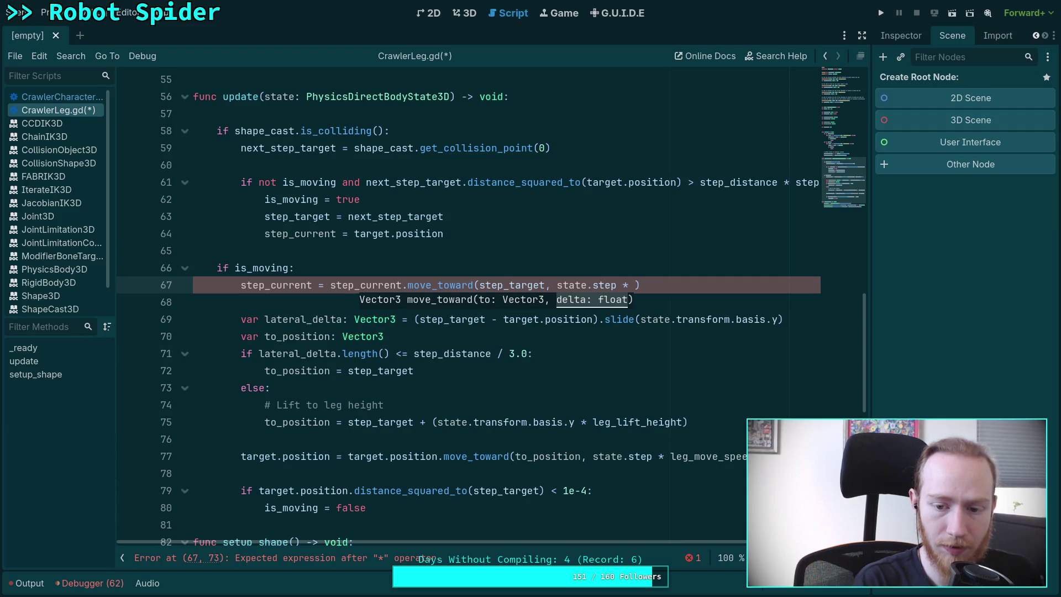
{"action": "type", "text": "state."}
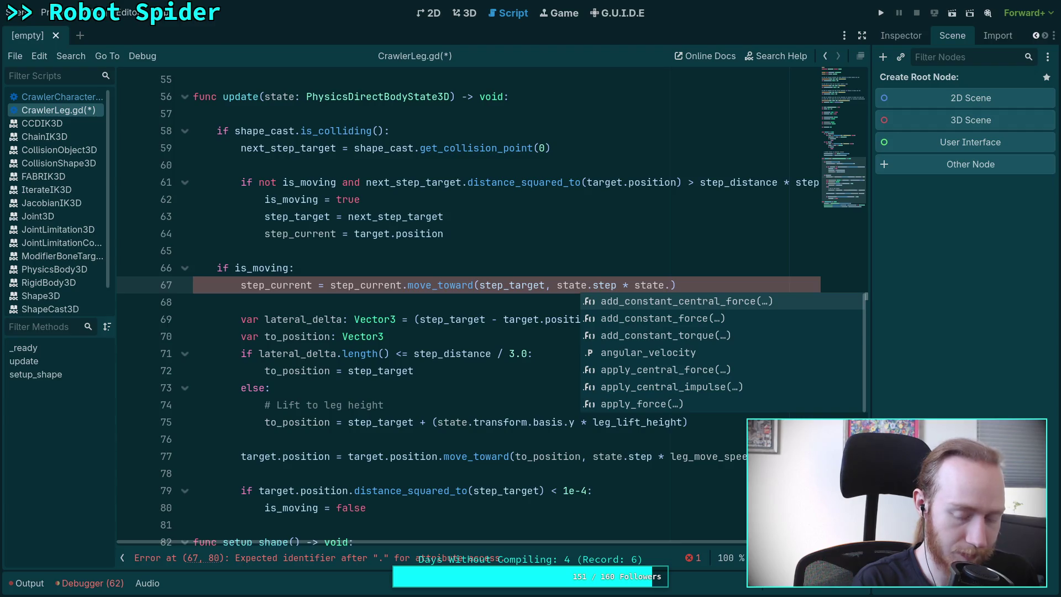
{"action": "key", "text": "BackSpace"}
{"action": "key", "text": "BackSpace"}
{"action": "key", "text": "BackSpace"}
{"action": "type", "text": "body."}
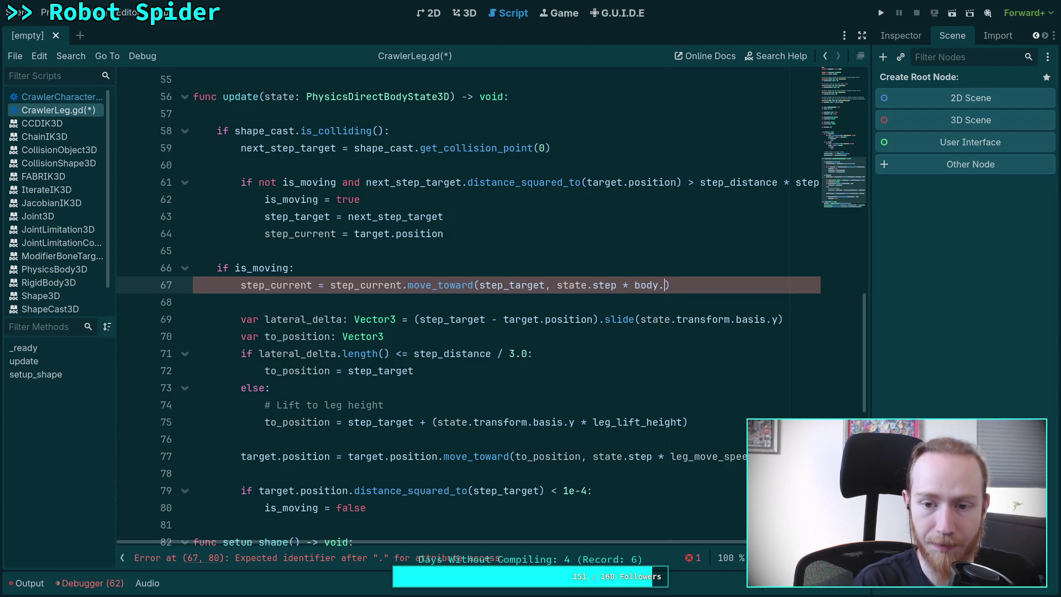
{"action": "type", "text": "des"}
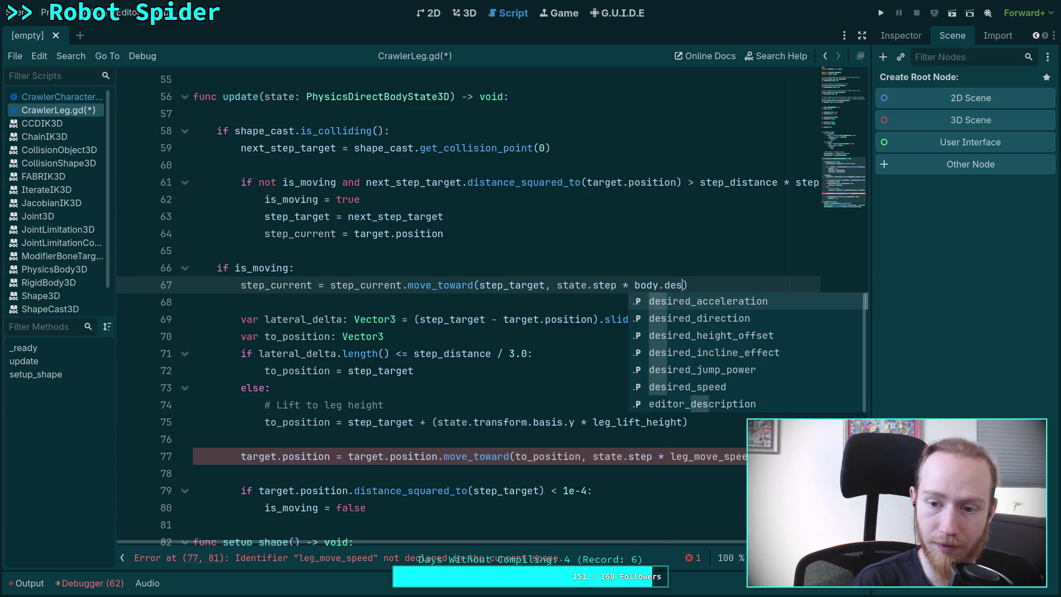
{"action": "key", "text": "Down"}
{"action": "key", "text": "Down"}
{"action": "key", "text": "Down"}
{"action": "key", "text": "Return"}
{"action": "type", "text": "* 2.25"}
Step: Save CrawlerLeg.gd and switch over to the tmux terminal
{"action": "key", "text": "ctrl+s"}
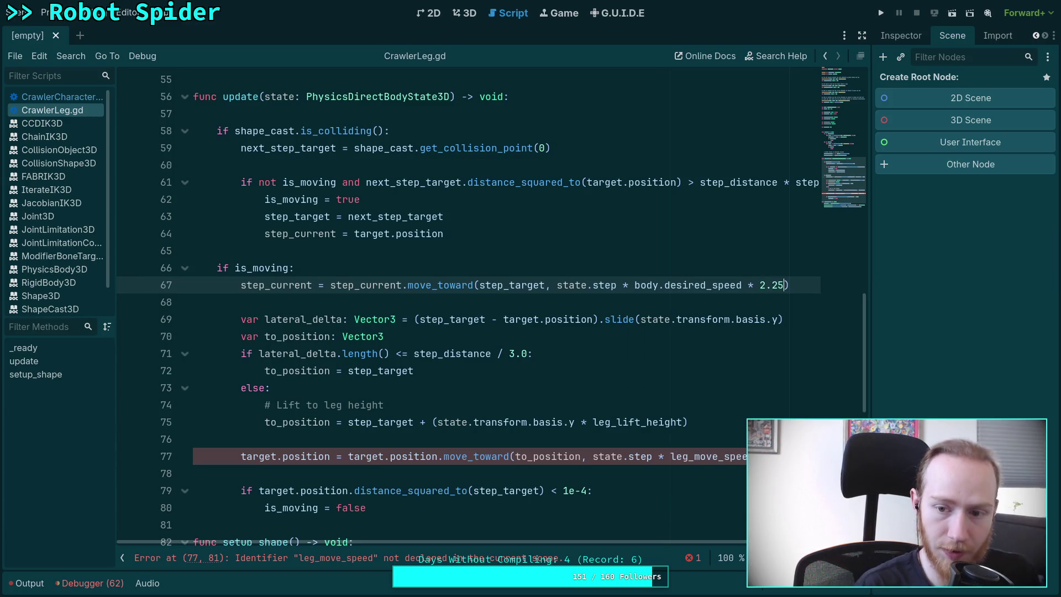
{"action": "left_click", "coordinate": [670, 298]}
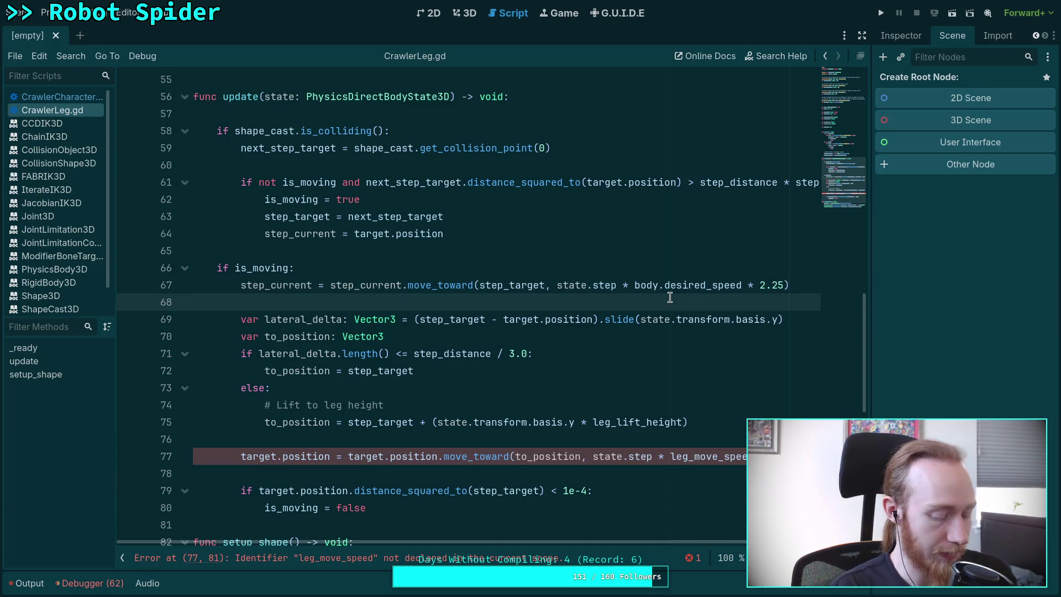
{"action": "key", "text": "alt+Tab"}
{"action": "key", "text": "alt+Tab"}
{"action": "key", "text": "alt+Tab"}
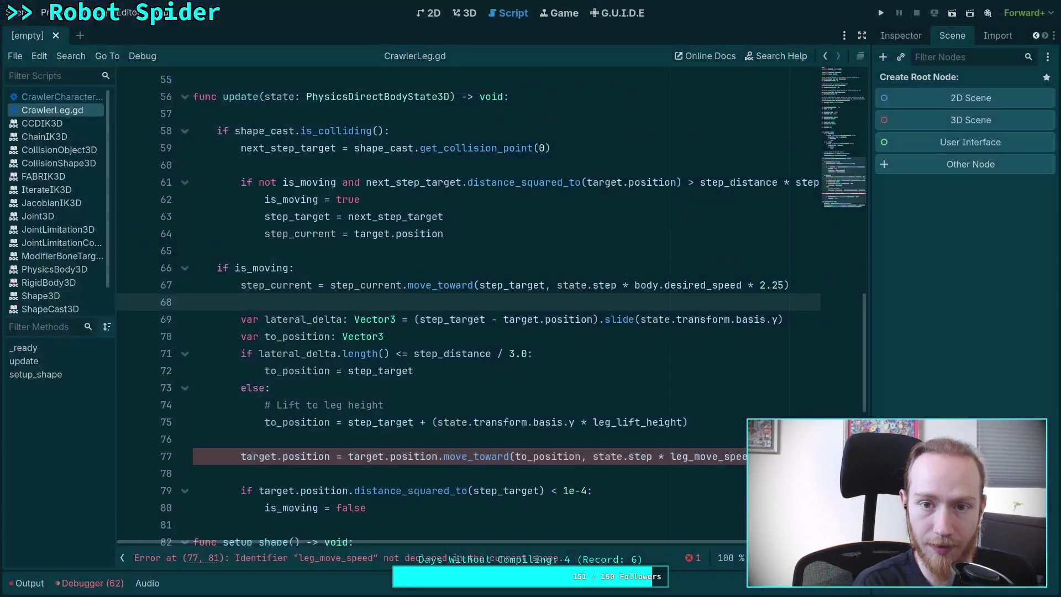
{"action": "key", "text": "alt+Tab"}
{"action": "key", "text": "ctrl+b"}
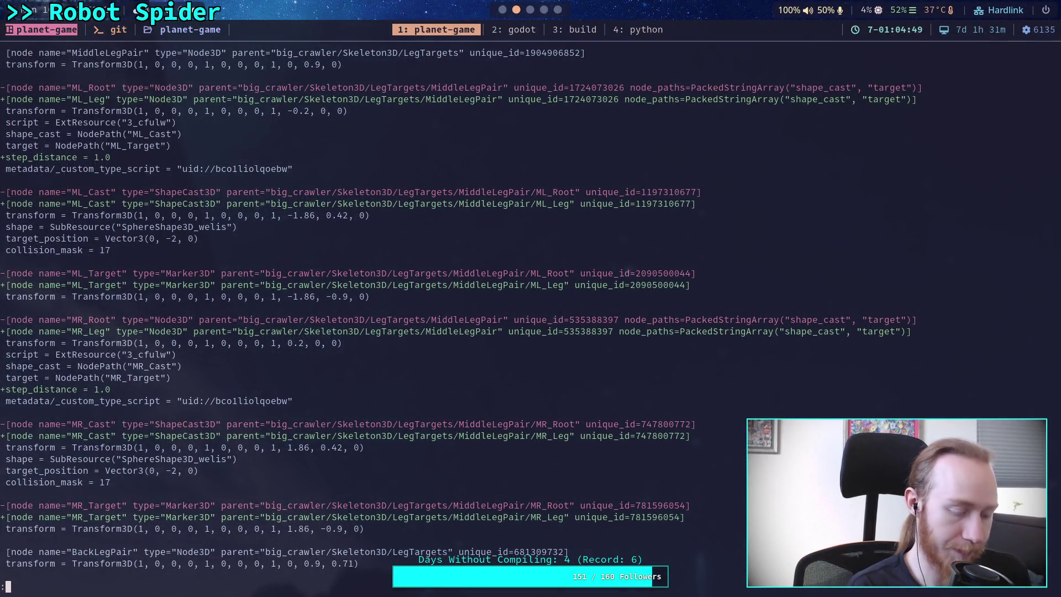
Step: In tmux window 4's Python session, evaluate math.sqrt(5), giving 2.23606797749979
{"action": "key", "text": "4"}
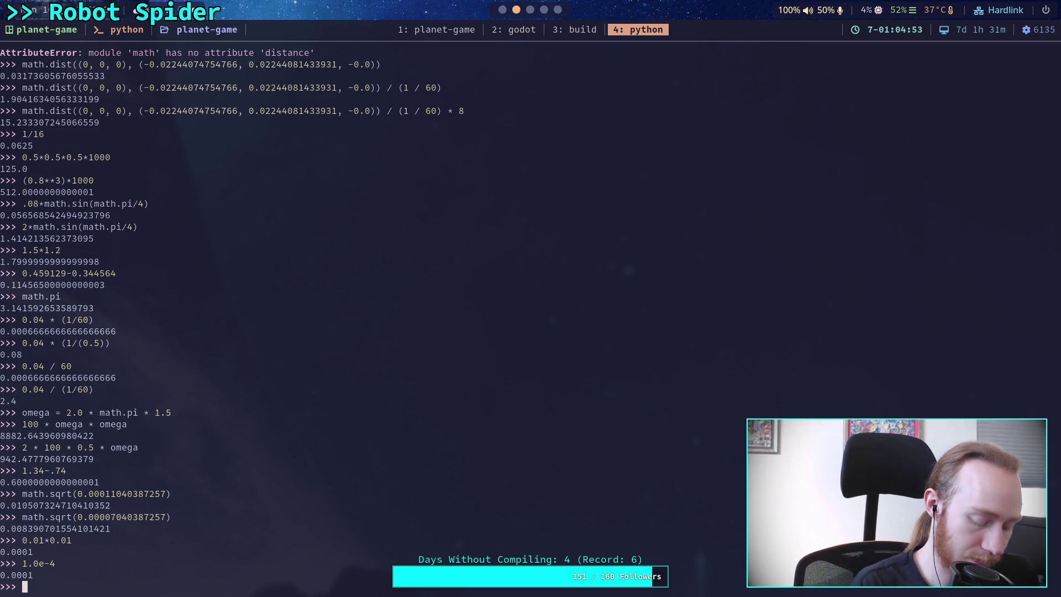
{"action": "type", "text": "math.sqrt("}
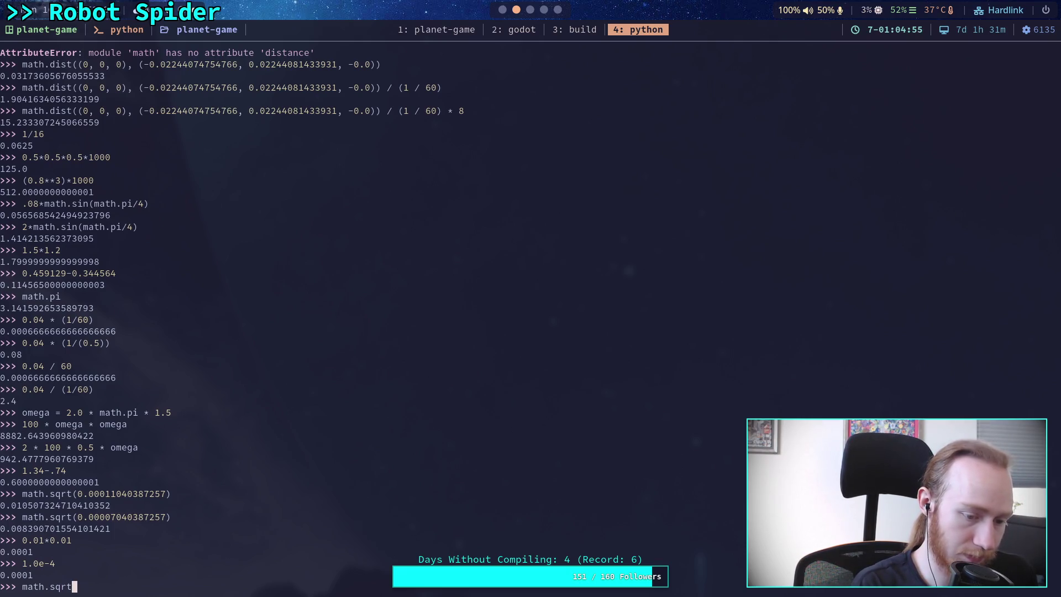
{"action": "type", "text": "5)"}
{"action": "key", "text": "Return"}
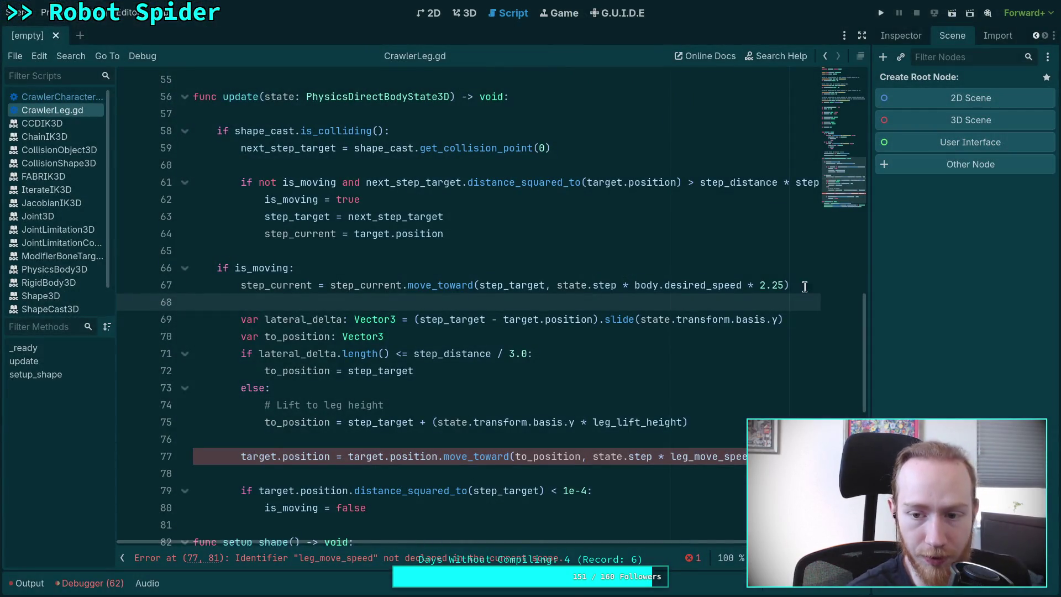
Step: Change the step-rate factor on line 67 from 2.25 to 2.24
{"action": "left_click", "coordinate": [783, 284]}
{"action": "key", "text": "BackSpace"}
{"action": "type", "text": "3"}
{"action": "key", "text": "BackSpace"}
{"action": "type", "text": "4"}
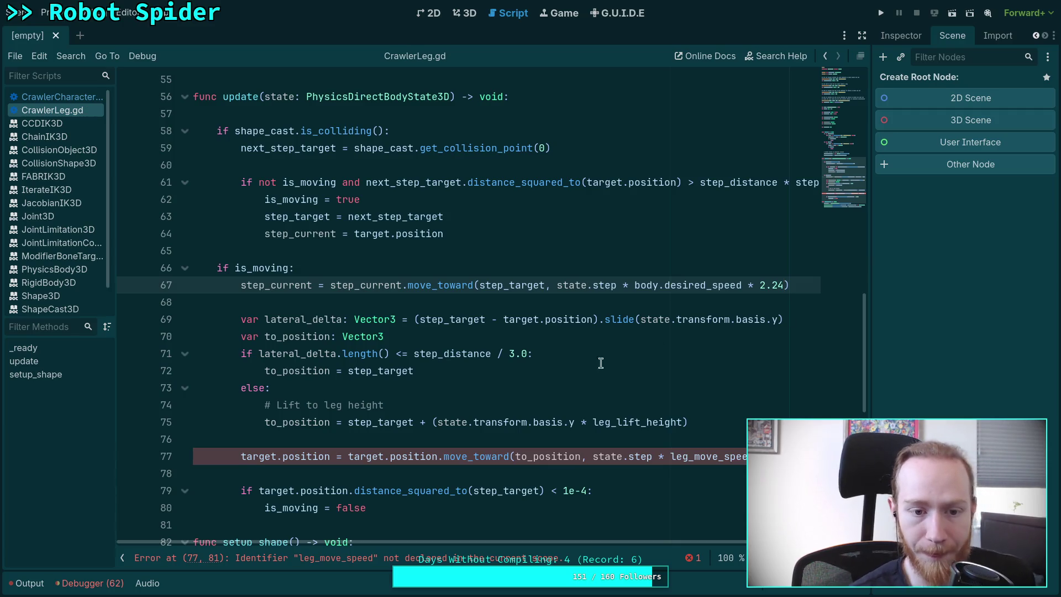
{"action": "left_click", "coordinate": [625, 337]}
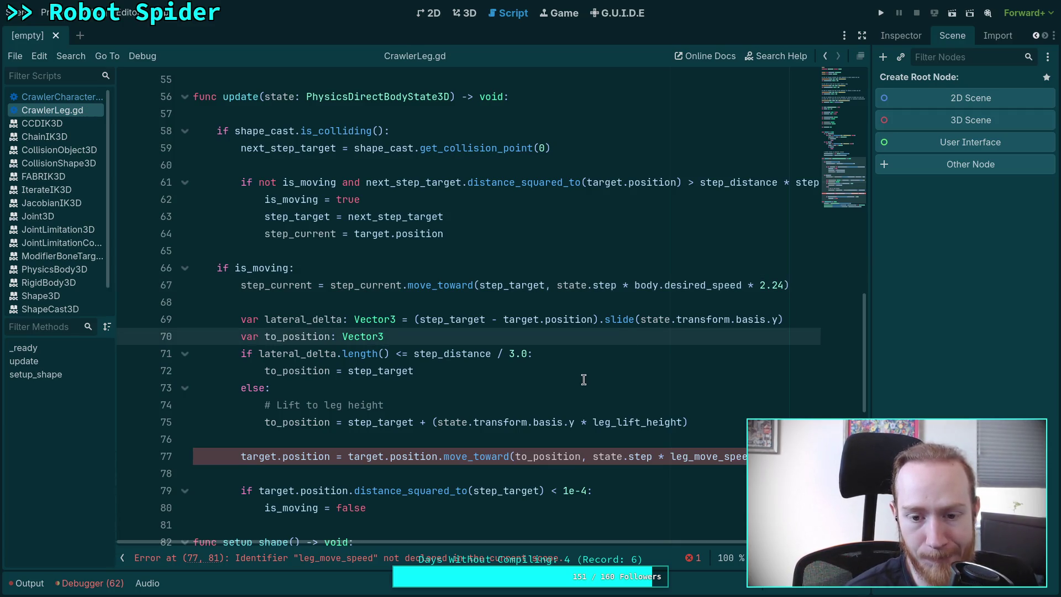
{"action": "left_click", "coordinate": [672, 303]}
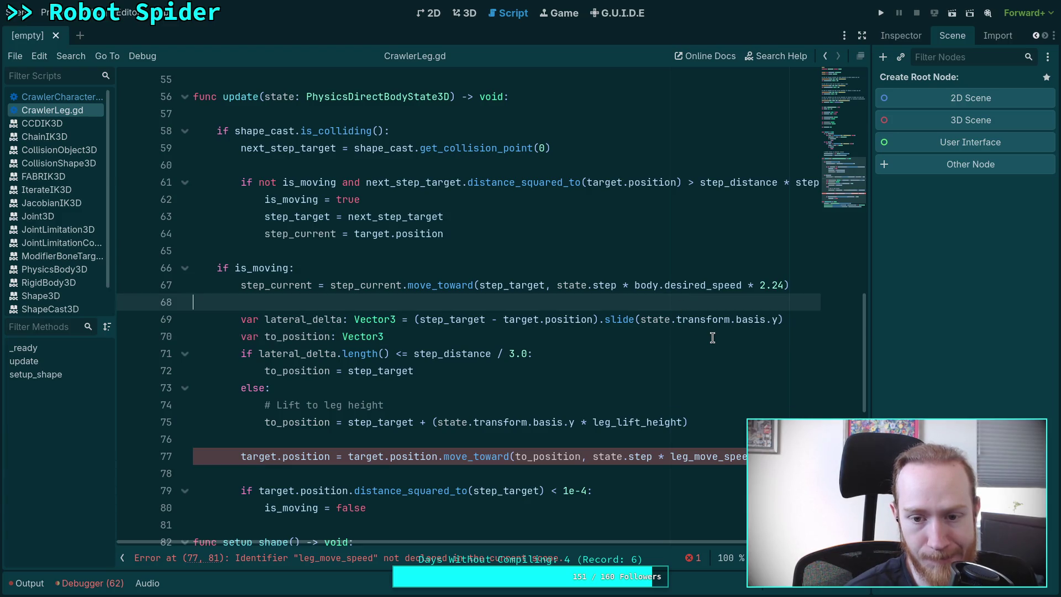
Step: Replace line 77's move_toward expression with 'step_current +'
{"action": "left_click_drag", "start_coordinate": [240, 285], "coordinate": [311, 285]}
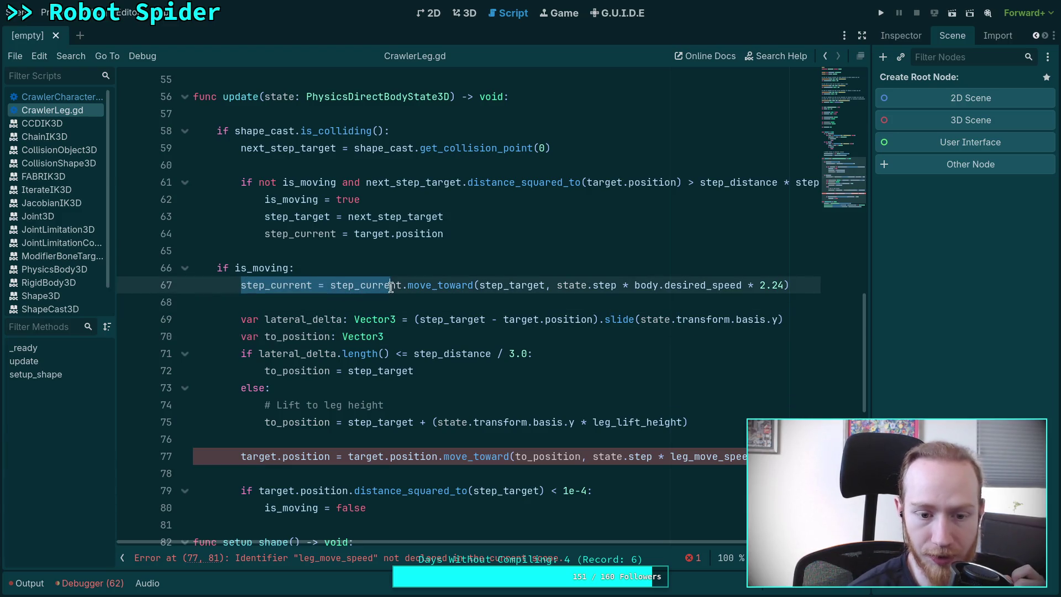
{"action": "left_click_drag", "start_coordinate": [343, 457], "coordinate": [763, 458]}
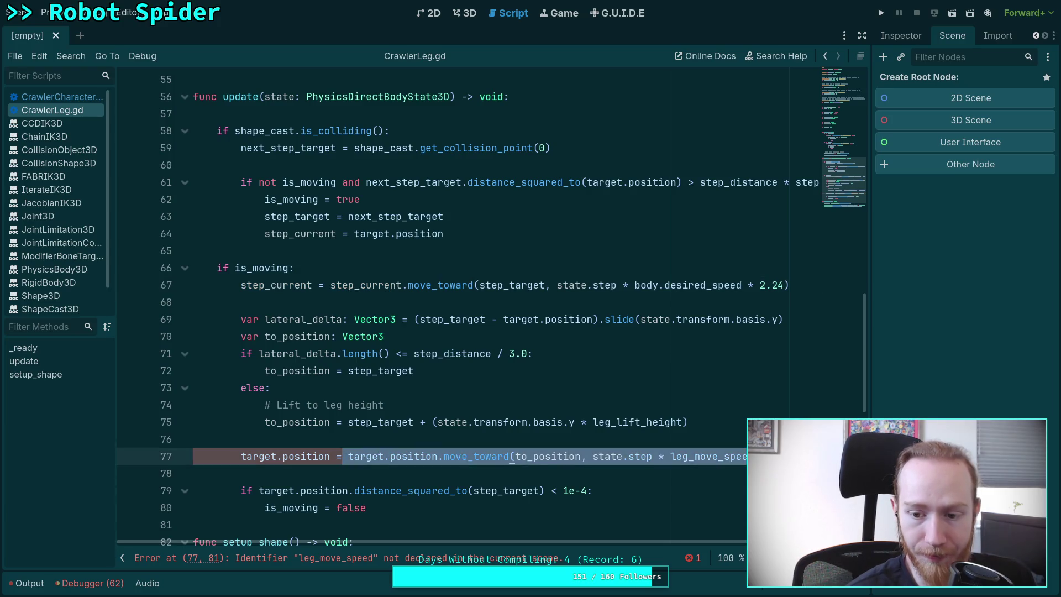
{"action": "key", "text": "BackSpace"}
{"action": "type", "text": "step_c"}
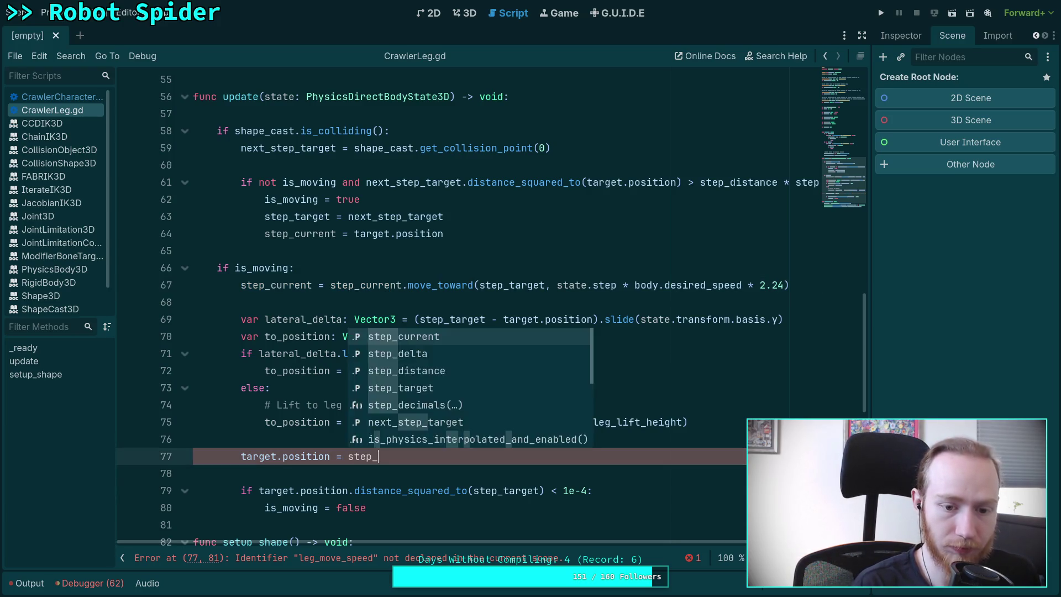
{"action": "key", "text": "Return"}
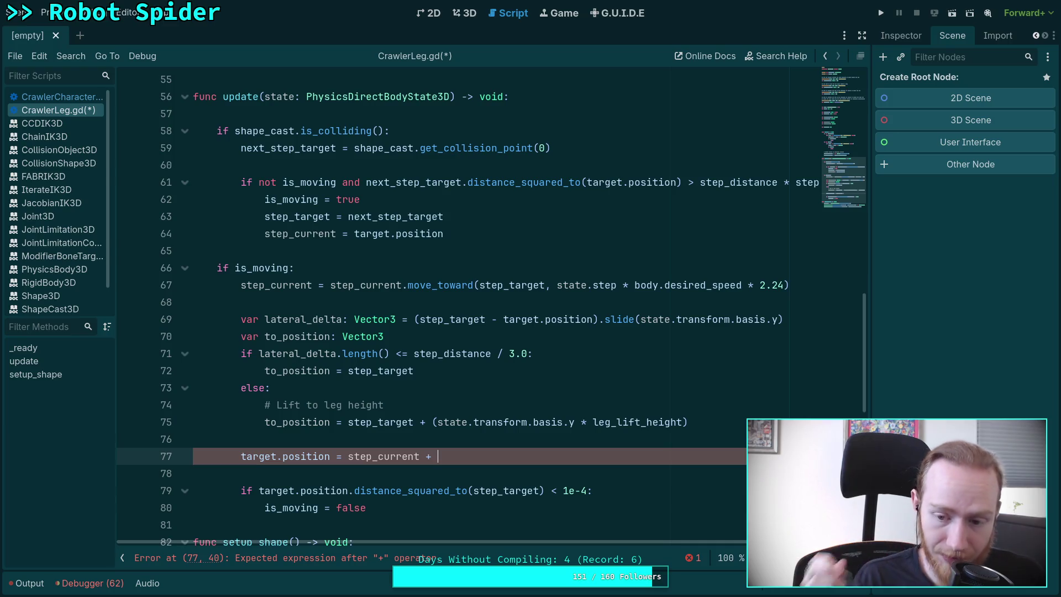
{"action": "scroll", "coordinate": [463, 324], "scroll_direction": "up", "scroll_amount": 15}
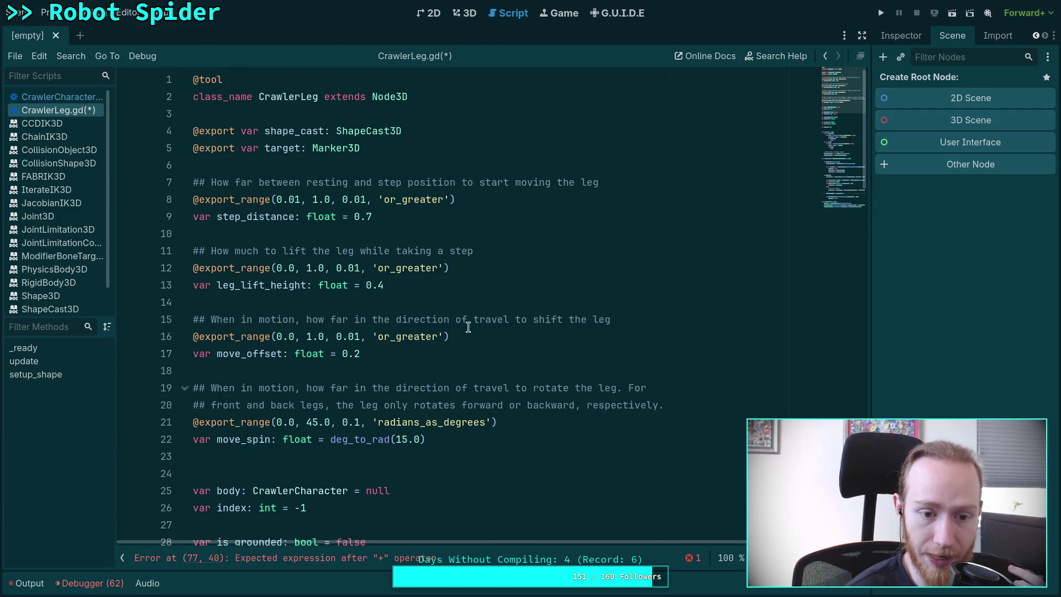
{"action": "left_click", "coordinate": [492, 285]}
{"action": "key", "text": "Return"}
{"action": "key", "text": "Return"}
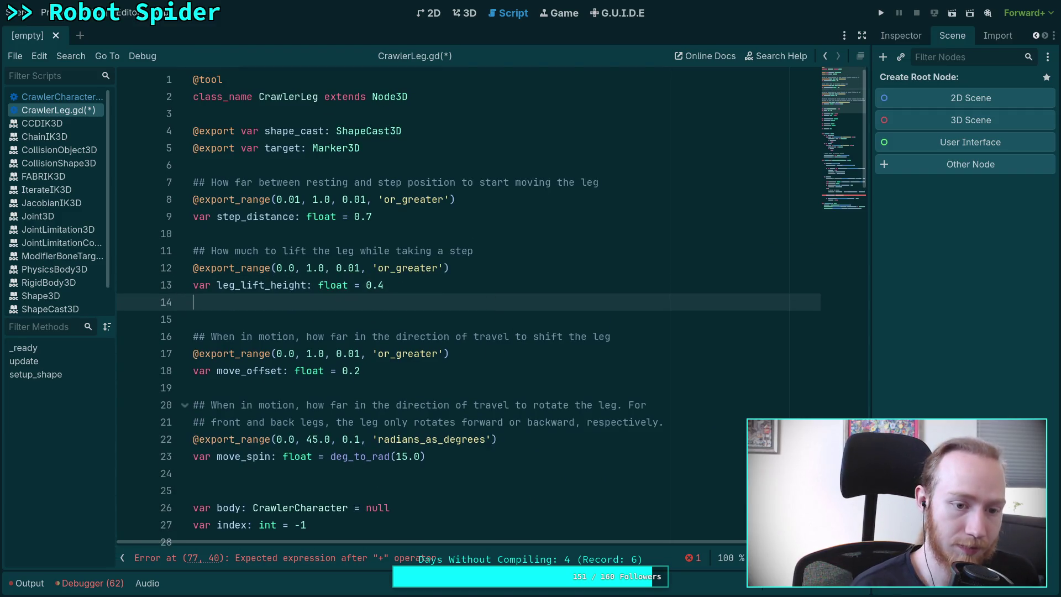
{"action": "type", "text": "@export_r"}
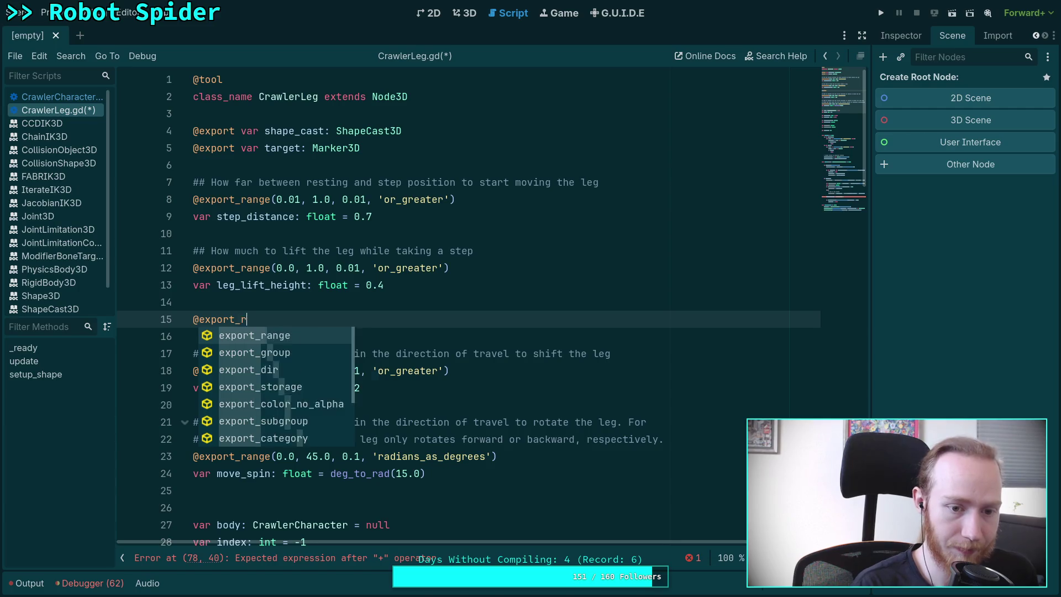
{"action": "key", "text": "Return"}
{"action": "type", "text": "0.0, 1.0"}
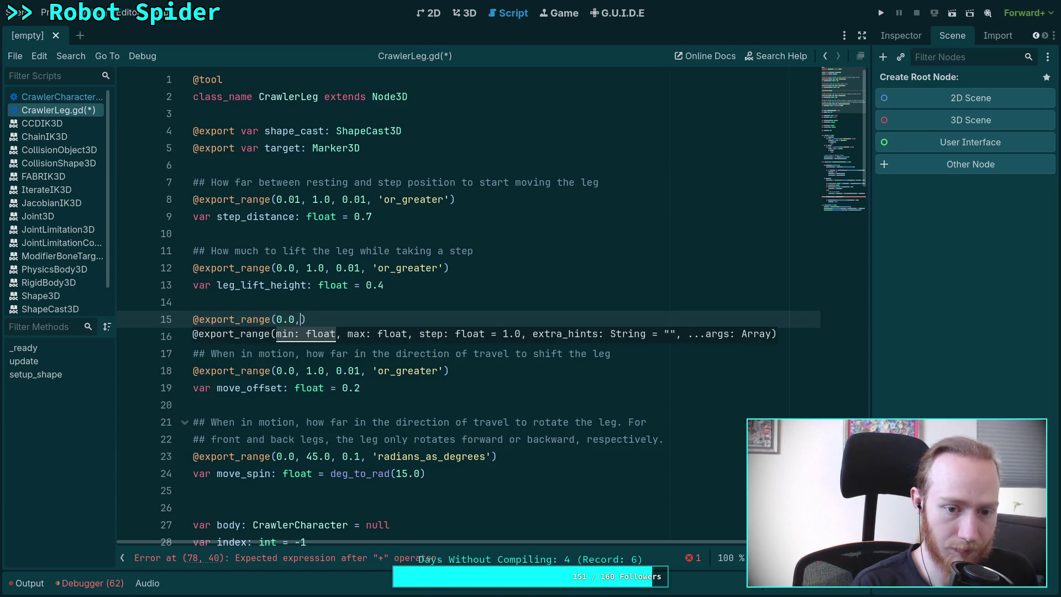
{"action": "type", "text": ", 0.01, '"}
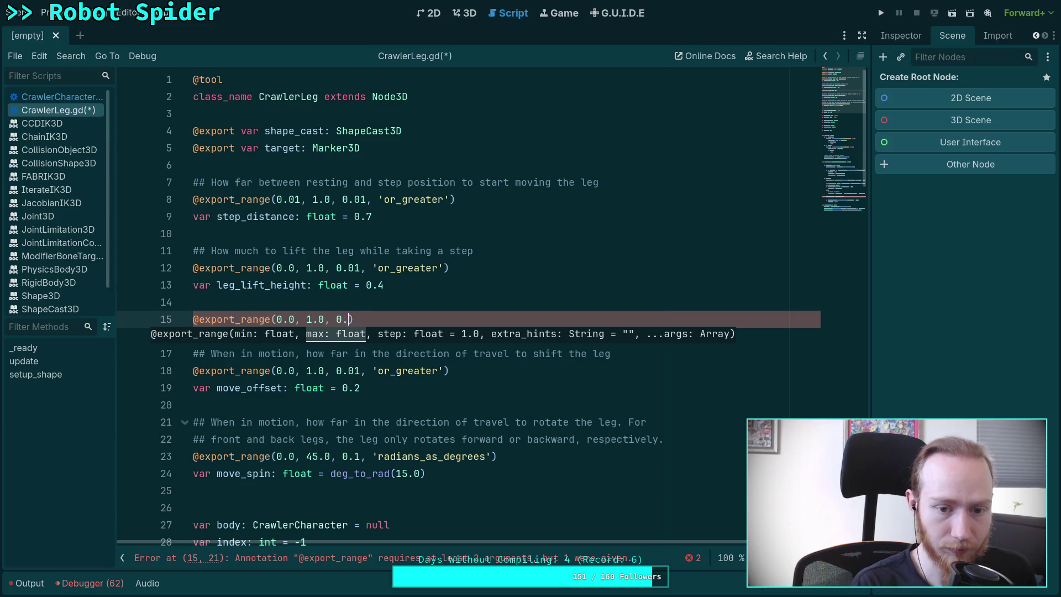
{"action": "type", "text": "or"}
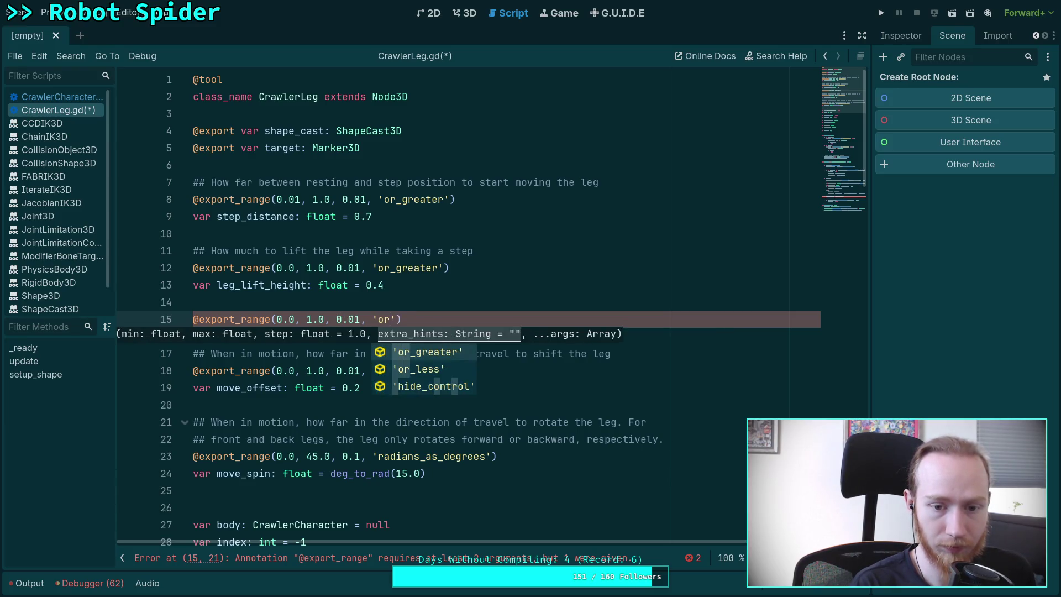
{"action": "key", "text": "Return"}
{"action": "key", "text": "ctrl+shift+Return"}
{"action": "type", "text": "## Hom "}
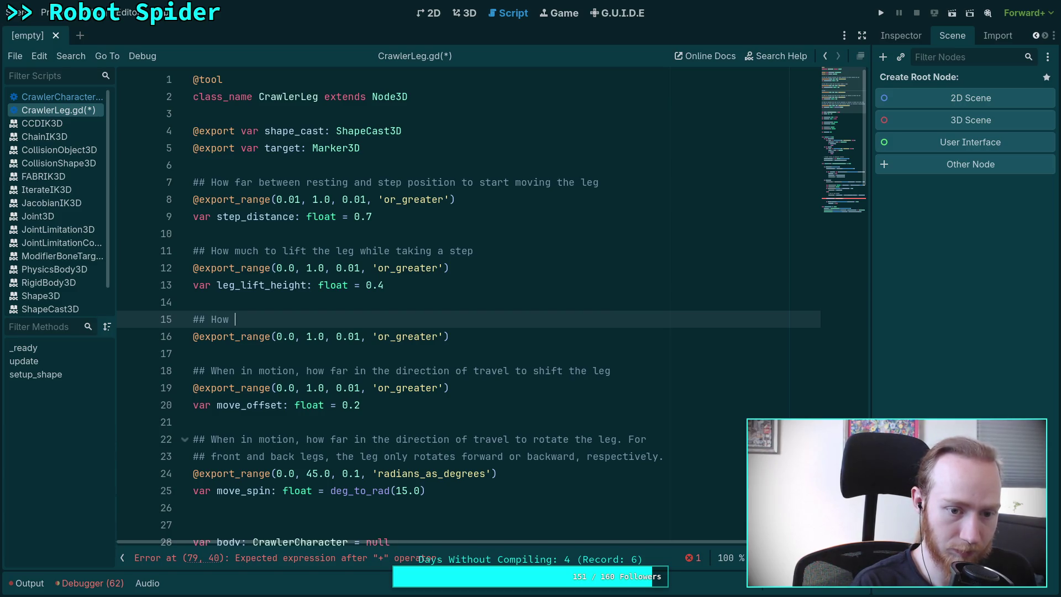
{"action": "type", "text": "much to s"}
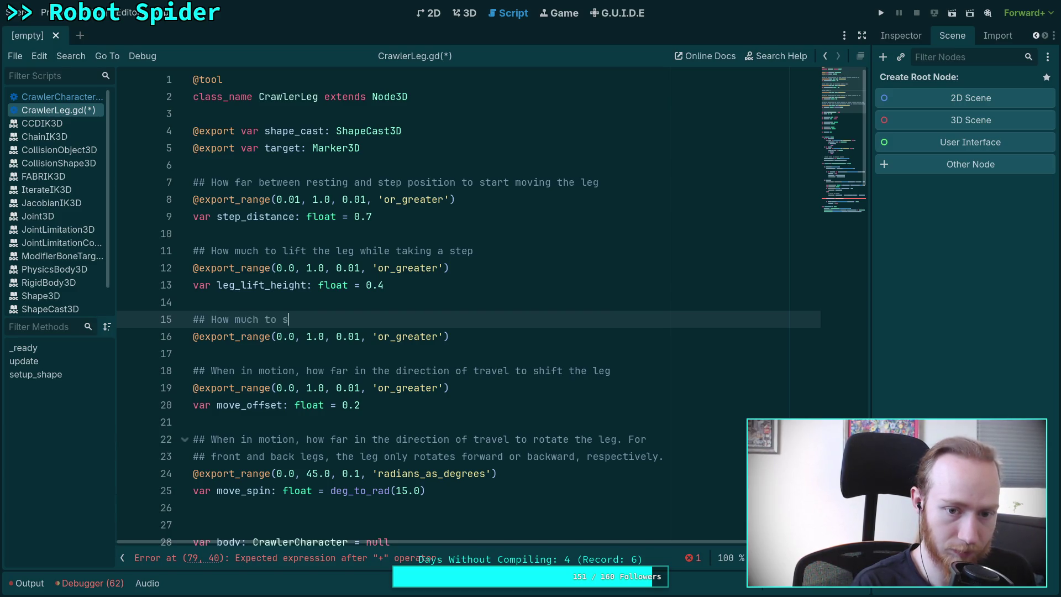
{"action": "type", "text": "ng the leg ou"}
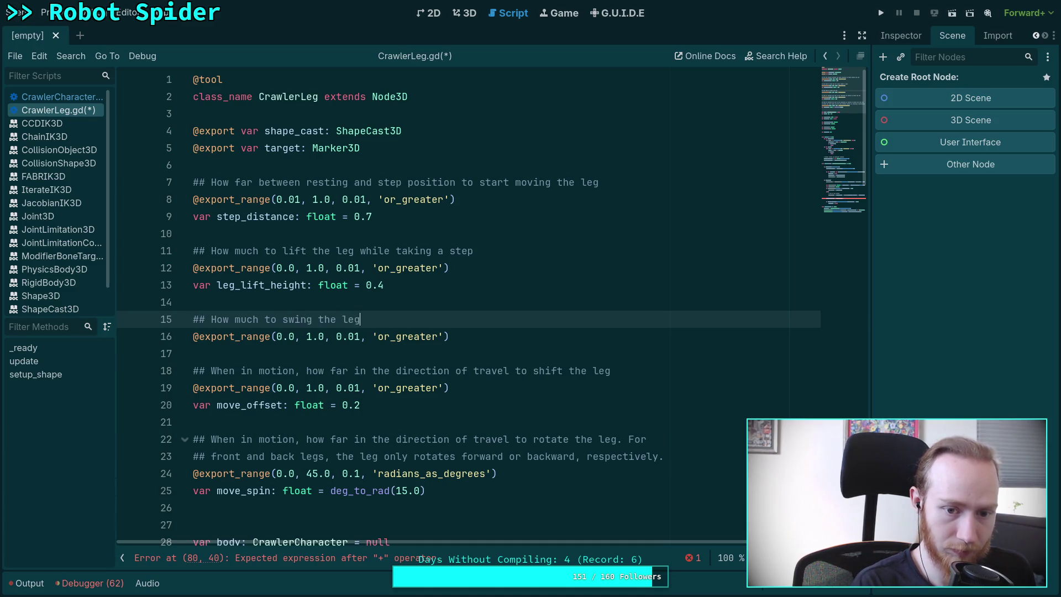
{"action": "type", "text": "while taking a "}
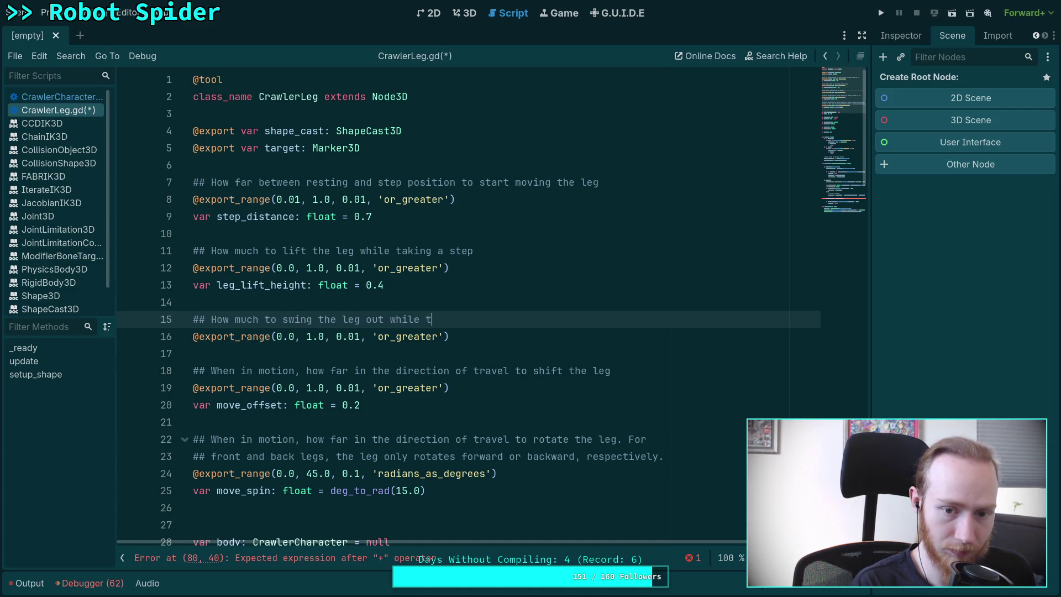
{"action": "type", "text": "step"}
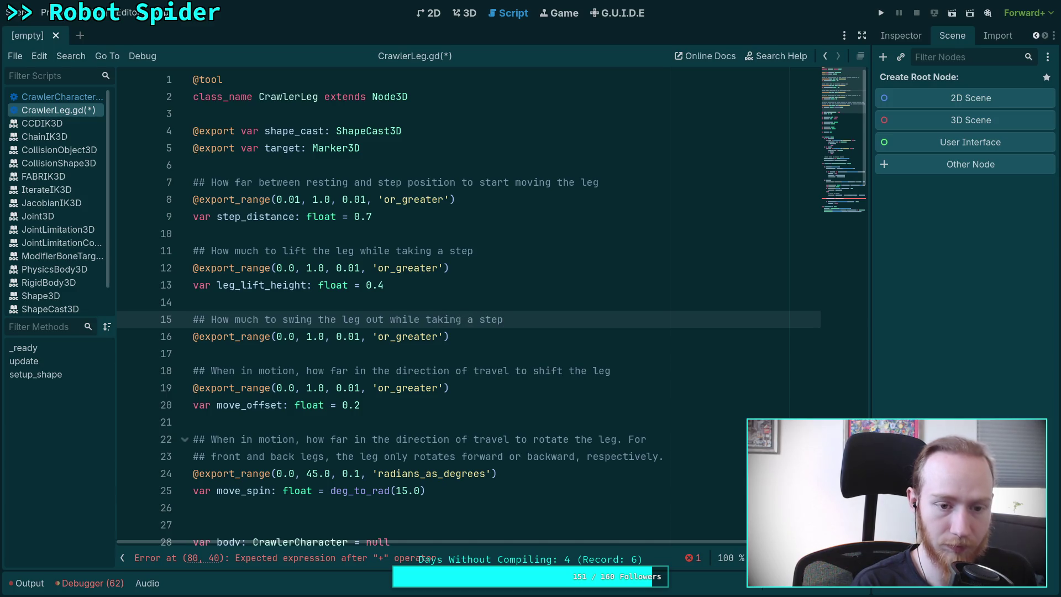
{"action": "type", "text": " applies "}
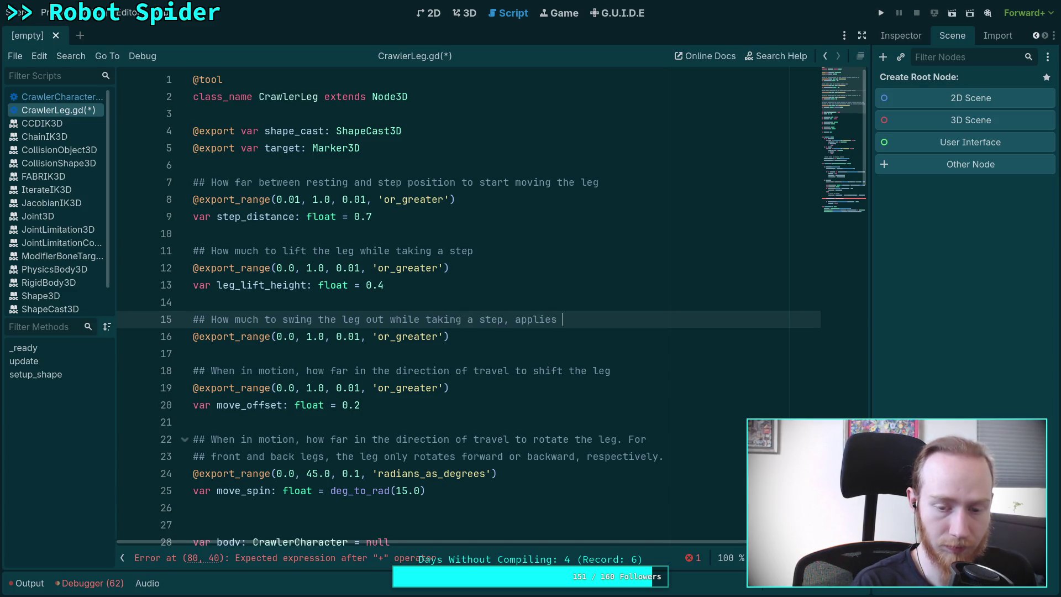
{"action": "type", "text": "on the body'sright ak"}
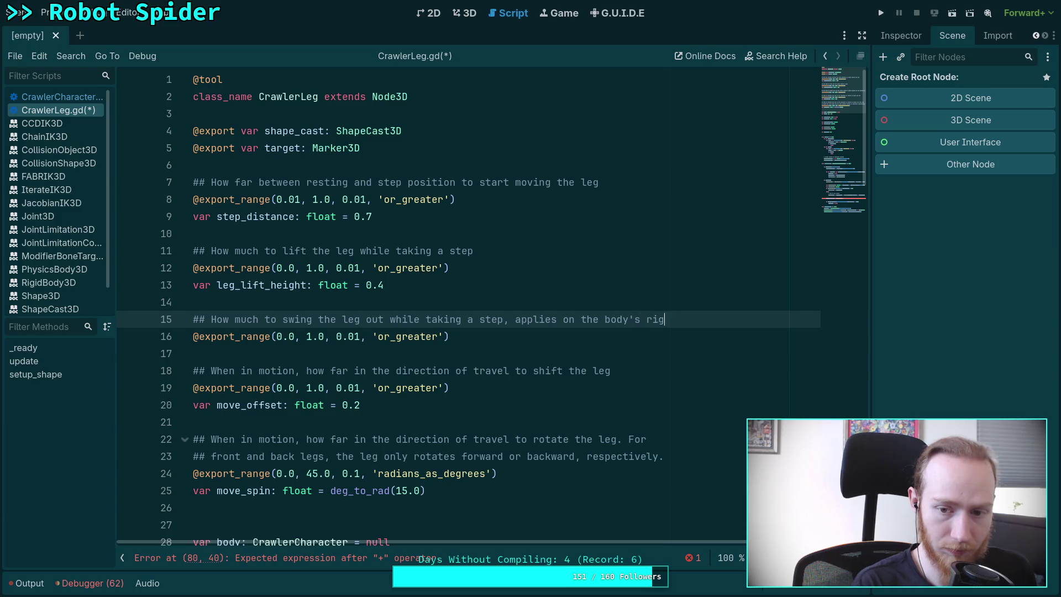
{"action": "type", "text": "is"}
Step: Extend the line 11 lift comment, declare 'var leg_swing_offset: float = 0.0', and save
{"action": "key", "text": "Up"}
{"action": "key", "text": "Up"}
{"action": "key", "text": "Up"}
{"action": "type", "text": ", applies "}
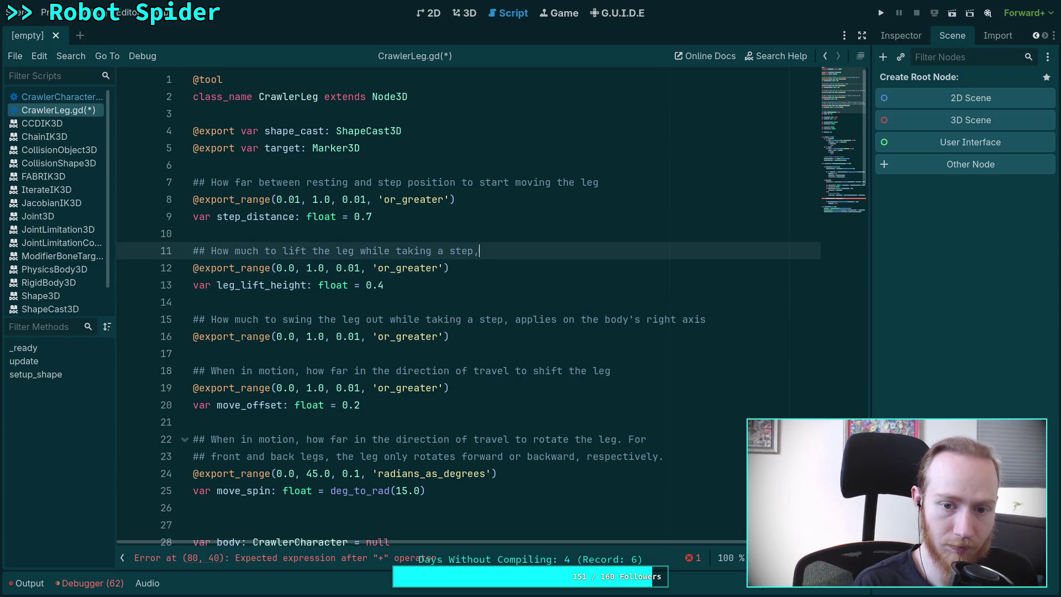
{"action": "type", "text": "on the be"}
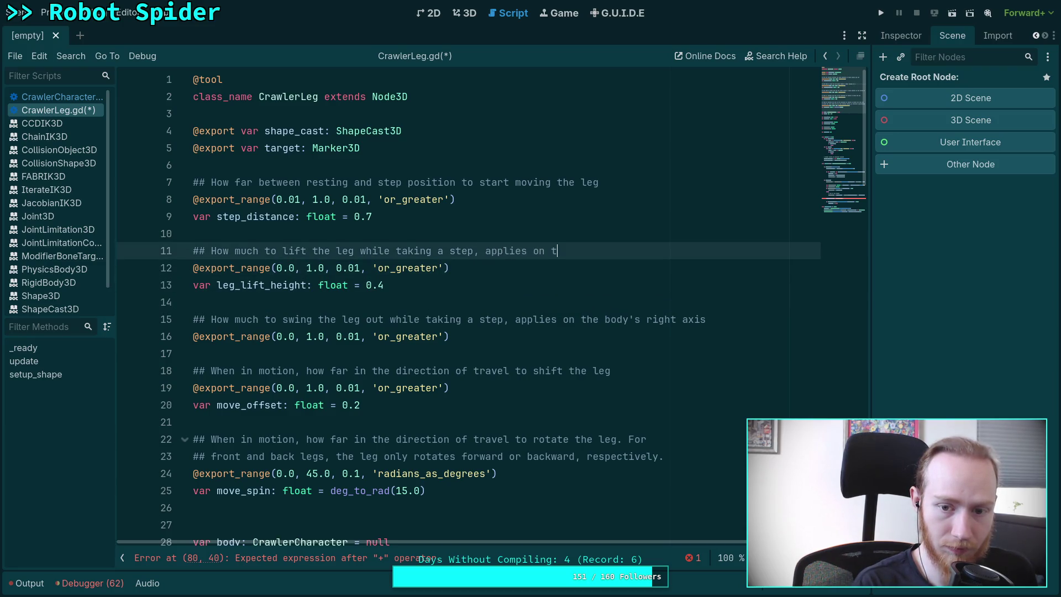
{"action": "type", "text": "dy"}
{"action": "type", "text": "p a"}
{"action": "type", "text": "is"}
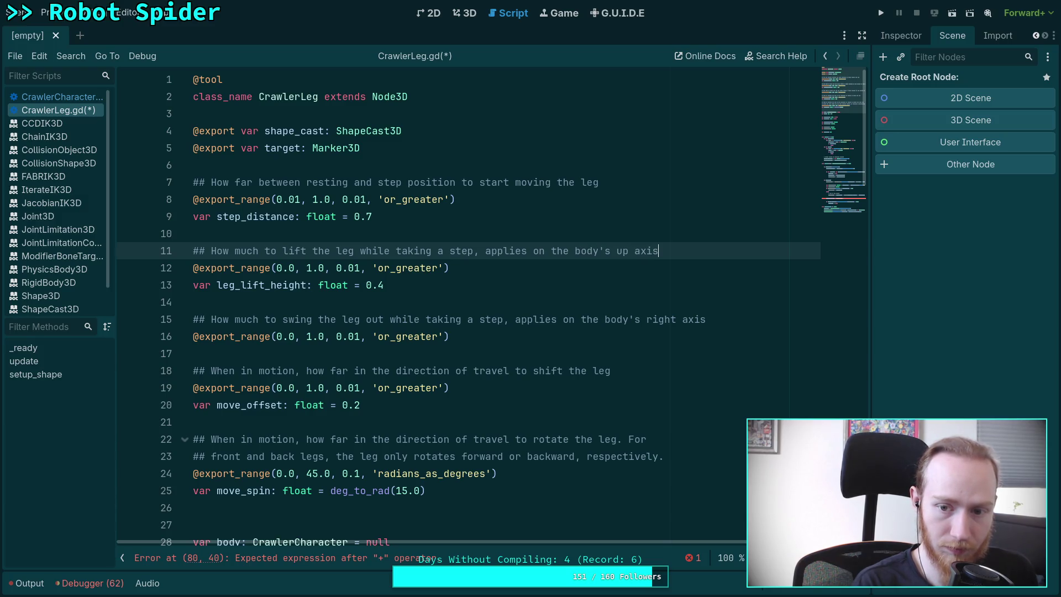
{"action": "key", "text": "Down"}
{"action": "key", "text": "Down"}
{"action": "key", "text": "Down"}
{"action": "key", "text": "Return"}
{"action": "type", "text": "var leg_"}
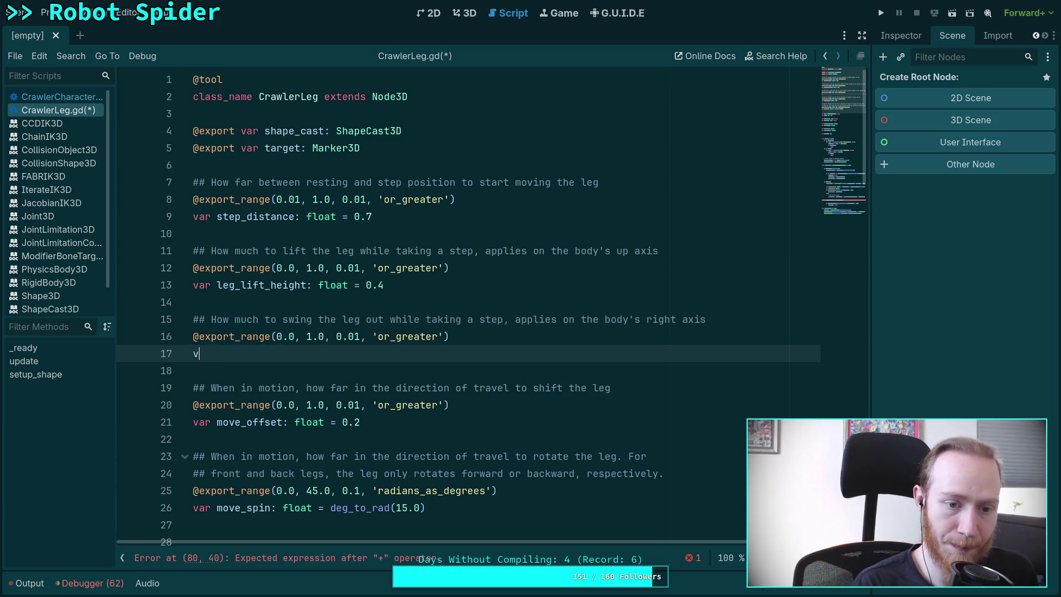
{"action": "type", "text": "swing_"}
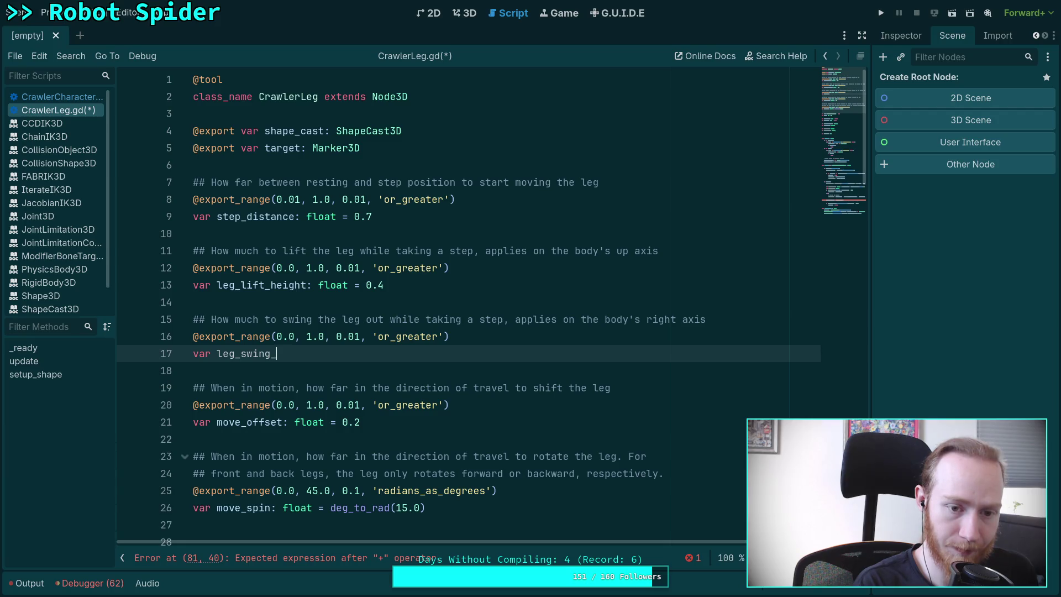
{"action": "type", "text": "offset: "}
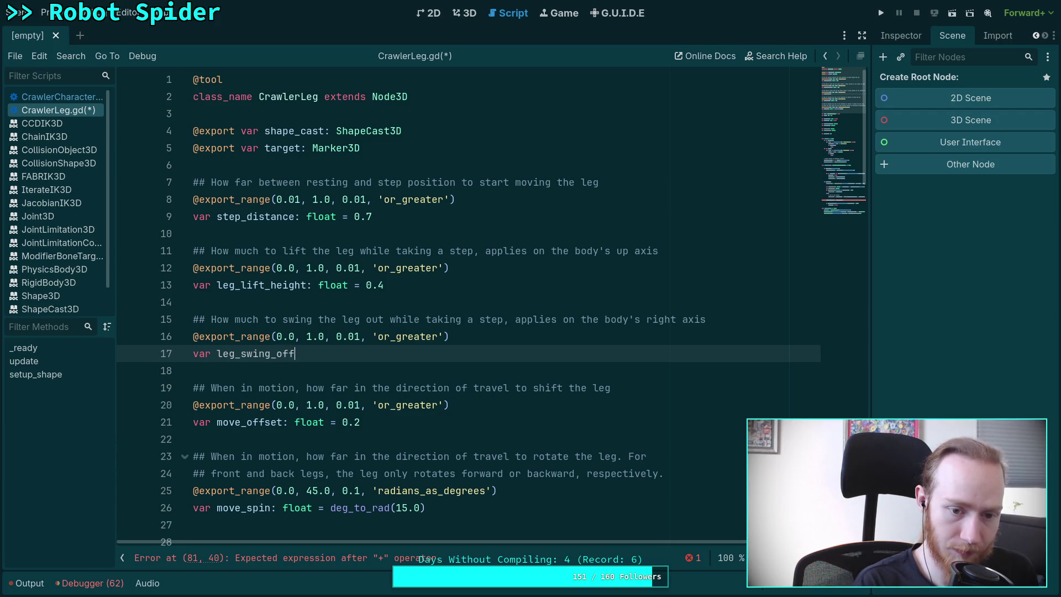
{"action": "type", "text": "float = "}
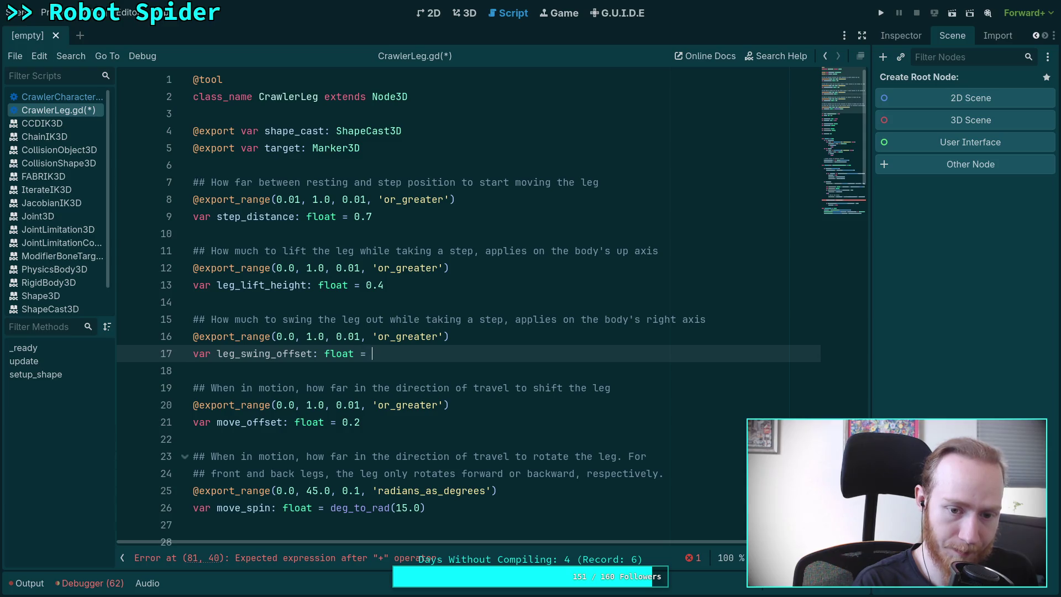
{"action": "type", "text": "0.0"}
{"action": "key", "text": "ctrl+s"}
{"action": "left_click", "coordinate": [416, 367]}
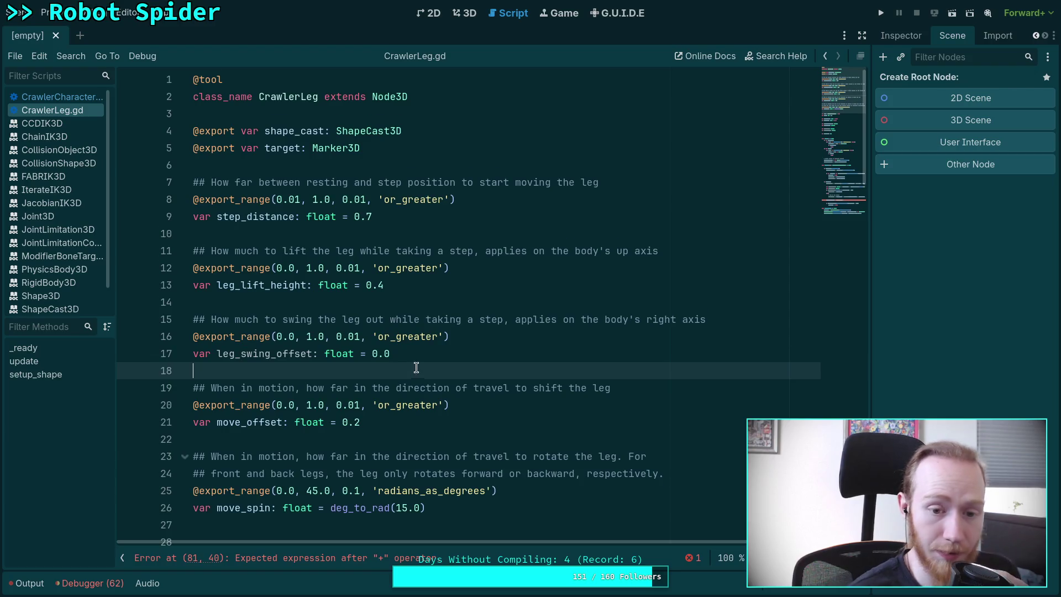
{"action": "scroll", "coordinate": [420, 368], "scroll_direction": "down", "scroll_amount": 20}
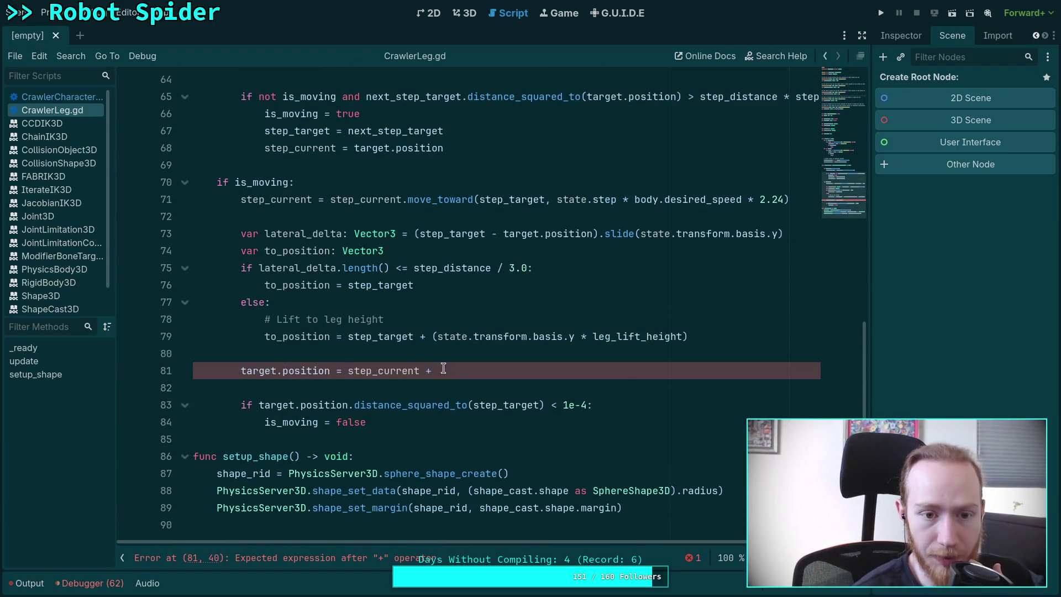
{"action": "scroll", "coordinate": [443, 368], "scroll_direction": "up", "scroll_amount": 2}
{"action": "scroll", "coordinate": [458, 372], "scroll_direction": "down", "scroll_amount": 3}
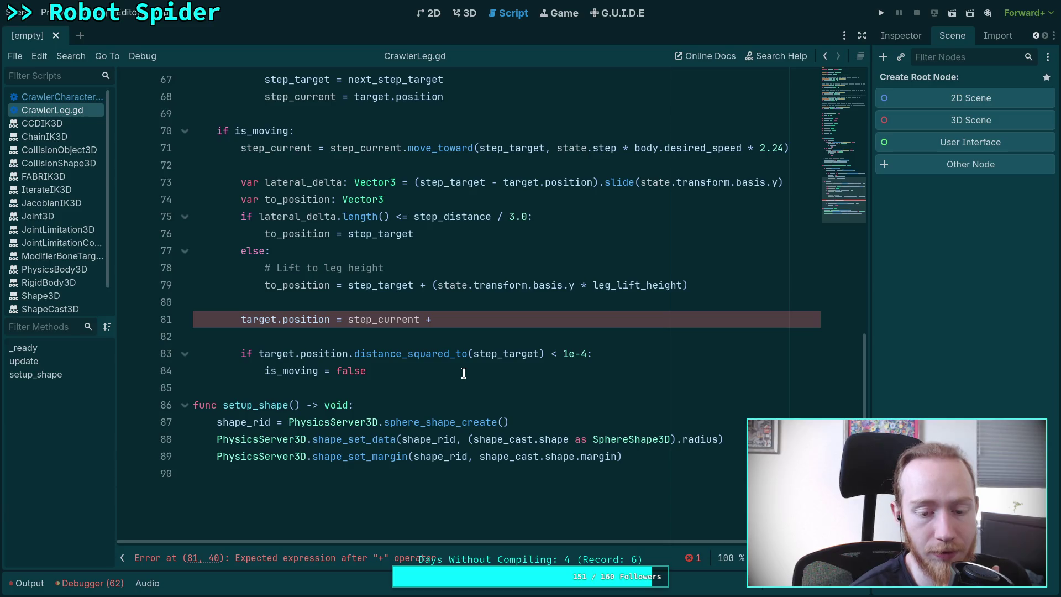
{"action": "scroll", "coordinate": [463, 373], "scroll_direction": "up", "scroll_amount": 2}
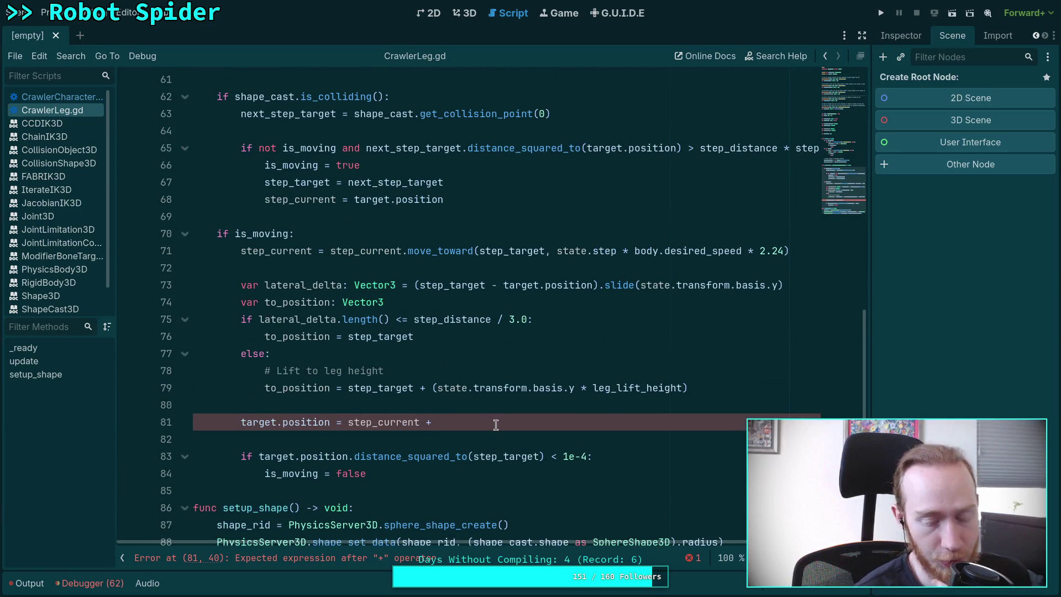
{"action": "scroll", "coordinate": [548, 424], "scroll_direction": "down", "scroll_amount": 1}
{"action": "scroll", "coordinate": [547, 423], "scroll_direction": "down", "scroll_amount": 1}
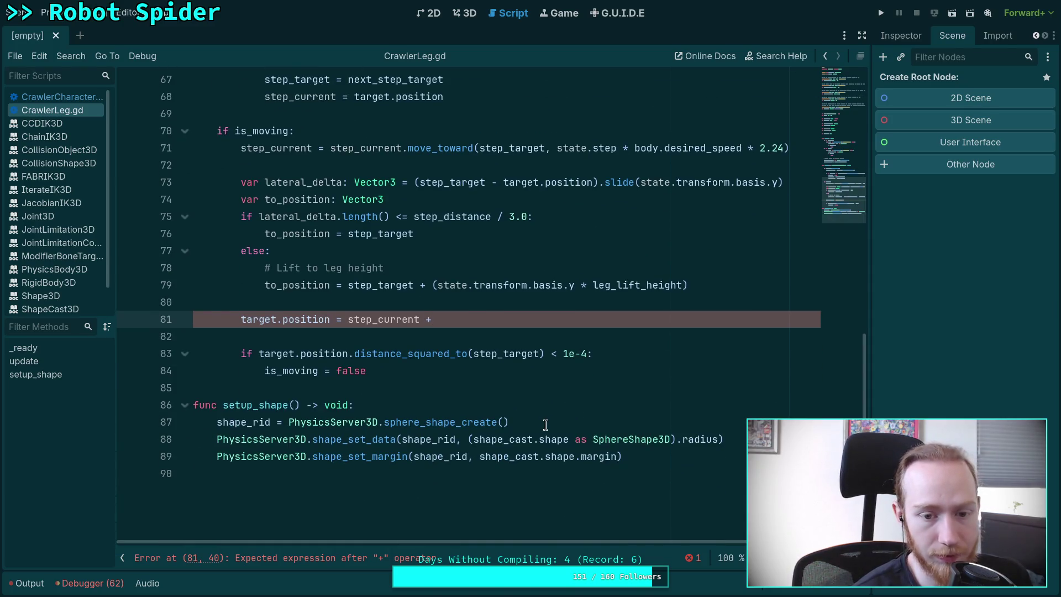
{"action": "scroll", "coordinate": [540, 425], "scroll_direction": "up", "scroll_amount": 10}
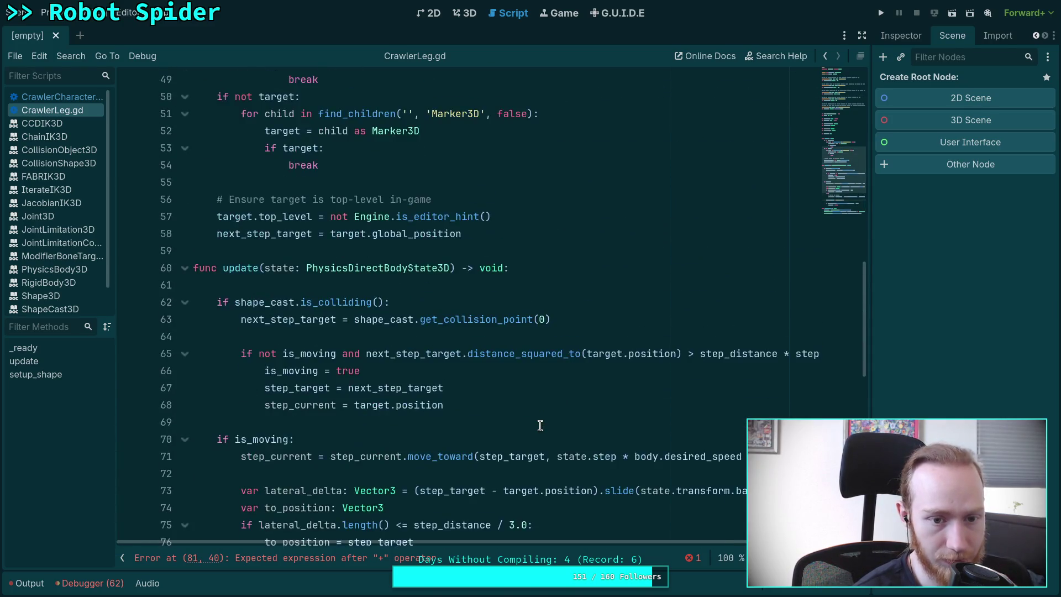
{"action": "scroll", "coordinate": [540, 425], "scroll_direction": "down", "scroll_amount": 4}
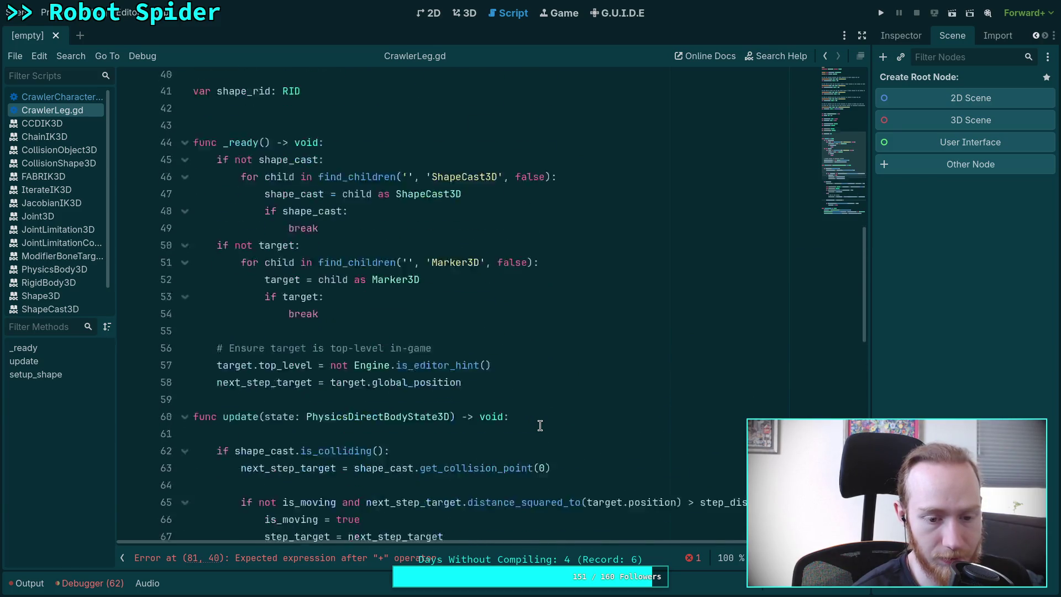
{"action": "scroll", "coordinate": [540, 425], "scroll_direction": "down", "scroll_amount": 3}
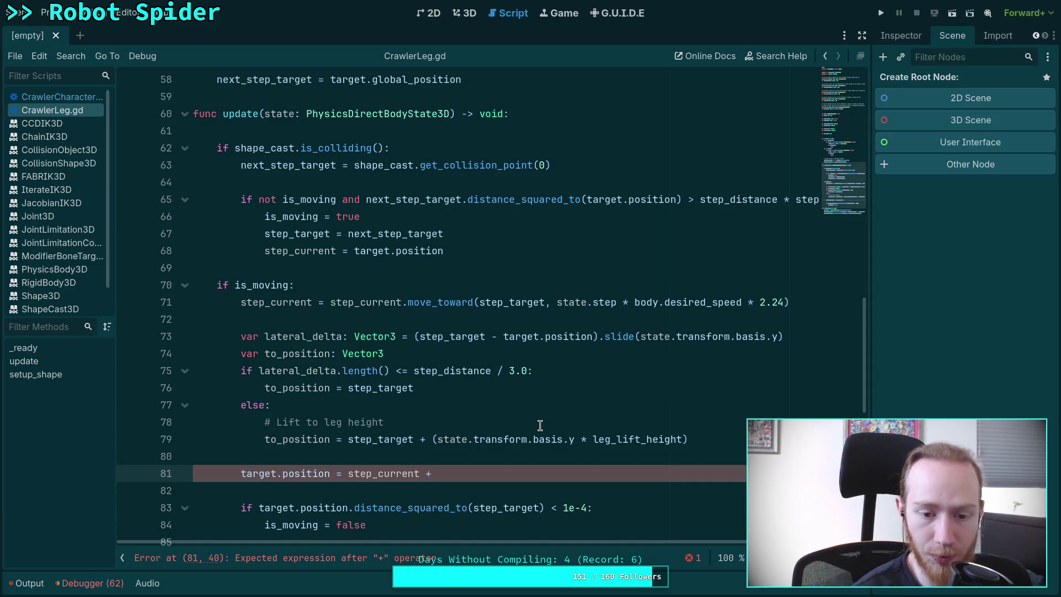
{"action": "scroll", "coordinate": [540, 425], "scroll_direction": "up", "scroll_amount": 7}
{"action": "scroll", "coordinate": [534, 425], "scroll_direction": "up", "scroll_amount": 3}
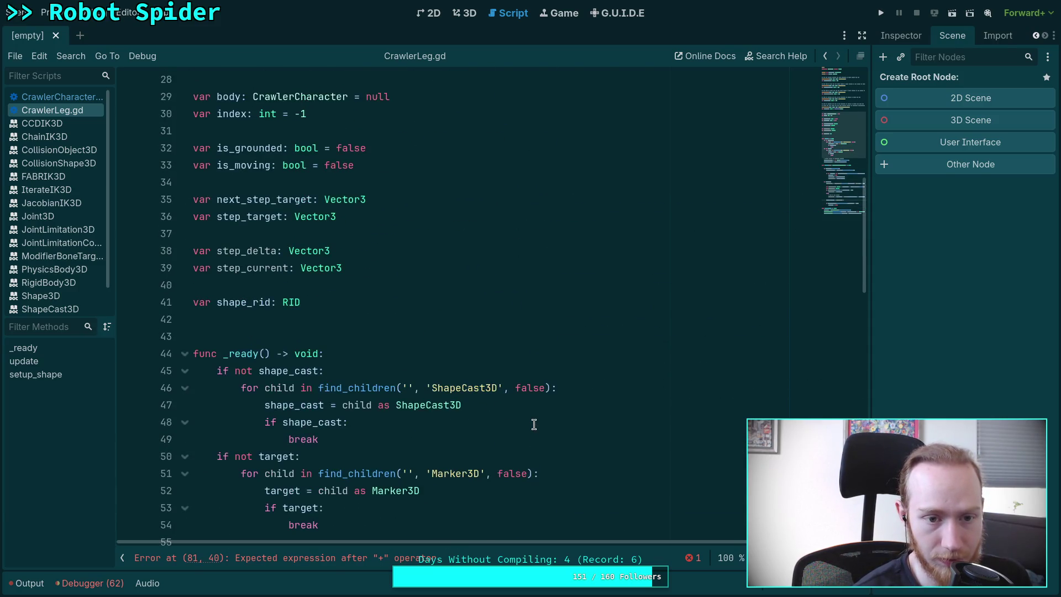
{"action": "scroll", "coordinate": [534, 425], "scroll_direction": "down", "scroll_amount": 7}
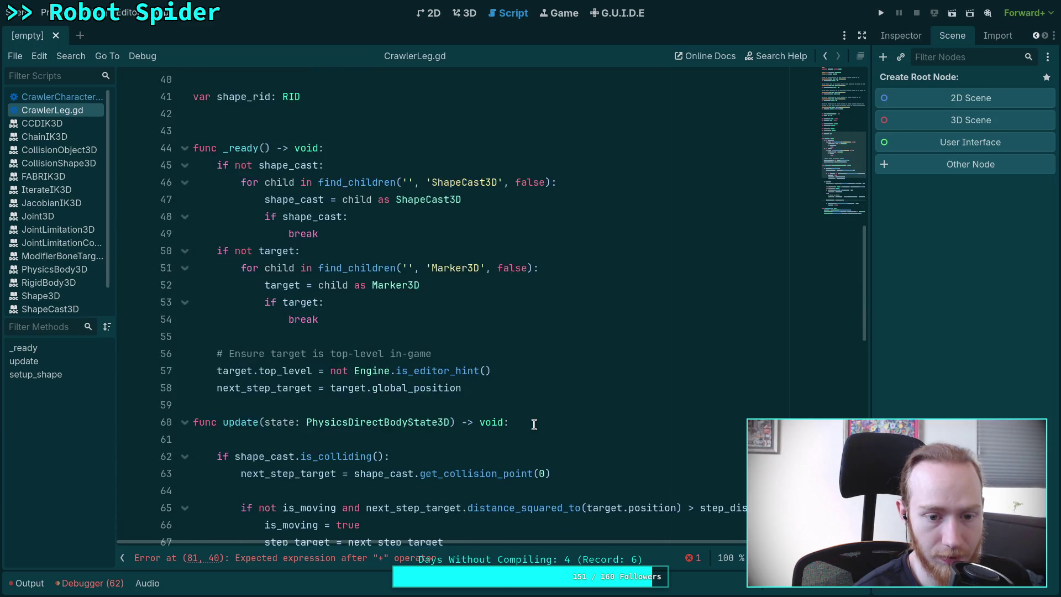
{"action": "left_click", "coordinate": [577, 269]}
Step: Declare 'var is_left: bool = index % 2 == 0' at the top of update() and save
{"action": "key", "text": "Return"}
{"action": "key", "text": "Return"}
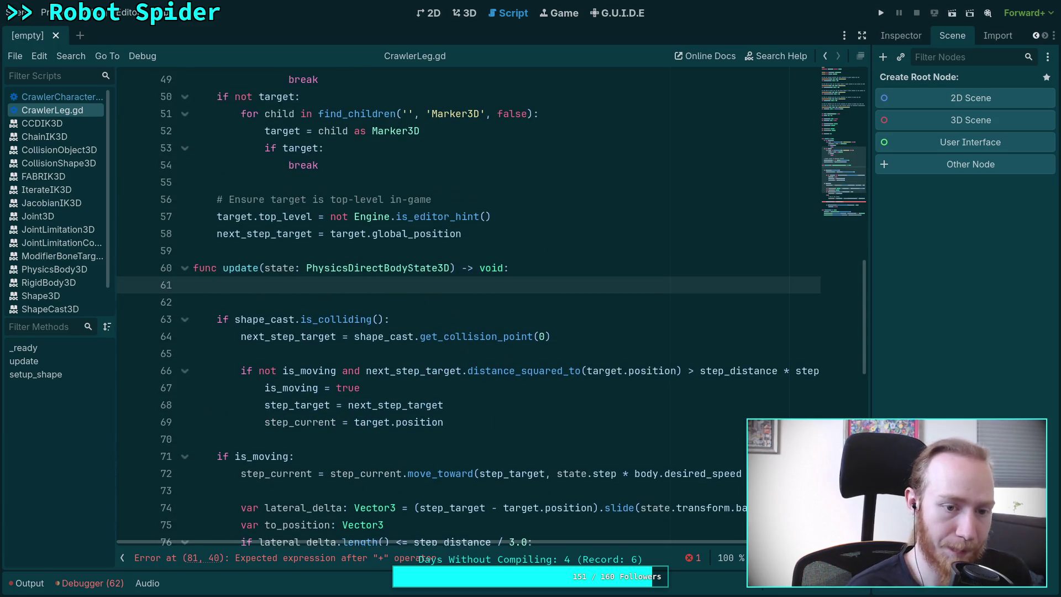
{"action": "type", "text": "var is_lef"}
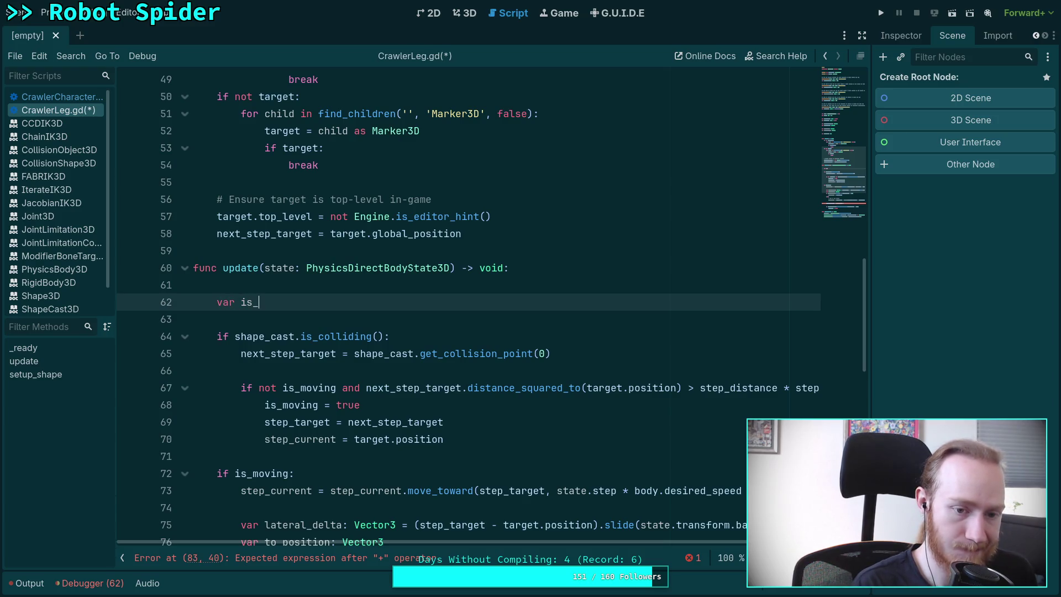
{"action": "type", "text": "t: "}
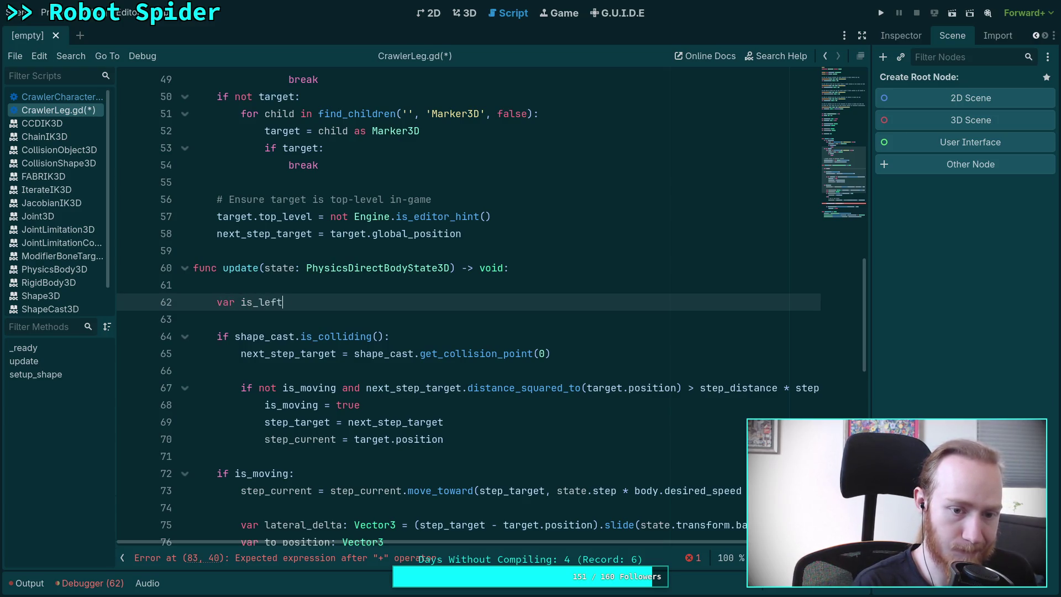
{"action": "type", "text": "bool ="}
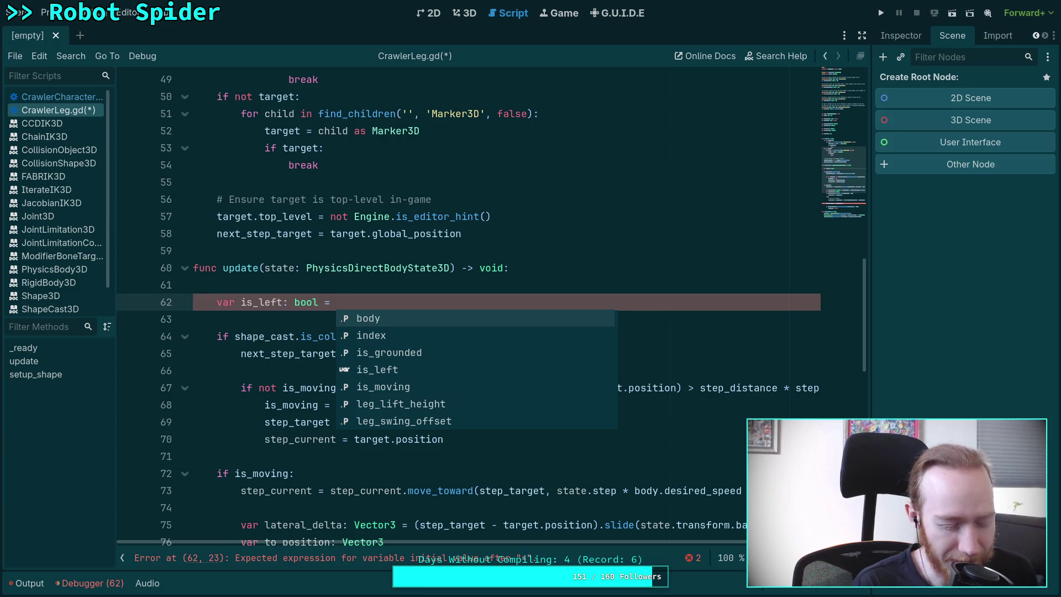
{"action": "type", "text": "index $"}
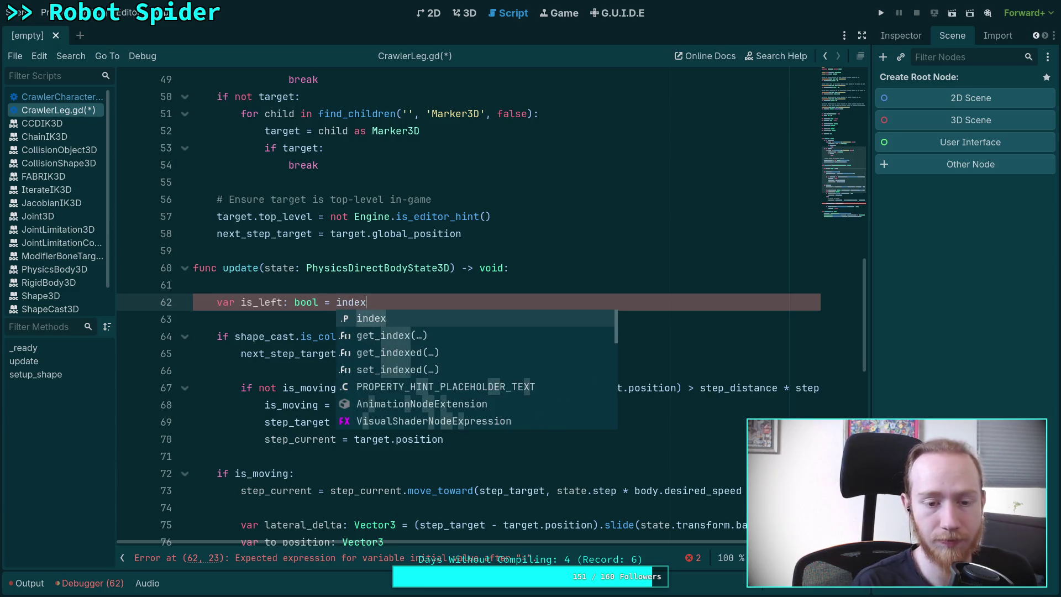
{"action": "key", "text": "BackSpace"}
{"action": "type", "text": "% 2 == 0"}
{"action": "key", "text": "ctrl+s"}
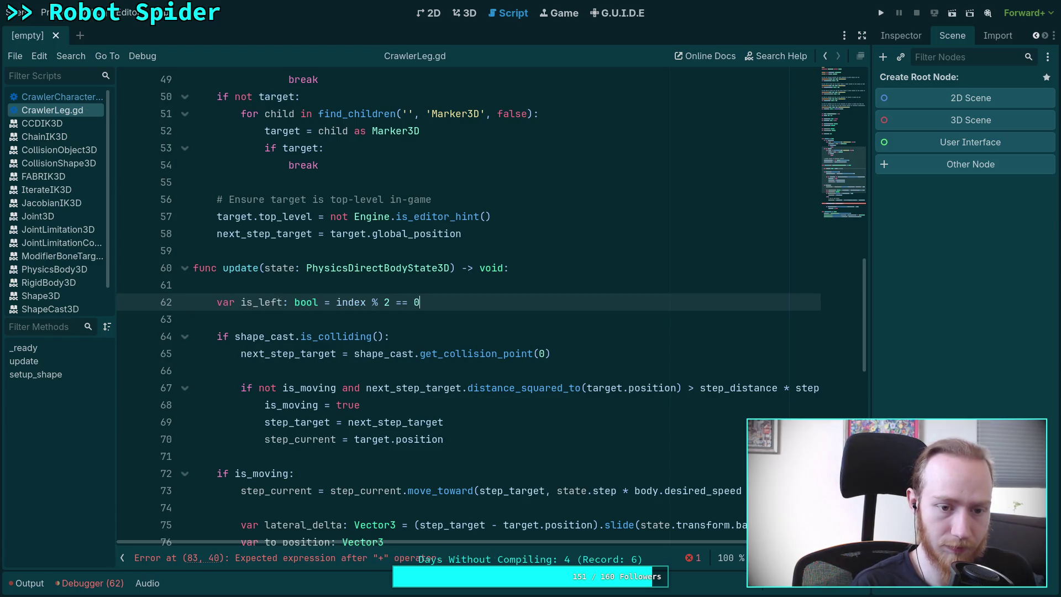
{"action": "left_click", "coordinate": [419, 324]}
{"action": "scroll", "coordinate": [431, 321], "scroll_direction": "down", "scroll_amount": 2}
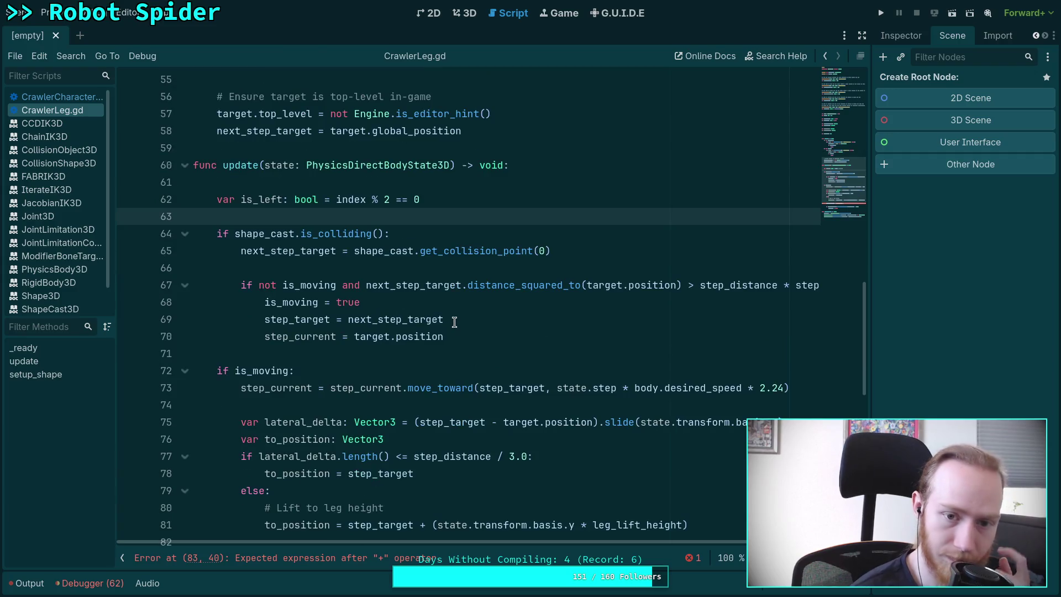
{"action": "scroll", "coordinate": [457, 332], "scroll_direction": "down", "scroll_amount": 2}
{"action": "left_click", "coordinate": [487, 459]}
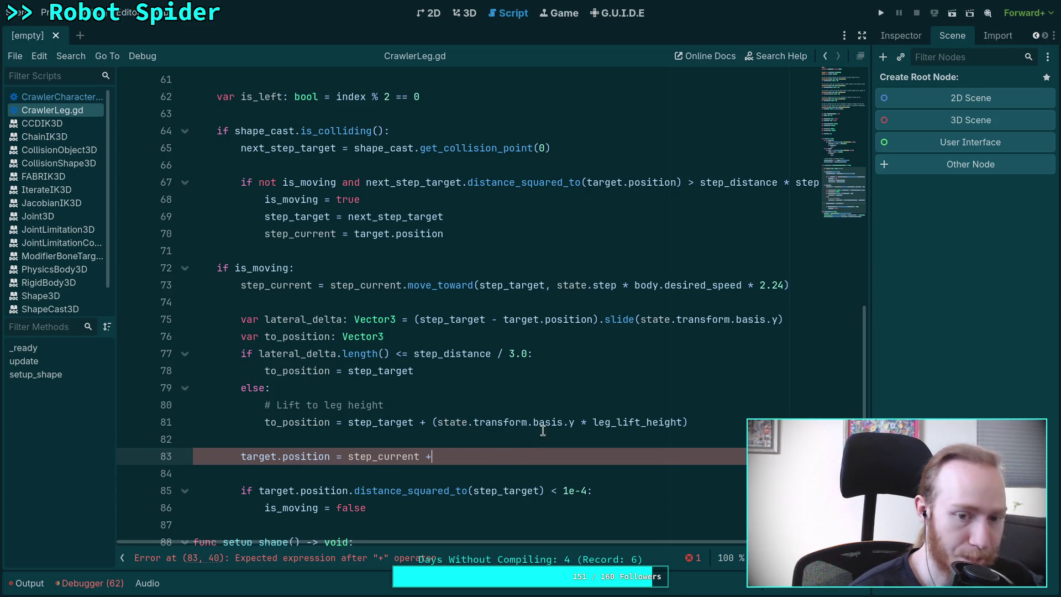
Step: Delete the lateral_delta block (lines 75–81) and leave two blank lines above the target assignment
{"action": "left_click_drag", "start_coordinate": [718, 425], "coordinate": [85, 322]}
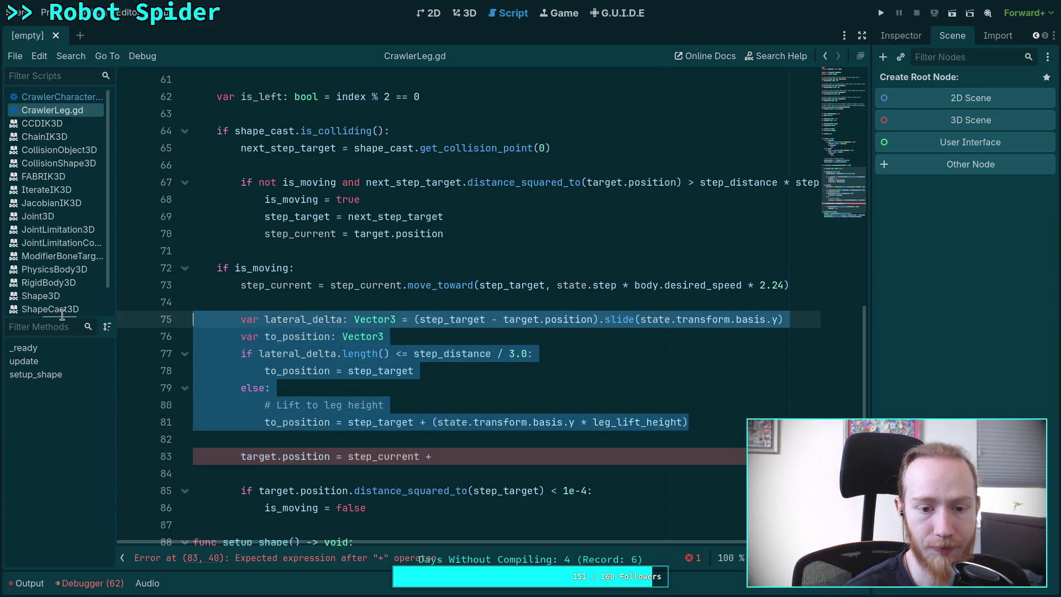
{"action": "key", "text": "BackSpace"}
{"action": "key", "text": "Delete"}
{"action": "key", "text": "Delete"}
{"action": "left_click", "coordinate": [512, 319]}
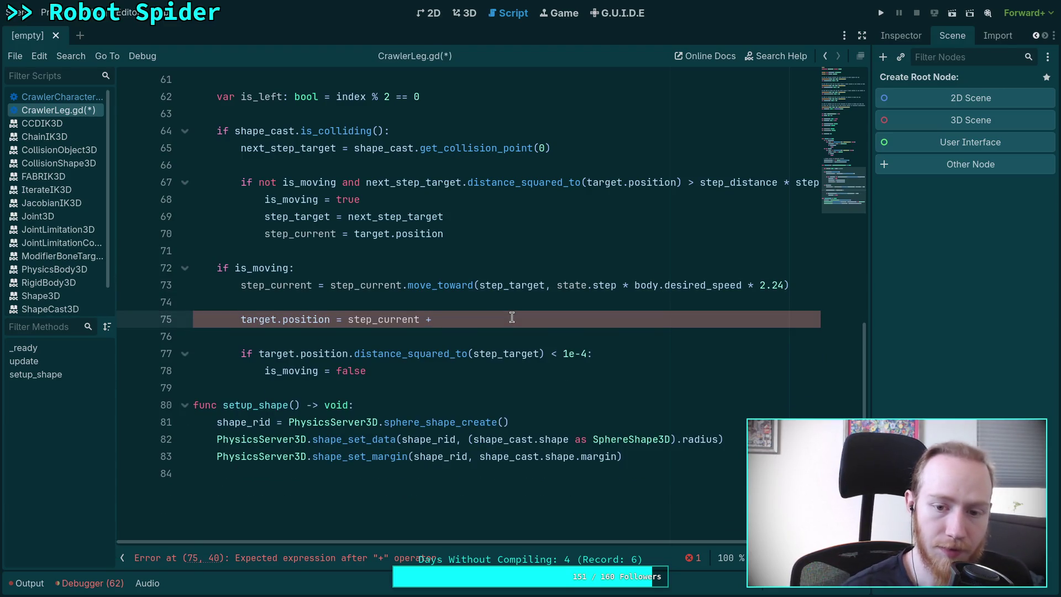
{"action": "left_click", "coordinate": [536, 299]}
{"action": "key", "text": "Return"}
{"action": "key", "text": "Return"}
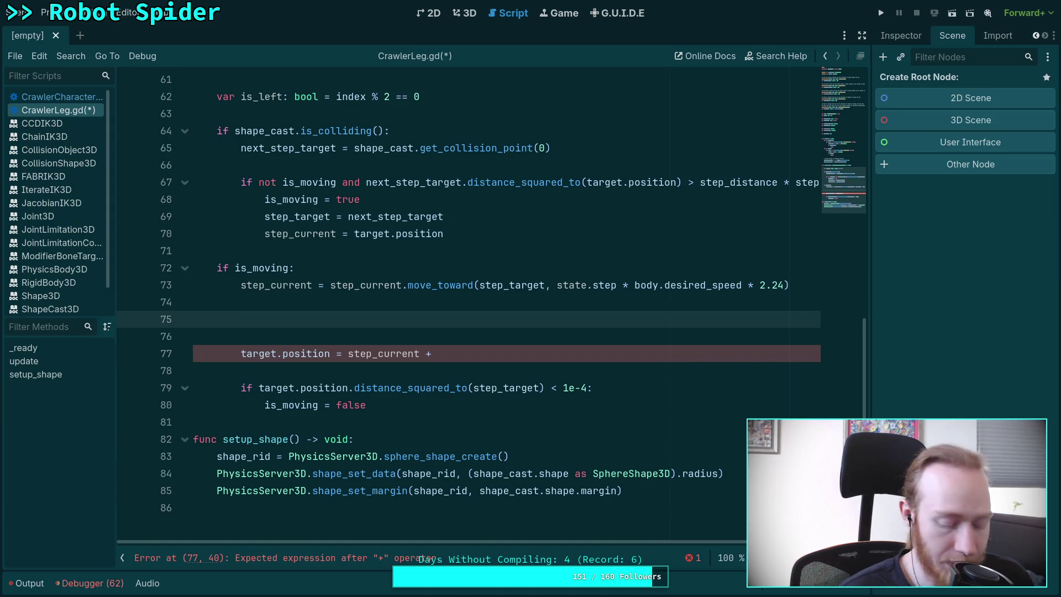
{"action": "key", "text": "super+3"}
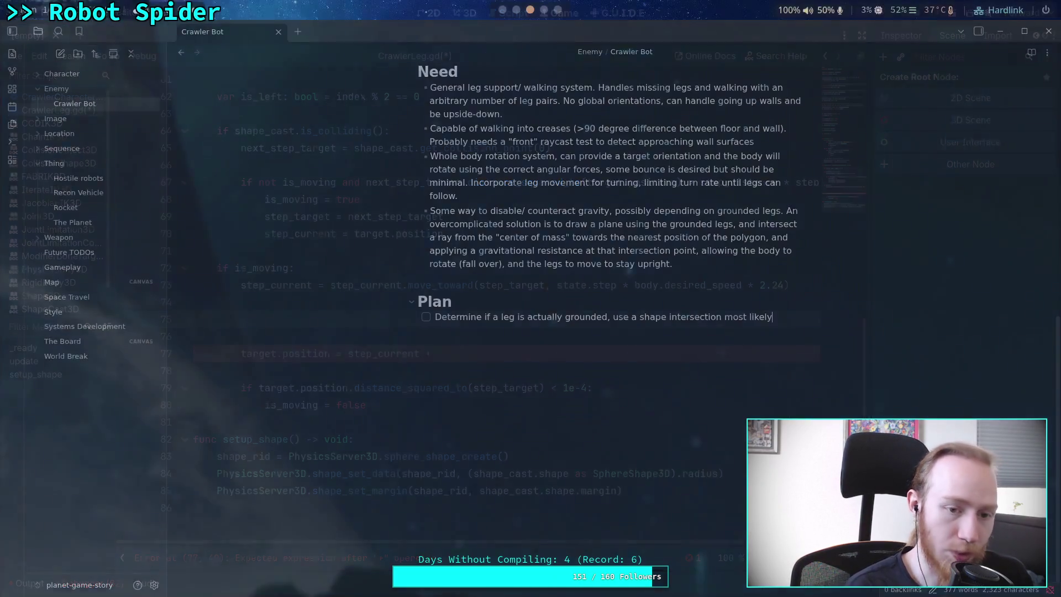
Step: In Desmos, turn on reverse contrast and graph sin(x)
{"action": "key", "text": "super+4"}
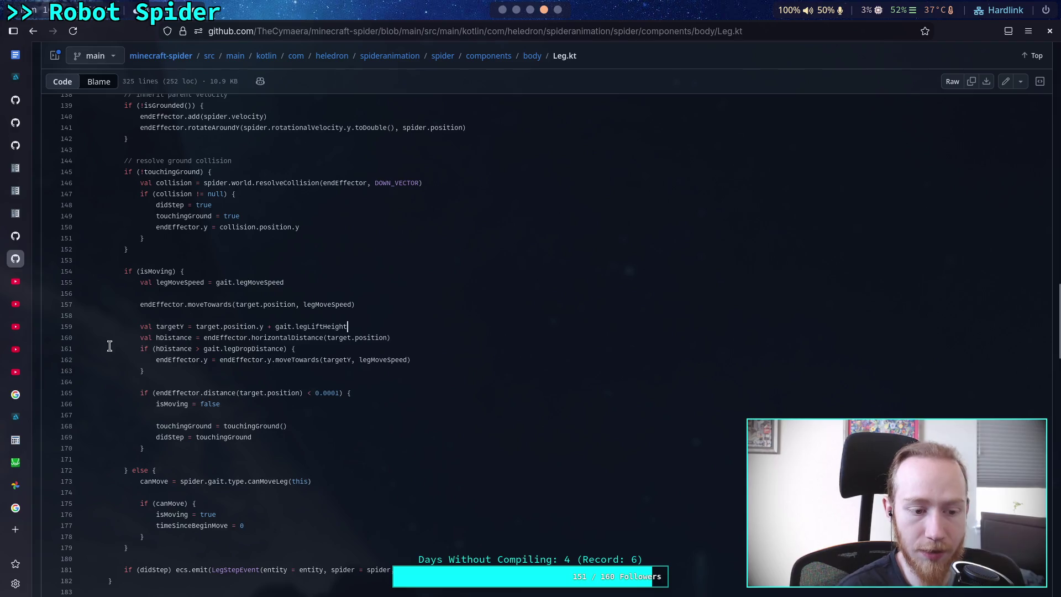
{"action": "left_click", "coordinate": [22, 461]}
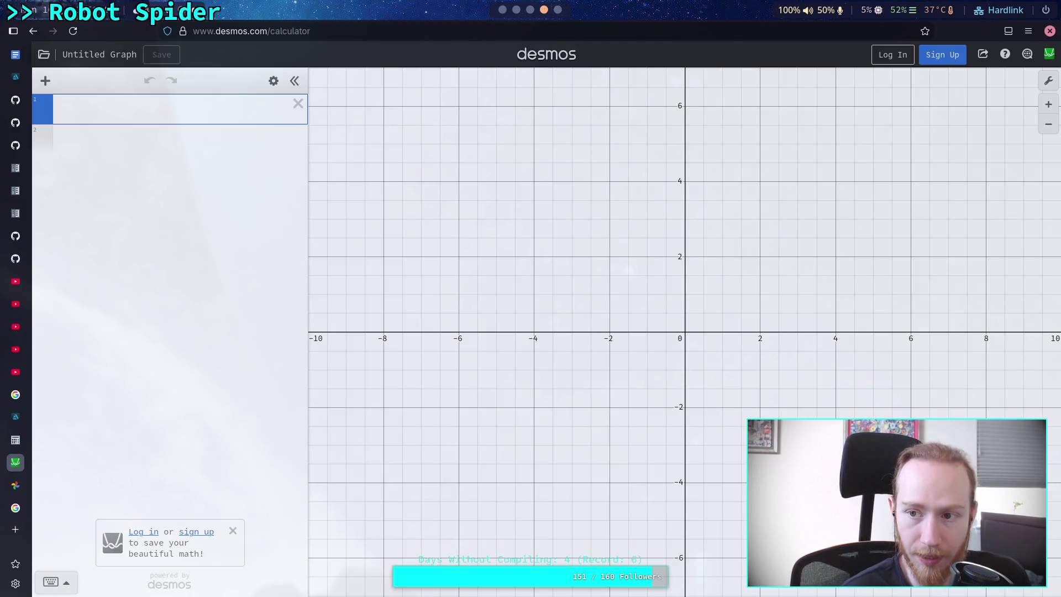
{"action": "left_click", "coordinate": [1049, 81]}
{"action": "left_click", "coordinate": [930, 108]}
{"action": "left_click", "coordinate": [135, 111]}
{"action": "type", "text": "sin(x)"}
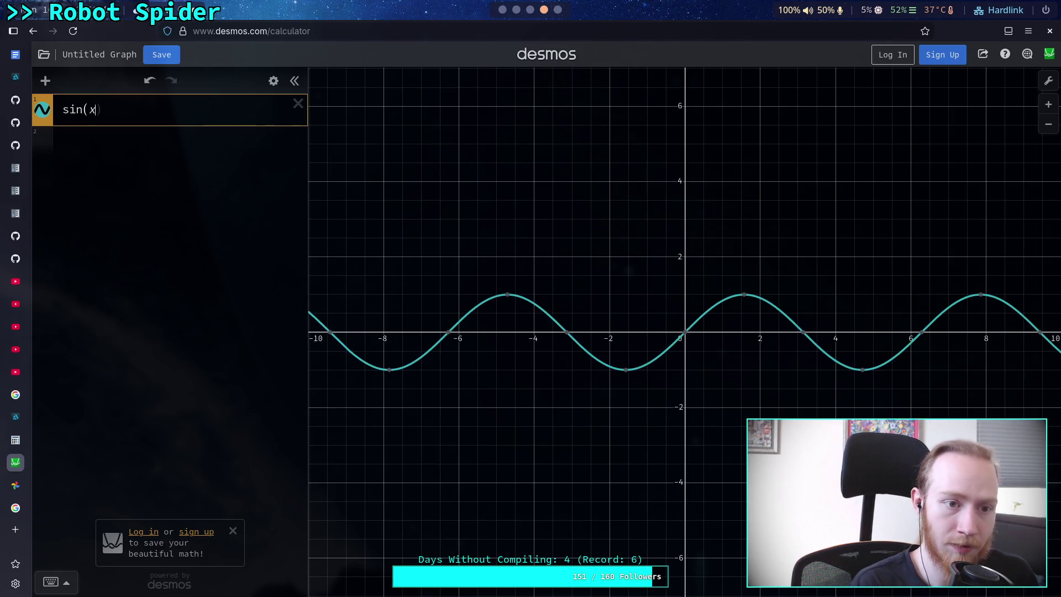
{"action": "left_click", "coordinate": [611, 251]}
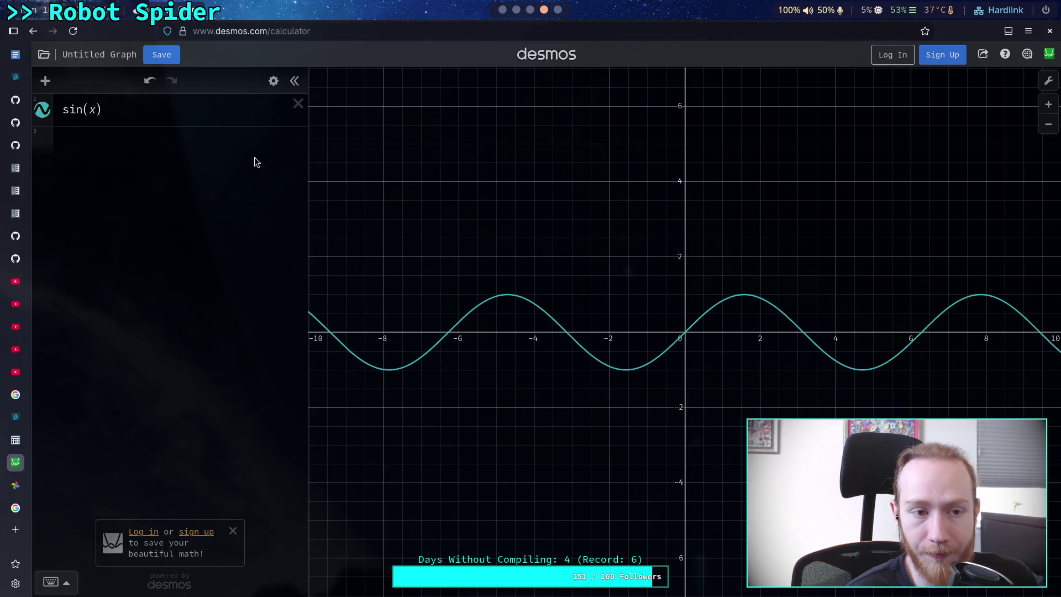
Step: Change the expression to sin(xπ) and zoom in on its peak at x = 0.5
{"action": "left_click", "coordinate": [744, 298]}
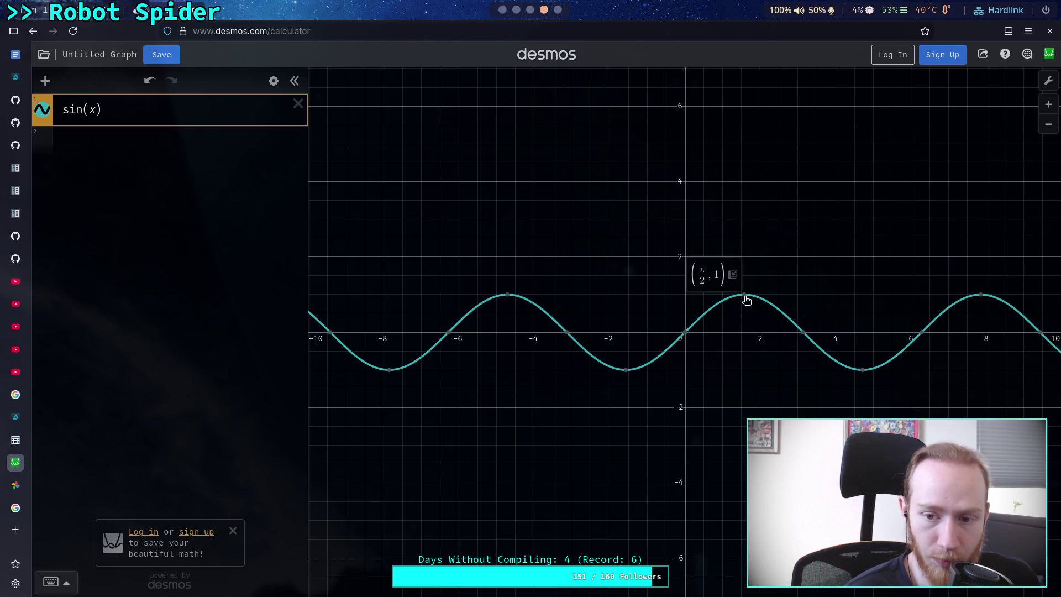
{"action": "left_click", "coordinate": [93, 108]}
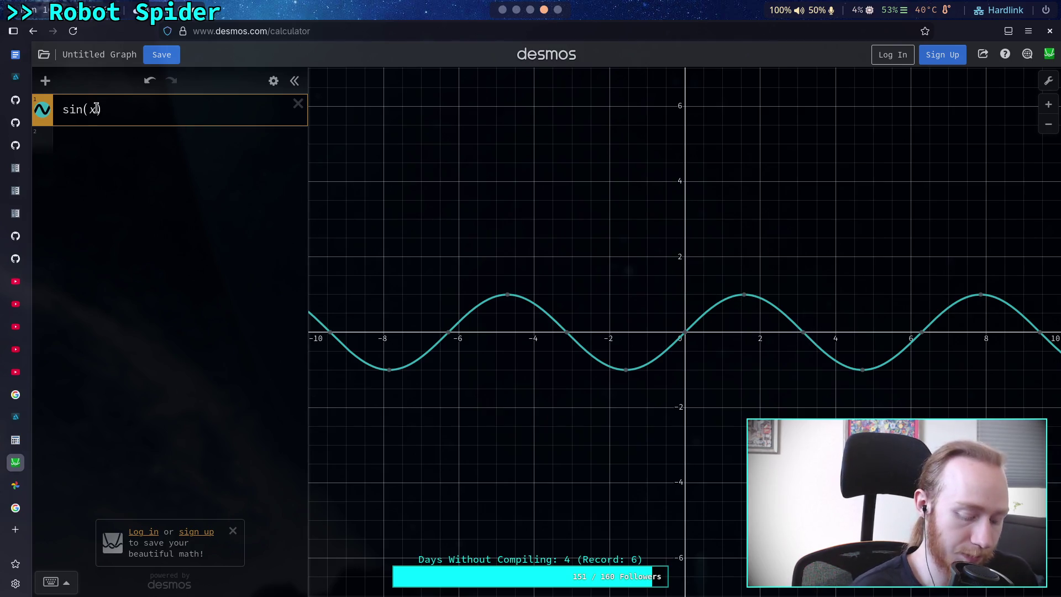
{"action": "type", "text": "/pi"}
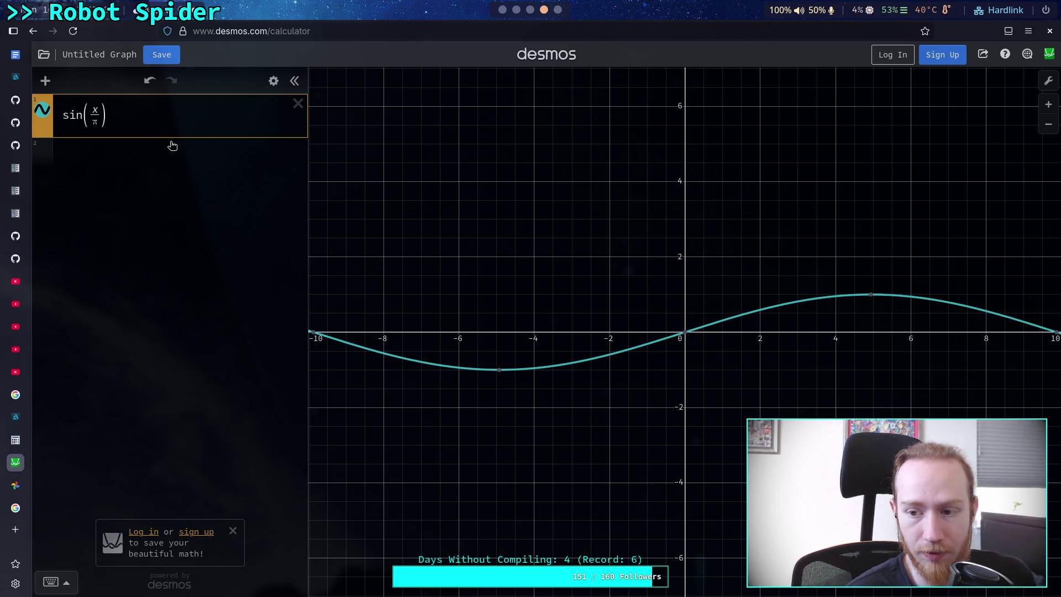
{"action": "key", "text": "BackSpace"}
{"action": "key", "text": "BackSpace"}
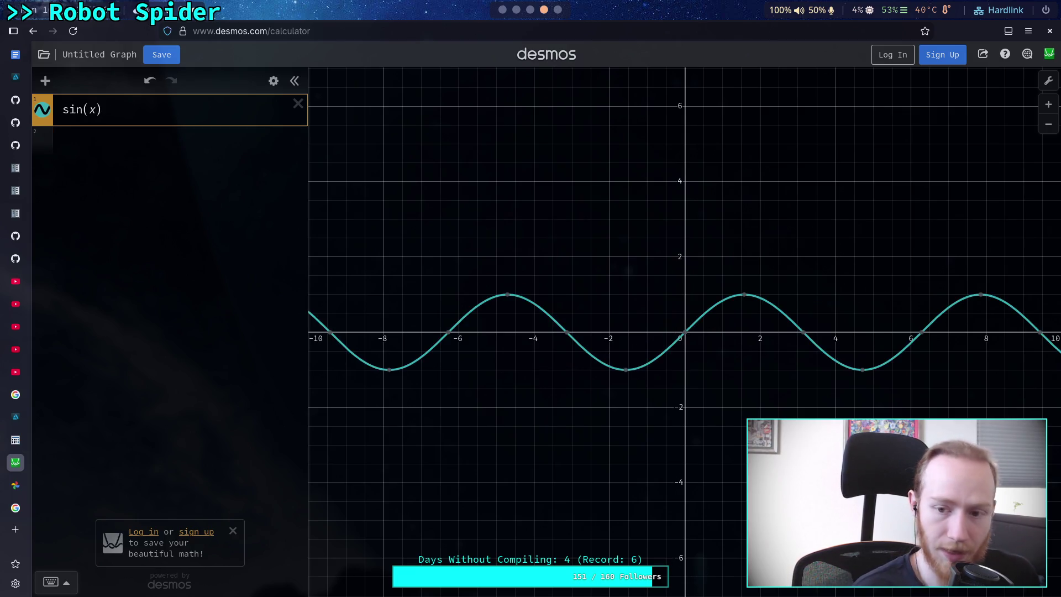
{"action": "type", "text": "pi"}
{"action": "scroll", "coordinate": [774, 324], "scroll_direction": "up", "scroll_amount": 3}
{"action": "scroll", "coordinate": [638, 312], "scroll_direction": "up", "scroll_amount": 3}
{"action": "mouse_move", "coordinate": [664, 238]}
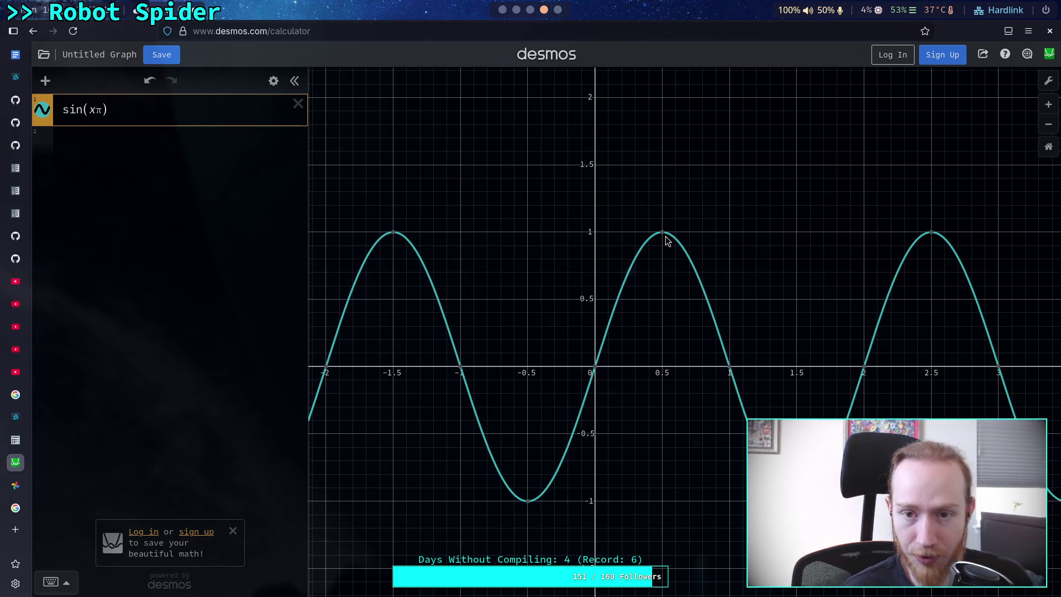
{"action": "key", "text": "super+1"}
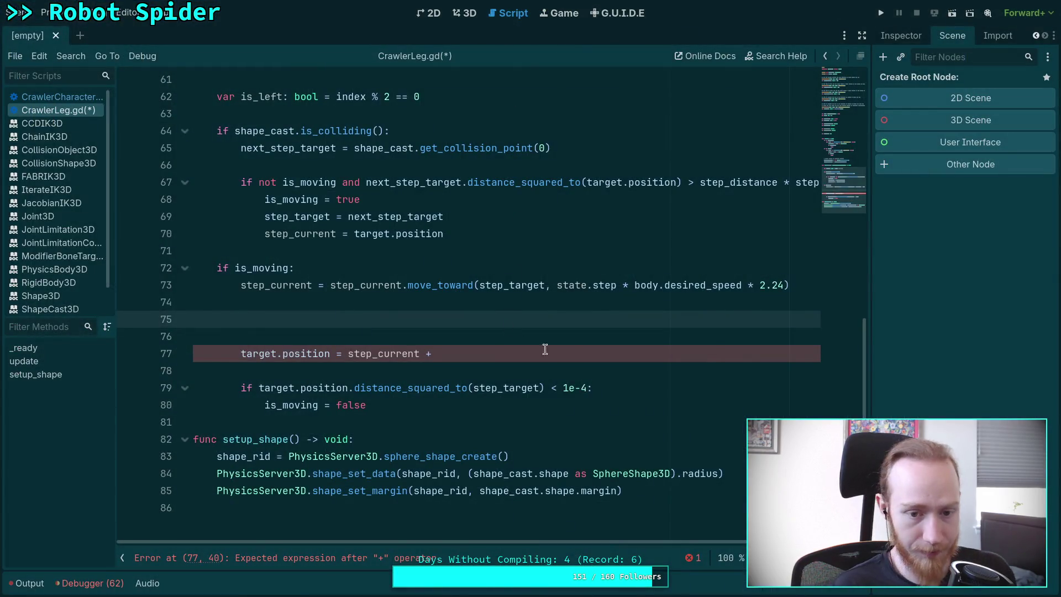
{"action": "left_click", "coordinate": [618, 320]}
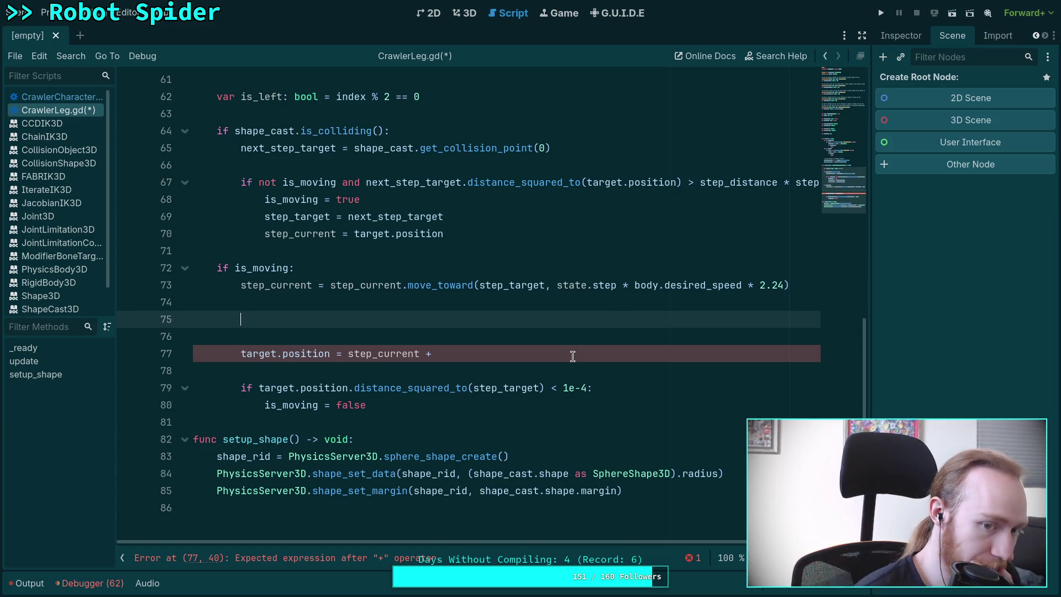
{"action": "scroll", "coordinate": [496, 271], "scroll_direction": "up", "scroll_amount": 8}
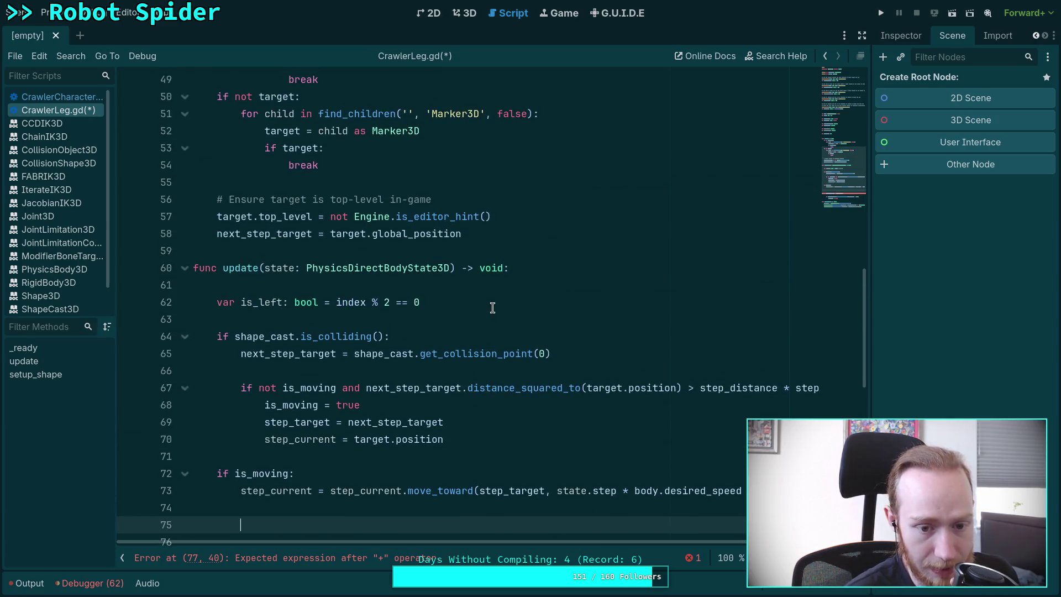
{"action": "scroll", "coordinate": [493, 307], "scroll_direction": "up", "scroll_amount": 4}
{"action": "double_click", "coordinate": [218, 303]}
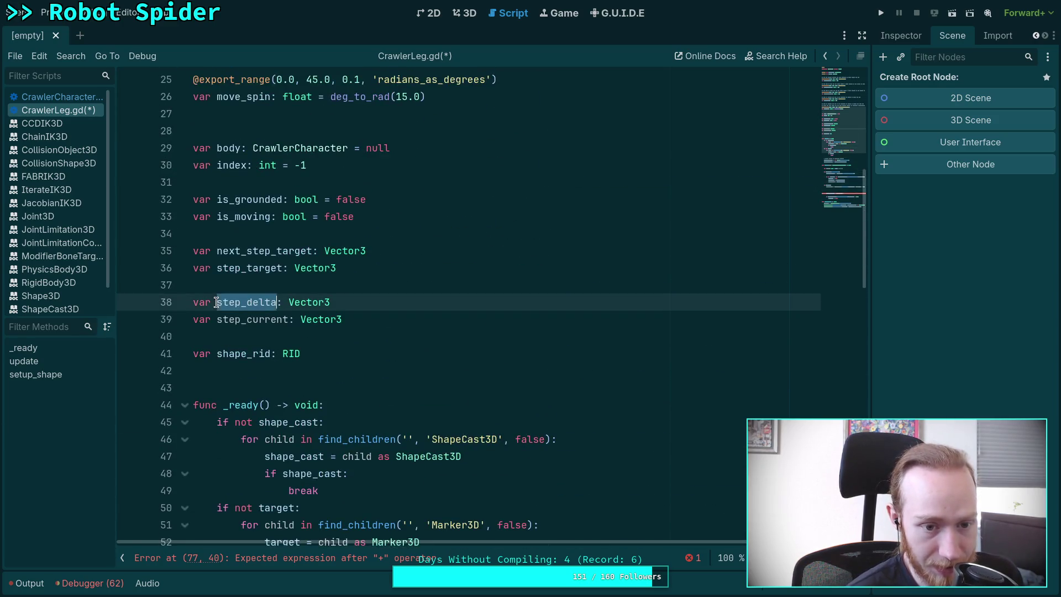
{"action": "scroll", "coordinate": [420, 310], "scroll_direction": "down", "scroll_amount": 9}
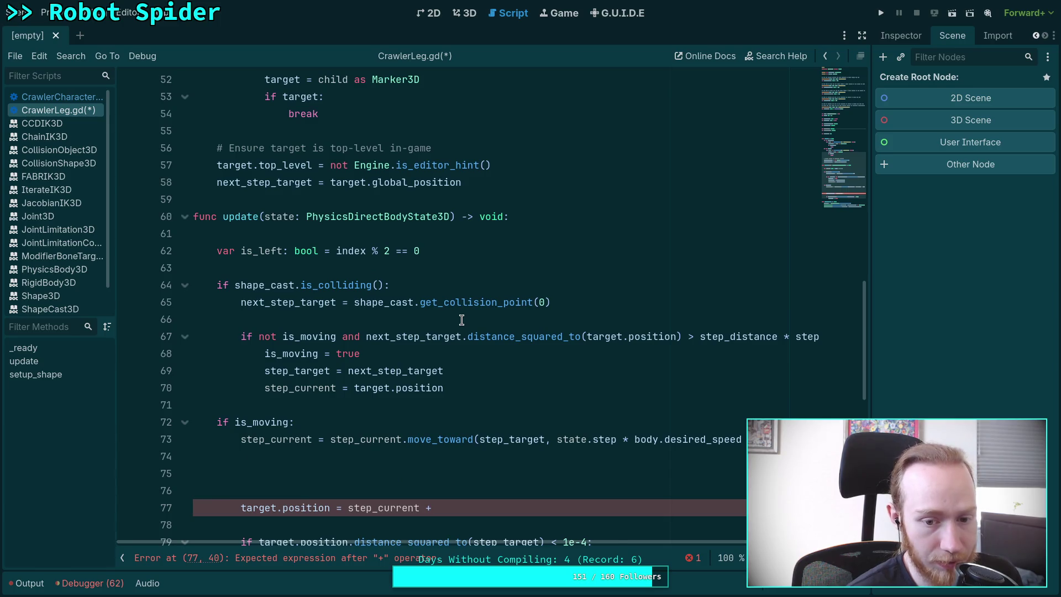
{"action": "scroll", "coordinate": [462, 320], "scroll_direction": "down", "scroll_amount": 2}
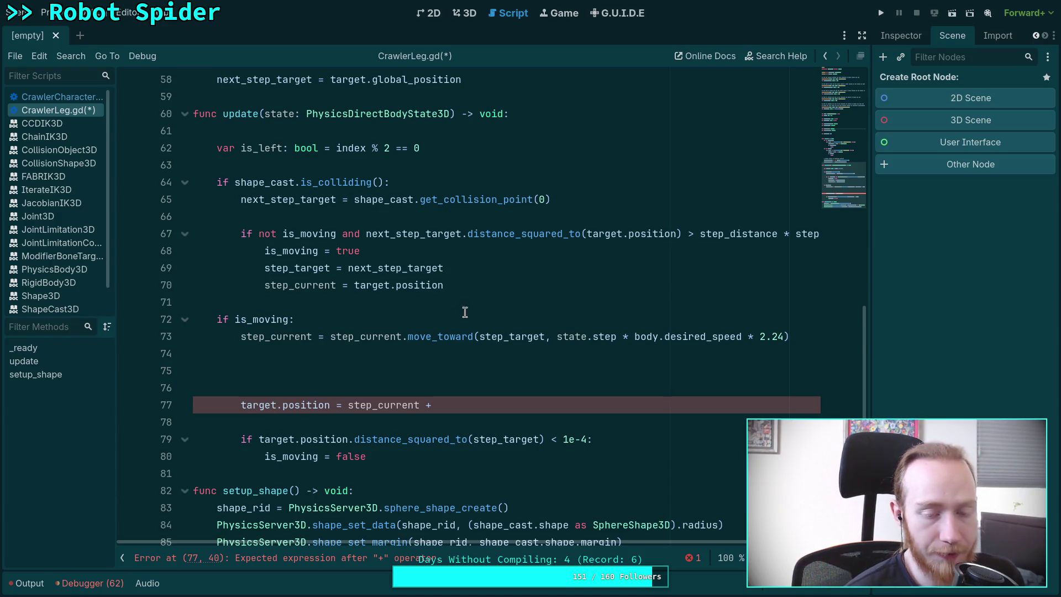
{"action": "left_click", "coordinate": [506, 288]}
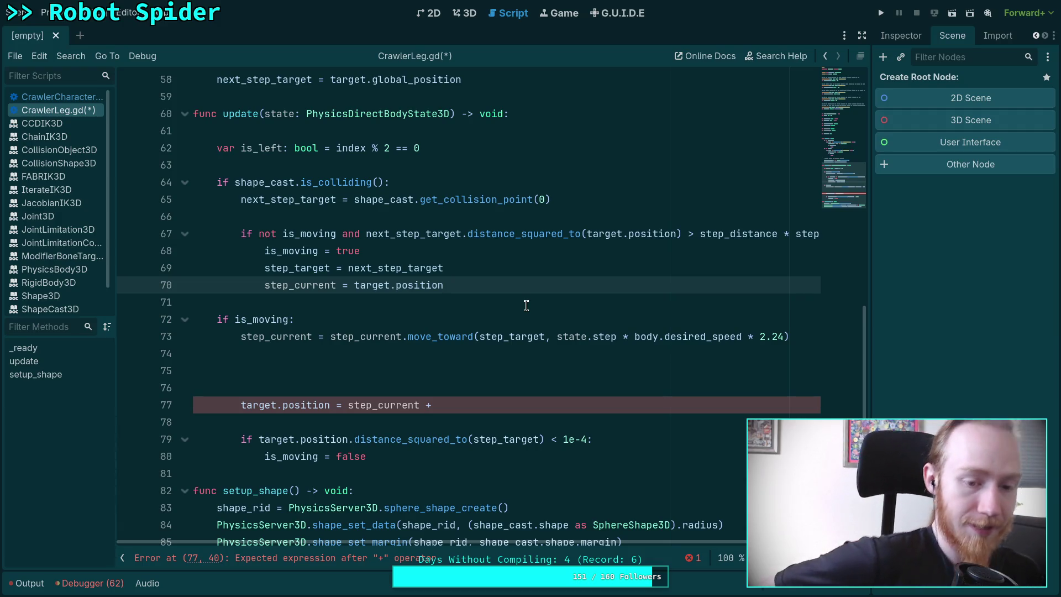
{"action": "left_click", "coordinate": [566, 371]}
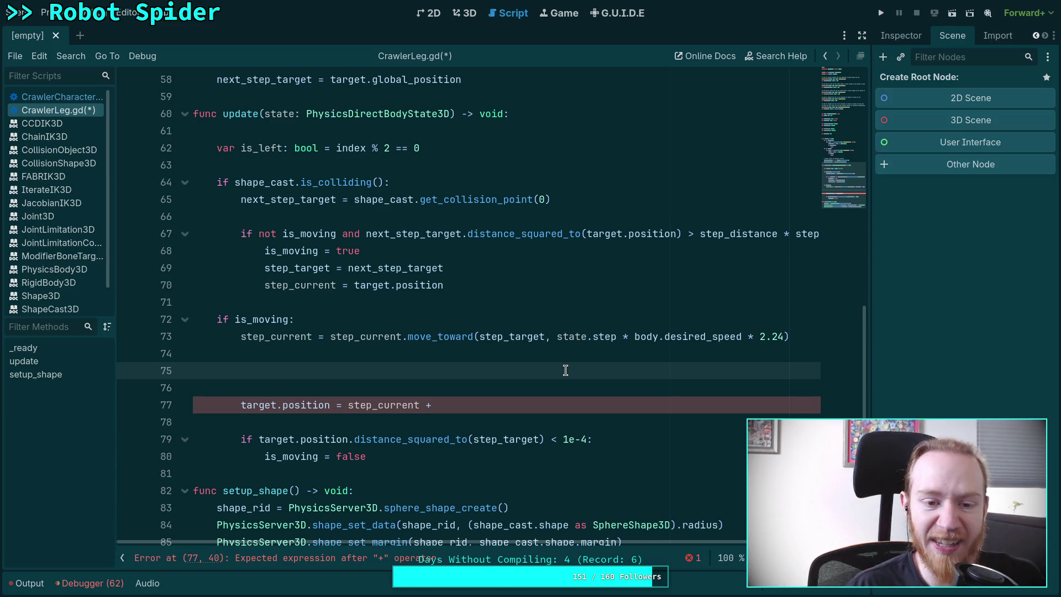
{"action": "left_click", "coordinate": [473, 285]}
Step: Add 'step_delta = step_target - step_current' below line 70, then begin 'var progress: float = sin' on line 76
{"action": "key", "text": "Return"}
{"action": "type", "text": "ste"}
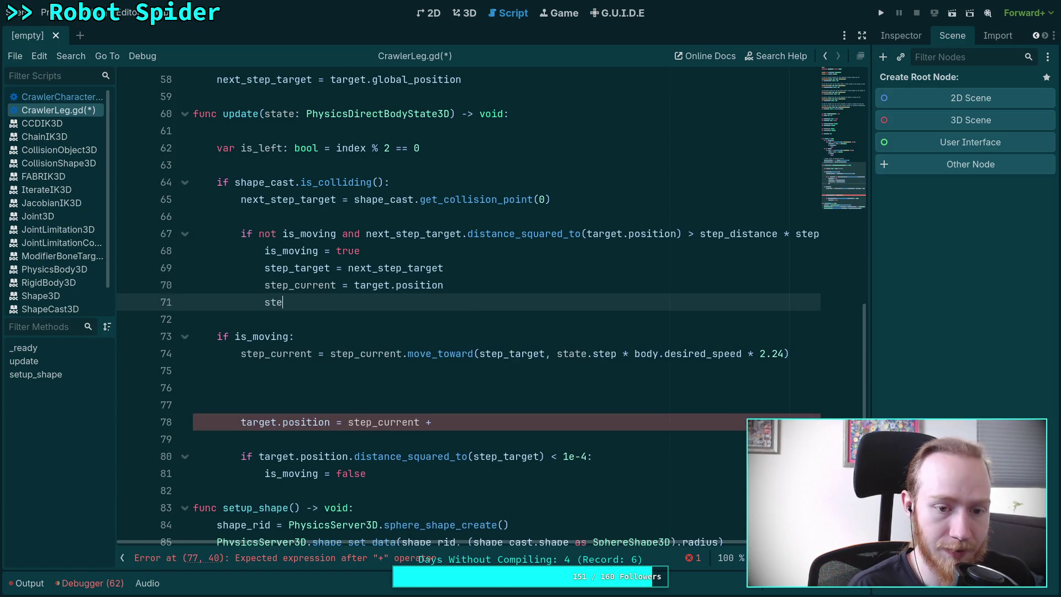
{"action": "type", "text": "p_delta = "}
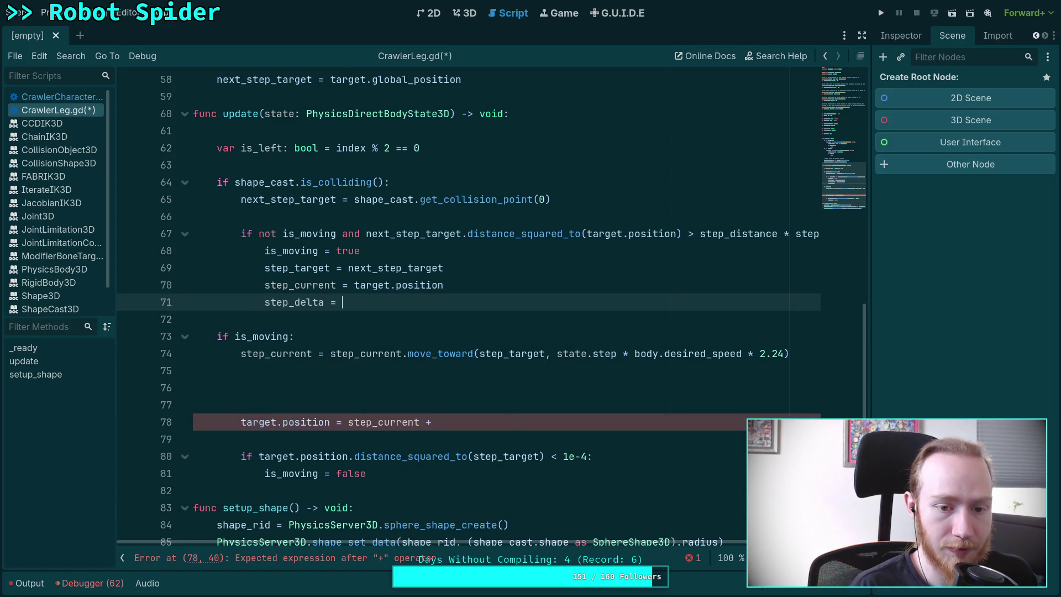
{"action": "type", "text": "step_target - "}
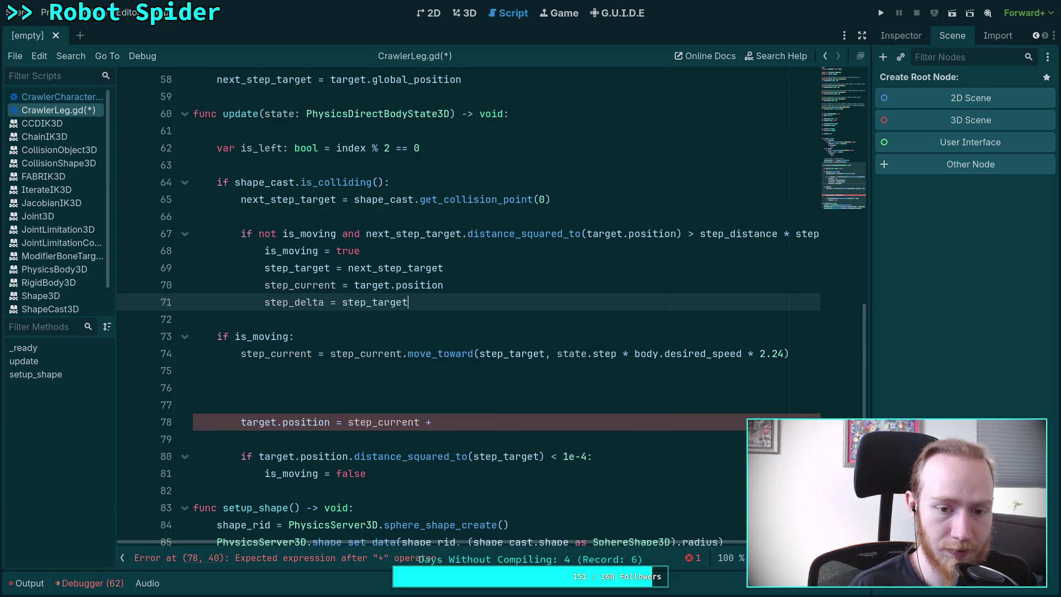
{"action": "type", "text": "ste"}
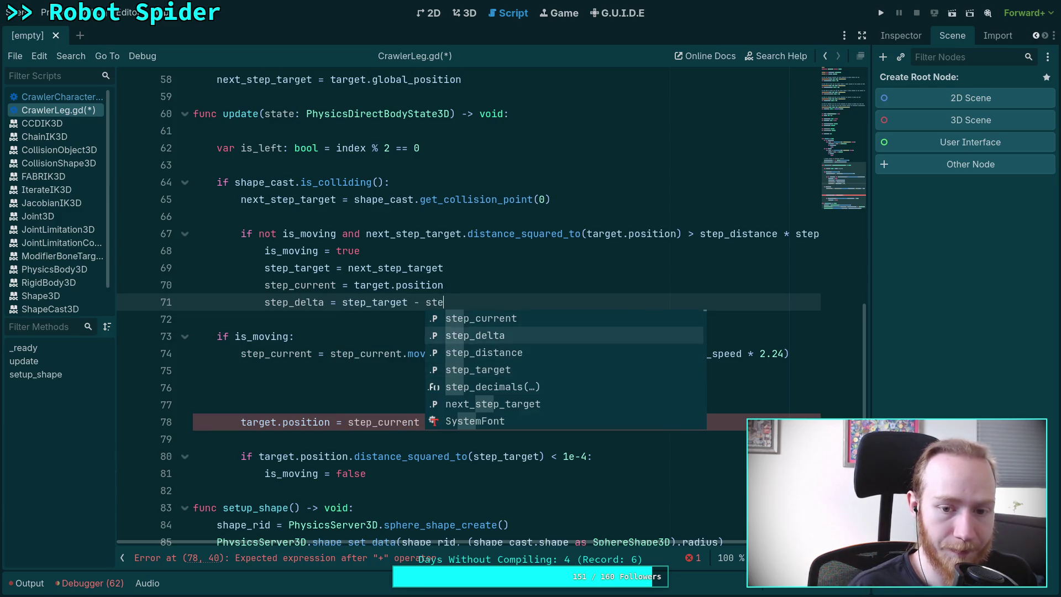
{"action": "key", "text": "Return"}
{"action": "key", "text": "Down"}
{"action": "key", "text": "Down"}
{"action": "key", "text": "Down"}
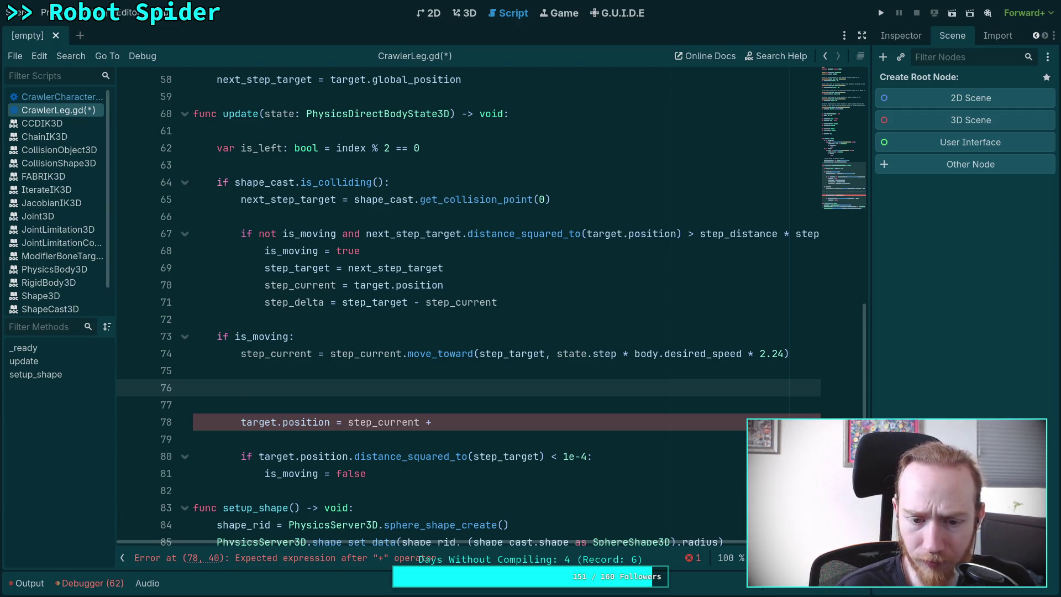
{"action": "type", "text": "var pr"}
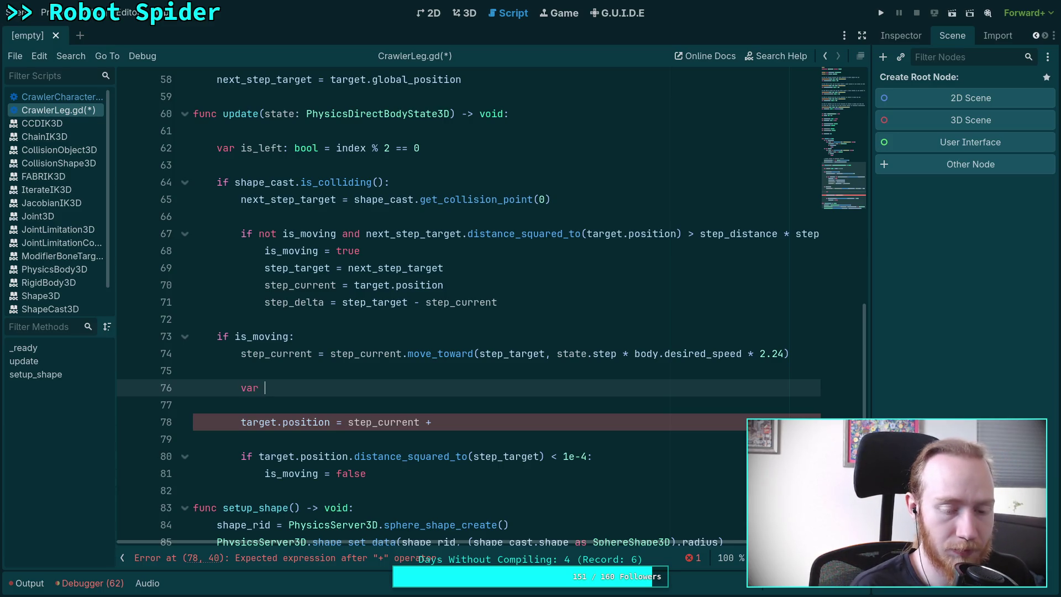
{"action": "type", "text": "ogress: flo"}
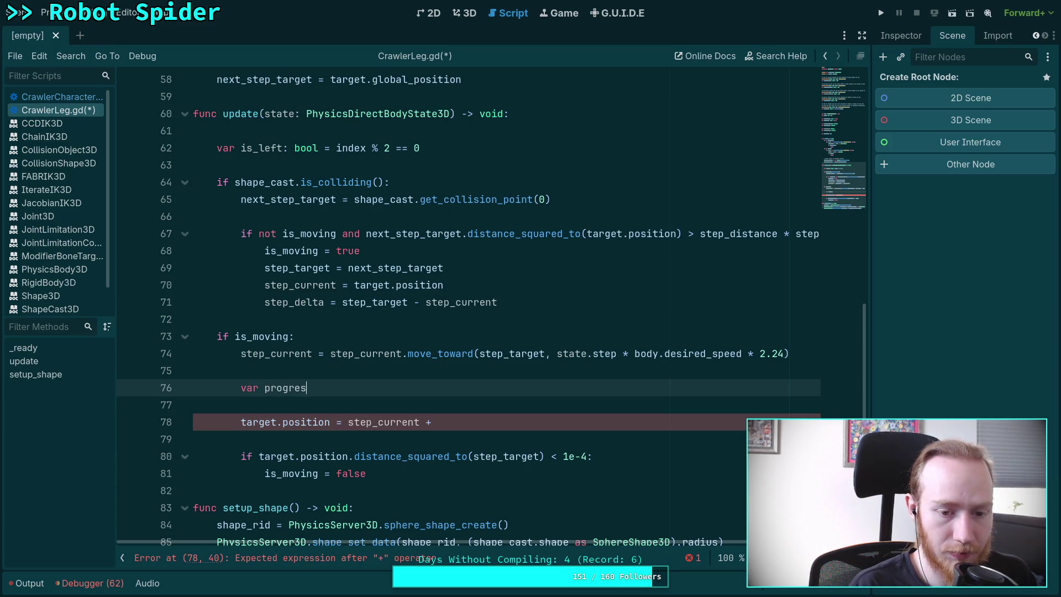
{"action": "type", "text": "at = sin"}
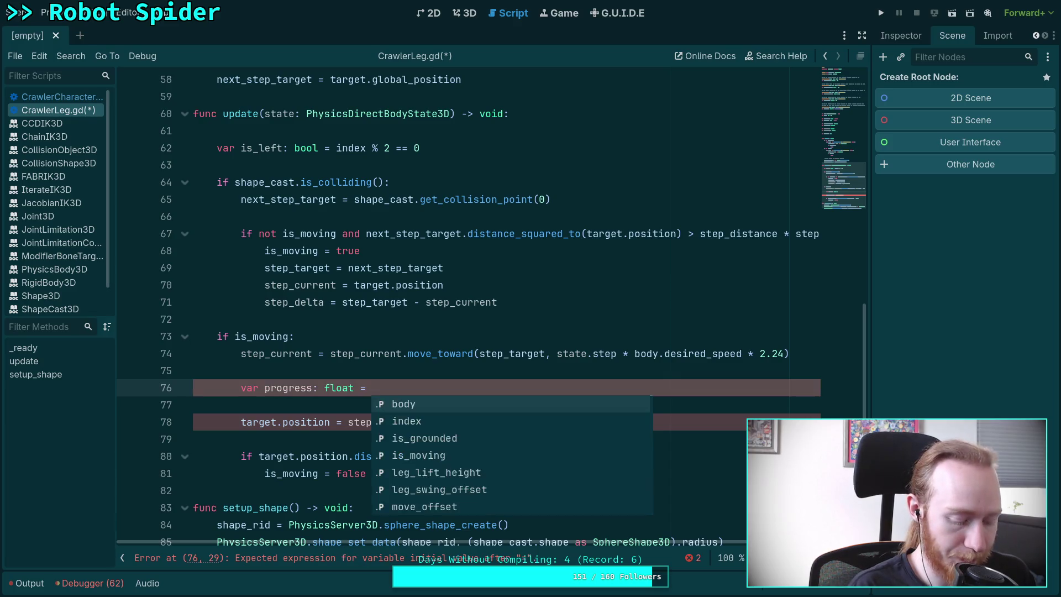
Step: Complete sin with parentheses so line 76 reads 'var progress: float = sin(PI * )'
{"action": "key", "text": "Return"}
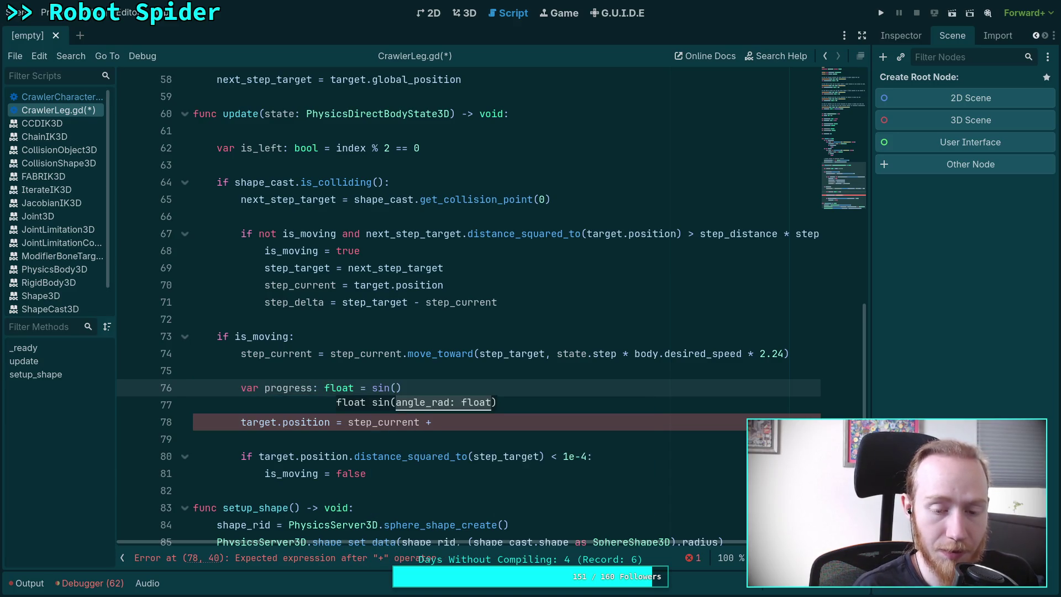
{"action": "type", "text": "PI *"}
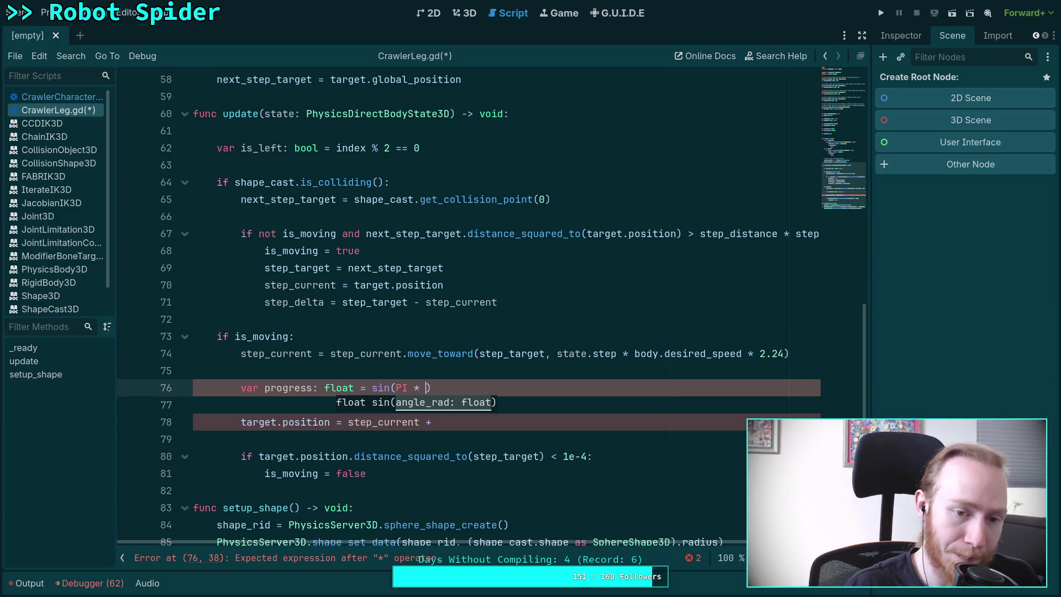
Step: Make line 71 assign (step_target - step_current).length() to step_delta
{"action": "left_click", "coordinate": [342, 301]}
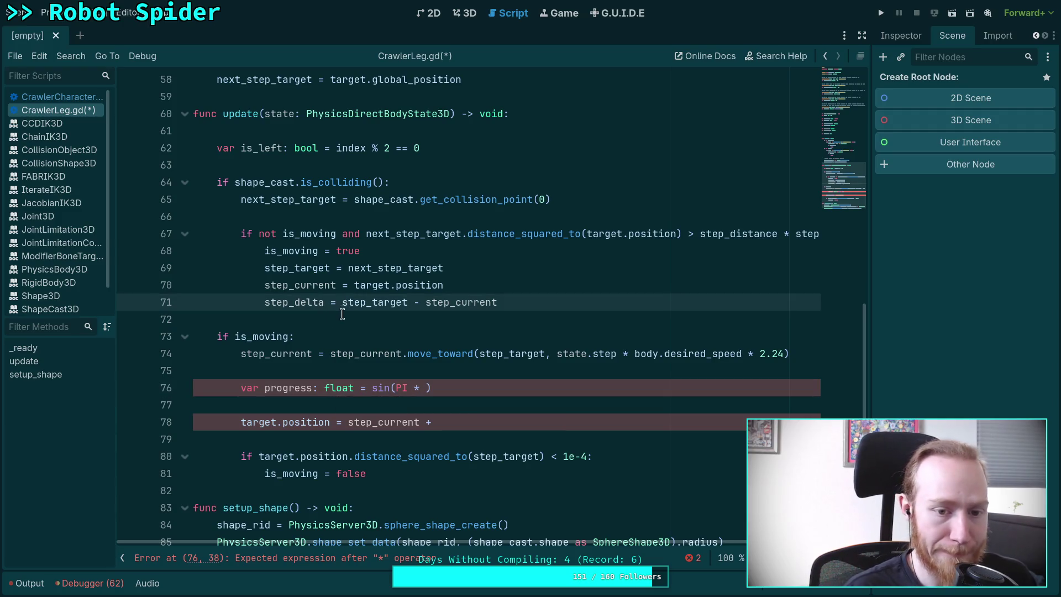
{"action": "type", "text": "("}
{"action": "left_click", "coordinate": [561, 302]}
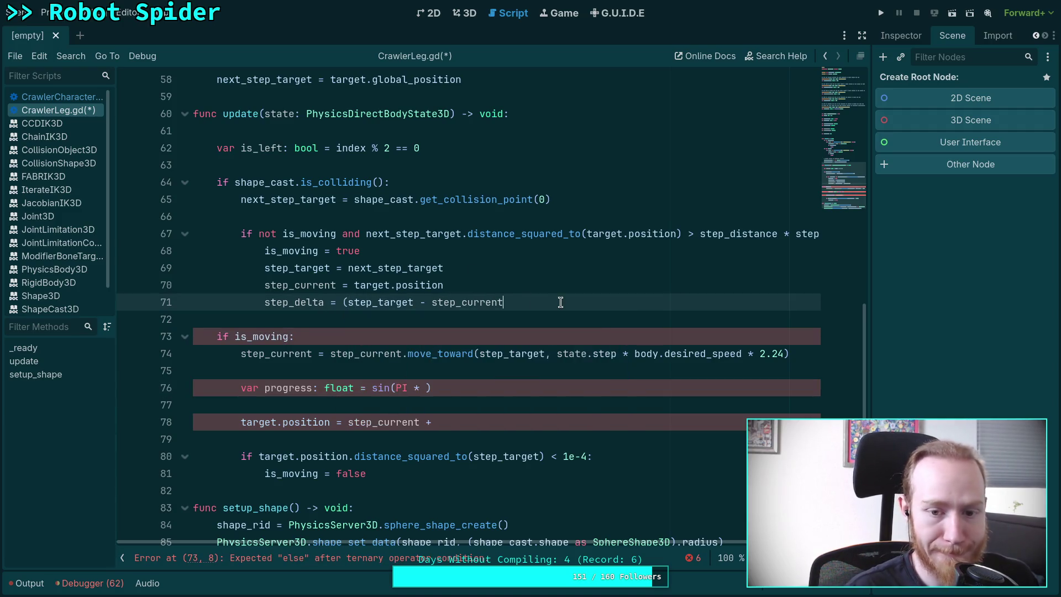
{"action": "type", "text": ")p"}
{"action": "key", "text": "BackSpace"}
{"action": "type", "text": ".length"}
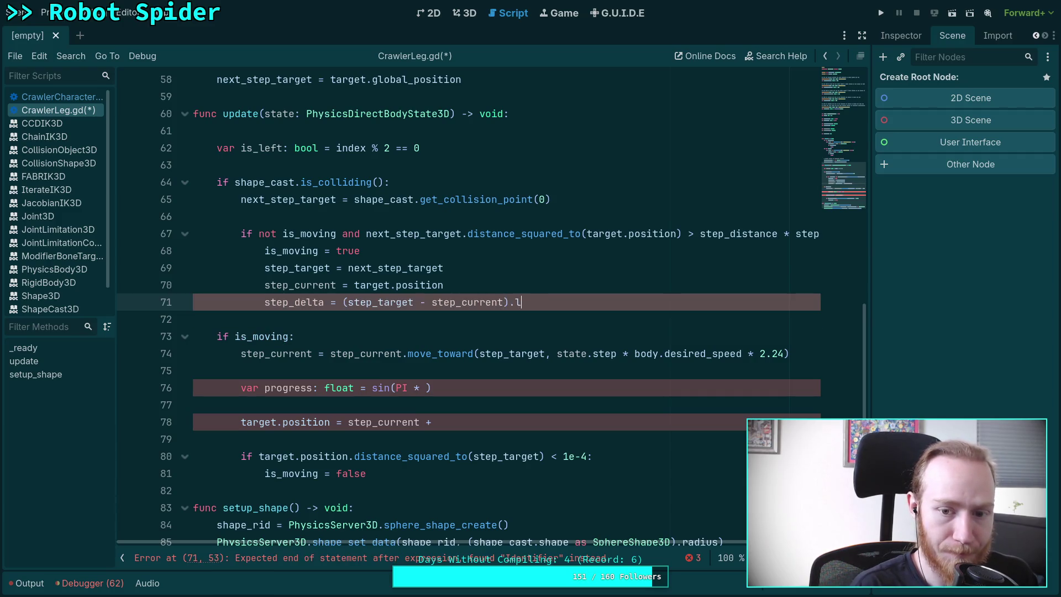
{"action": "key", "text": "Return"}
Step: Change step_delta's declared type from Vector3 to float
{"action": "scroll", "coordinate": [324, 310], "scroll_direction": "up", "scroll_amount": 11}
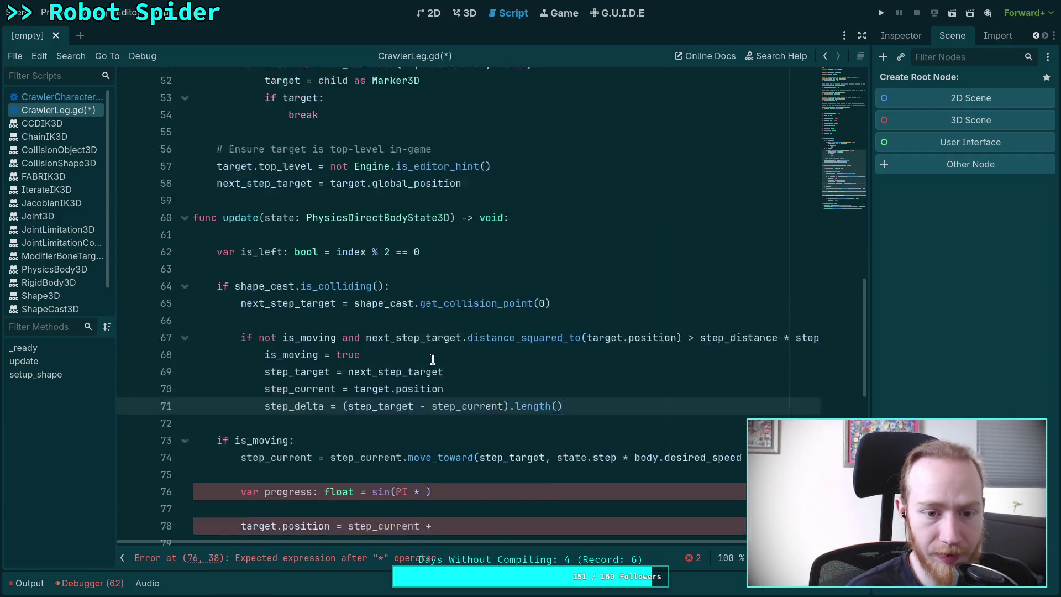
{"action": "double_click", "coordinate": [324, 315]}
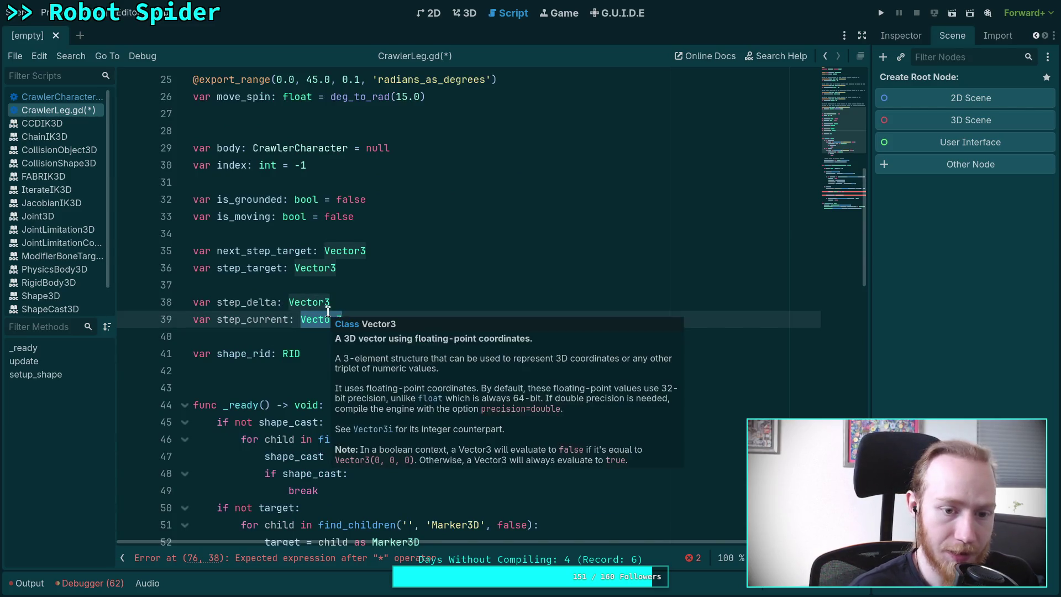
{"action": "double_click", "coordinate": [319, 303]}
{"action": "type", "text": "float"}
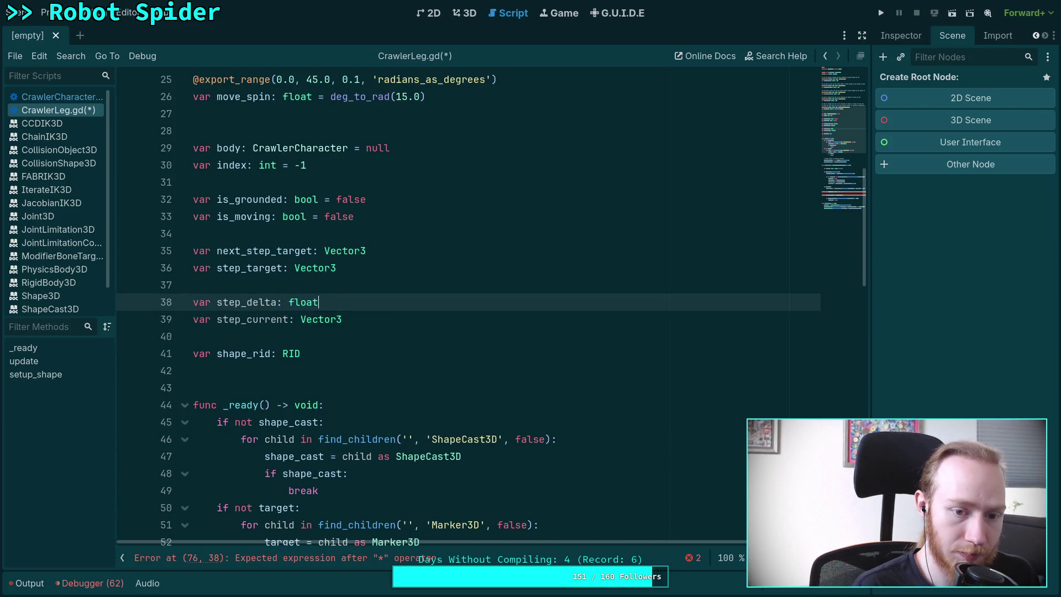
{"action": "key", "text": "alt+Down"}
{"action": "left_click", "coordinate": [385, 306]}
{"action": "scroll", "coordinate": [385, 306], "scroll_direction": "down", "scroll_amount": 12}
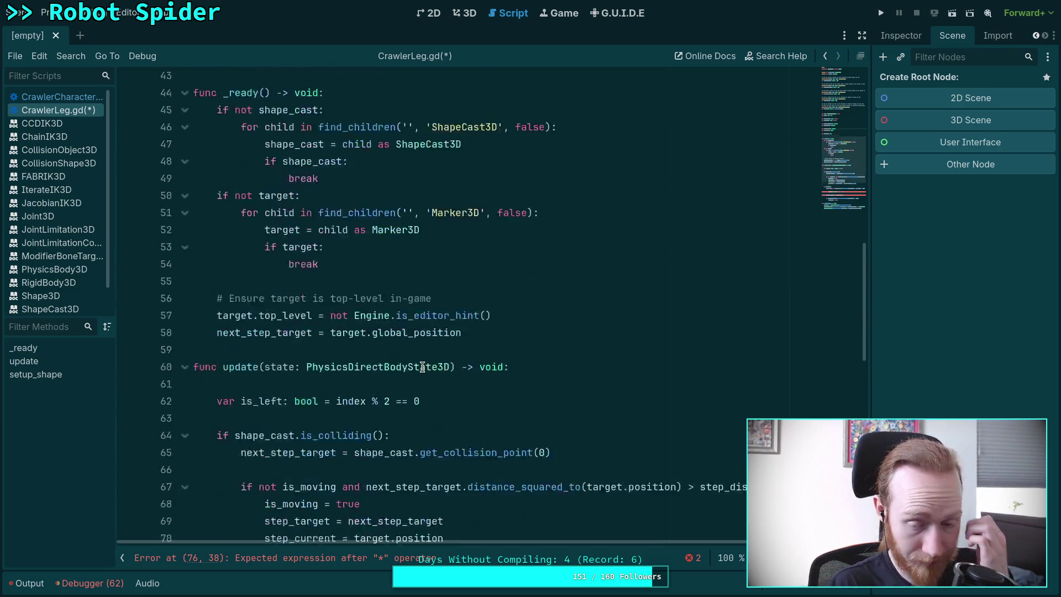
{"action": "left_click", "coordinate": [487, 373]}
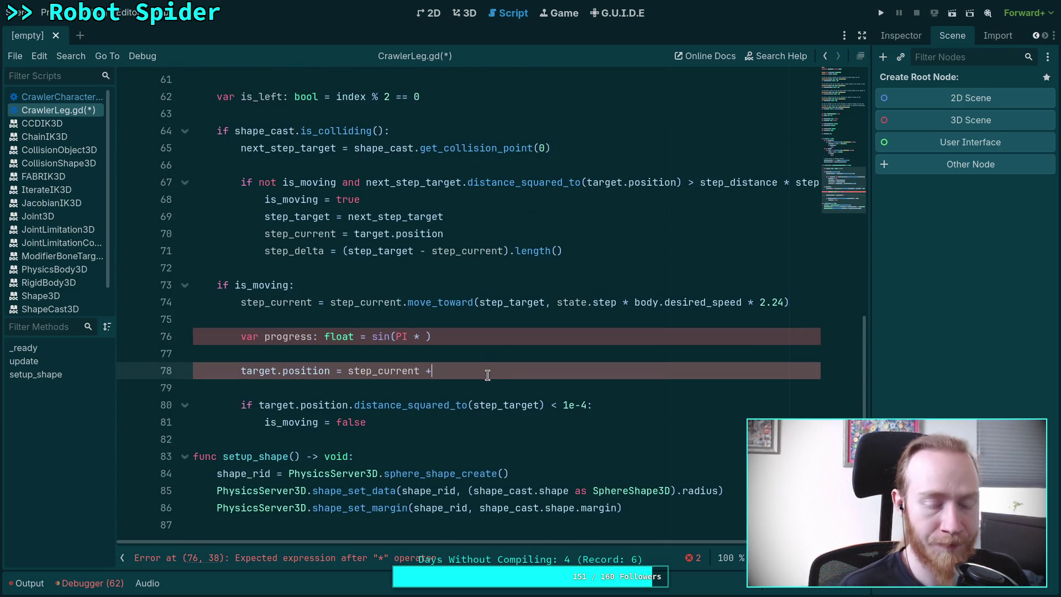
Step: Build line 76's progress fraction as (step_delta - …) / step_delta inside sin(PI * )
{"action": "key", "text": "Up"}
{"action": "key", "text": "Up"}
{"action": "key", "text": "Left"}
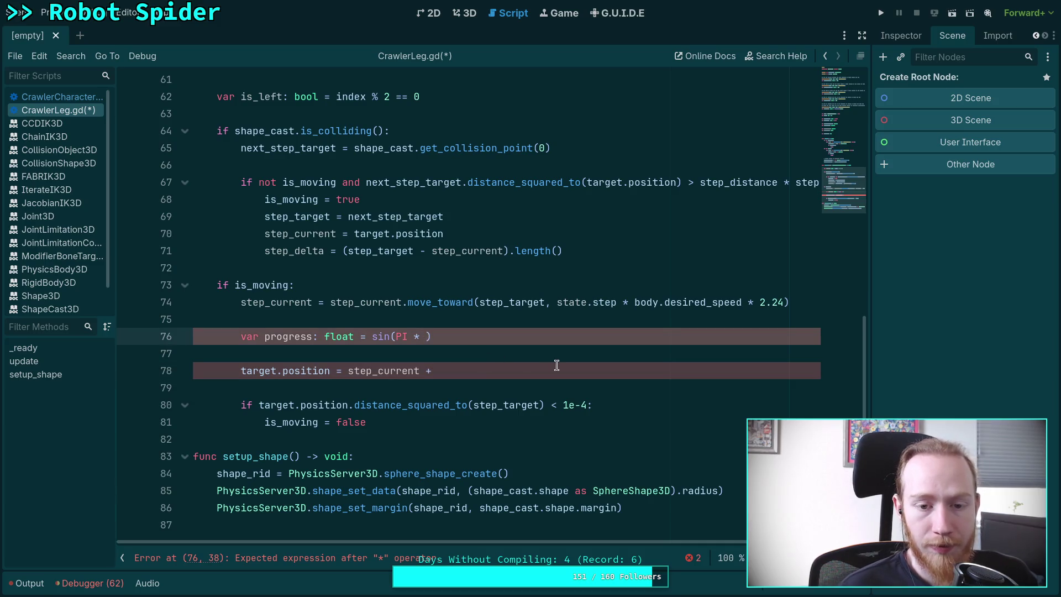
{"action": "type", "text": "("}
{"action": "type", "text": " / step_"}
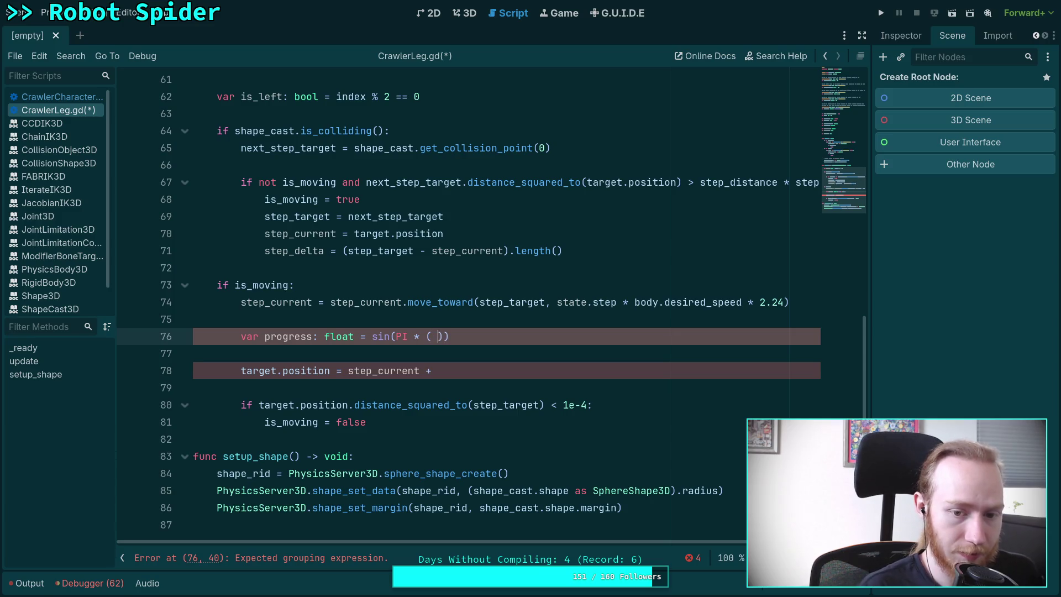
{"action": "type", "text": "delta"}
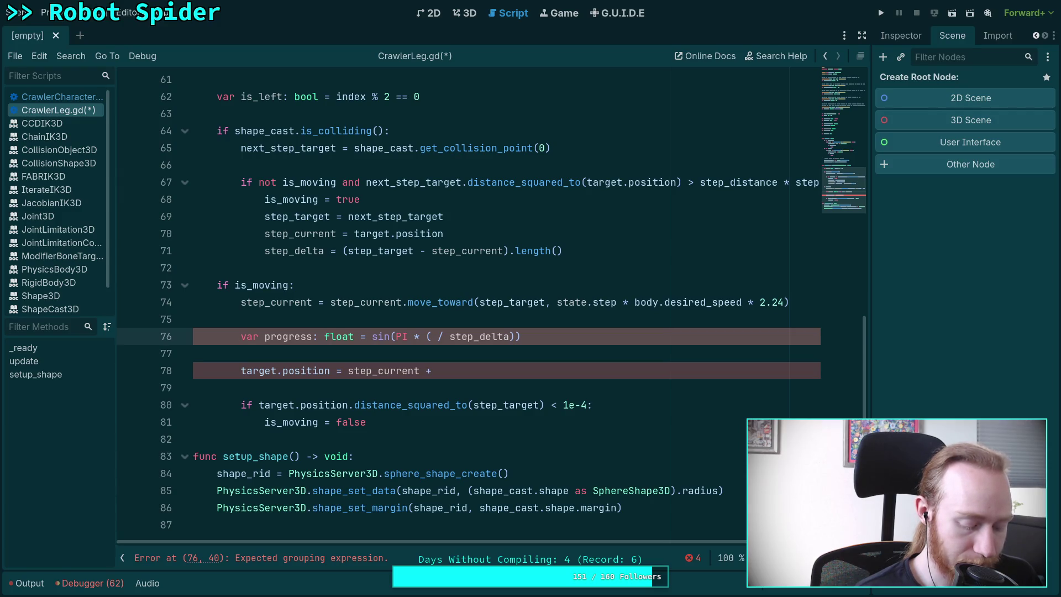
{"action": "type", "text": "step_"}
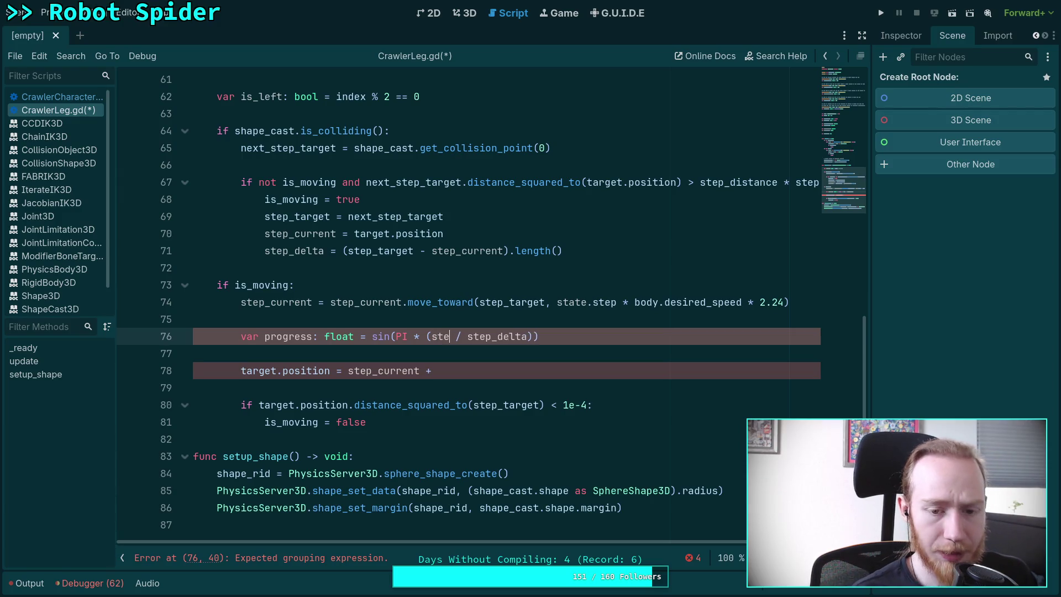
{"action": "type", "text": "d"}
{"action": "key", "text": "Return"}
{"action": "type", "text": "-"}
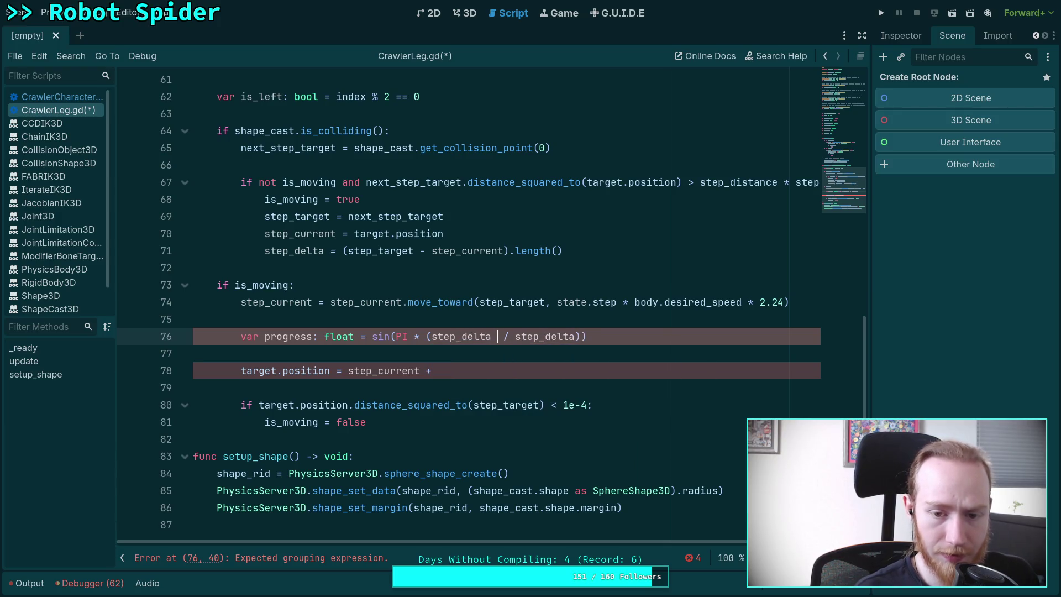
{"action": "left_click", "coordinate": [432, 336]}
{"action": "type", "text": "("}
{"action": "left_click", "coordinate": [516, 336]}
{"action": "type", "text": ")"}
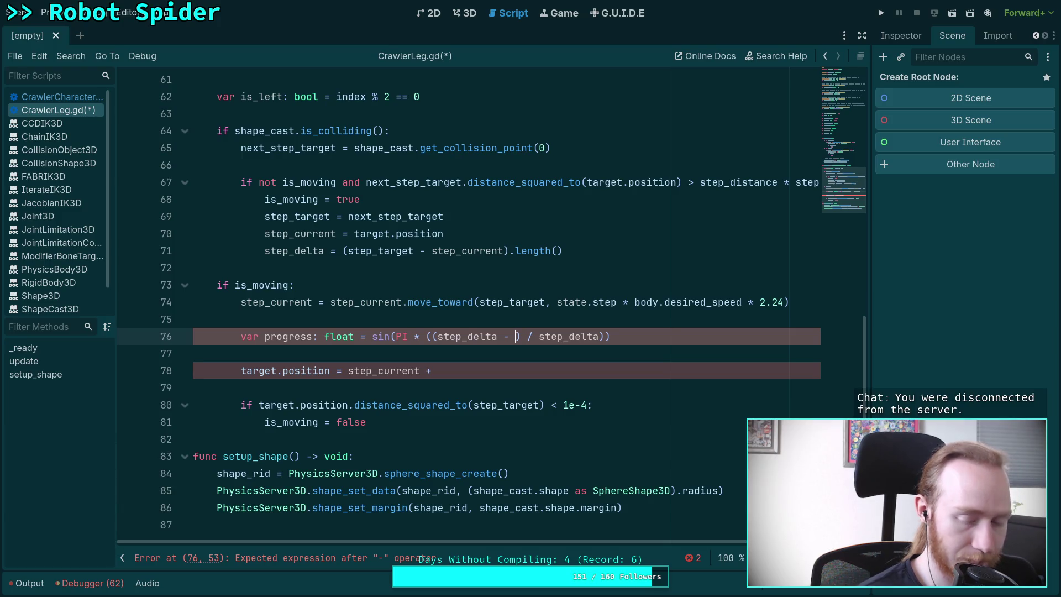
Step: Fill the subtracted term with (step_target - step_current) to complete the progress formula
{"action": "type", "text": "step_target"}
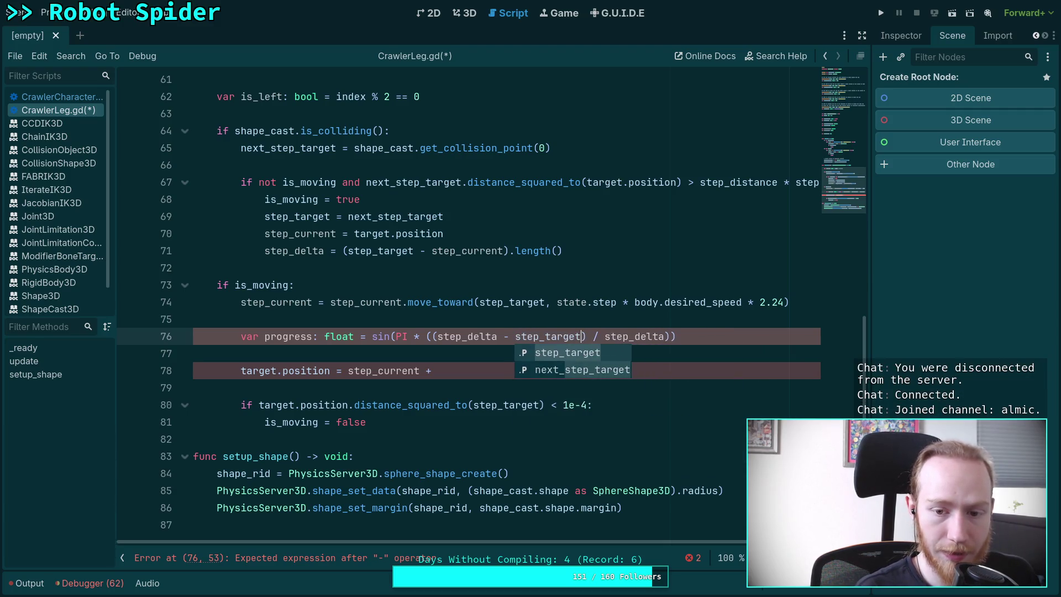
{"action": "left_click", "coordinate": [515, 336]}
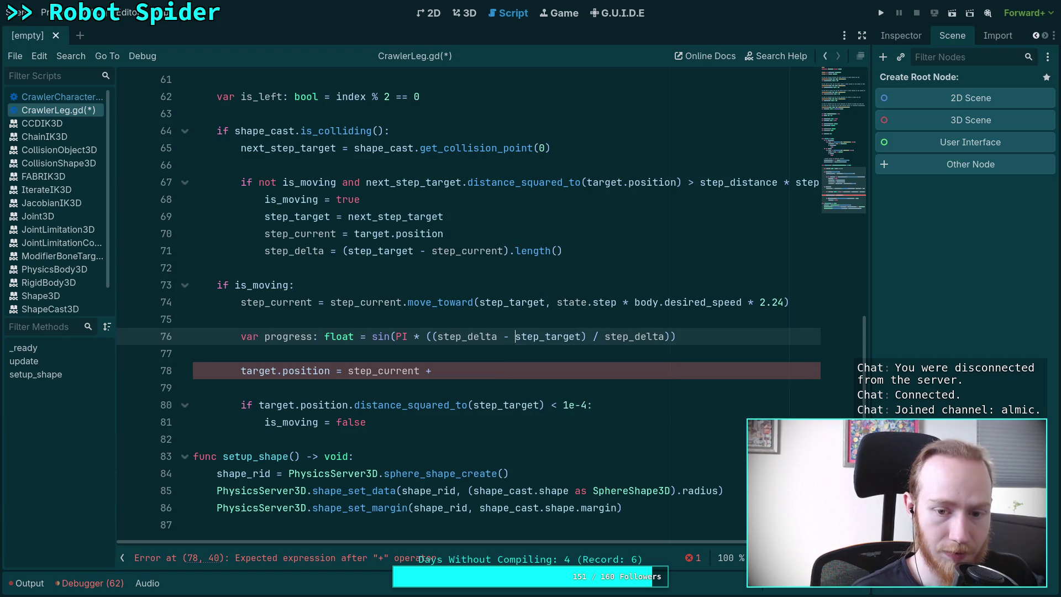
{"action": "type", "text": "("}
{"action": "key", "text": "ctrl+Right"}
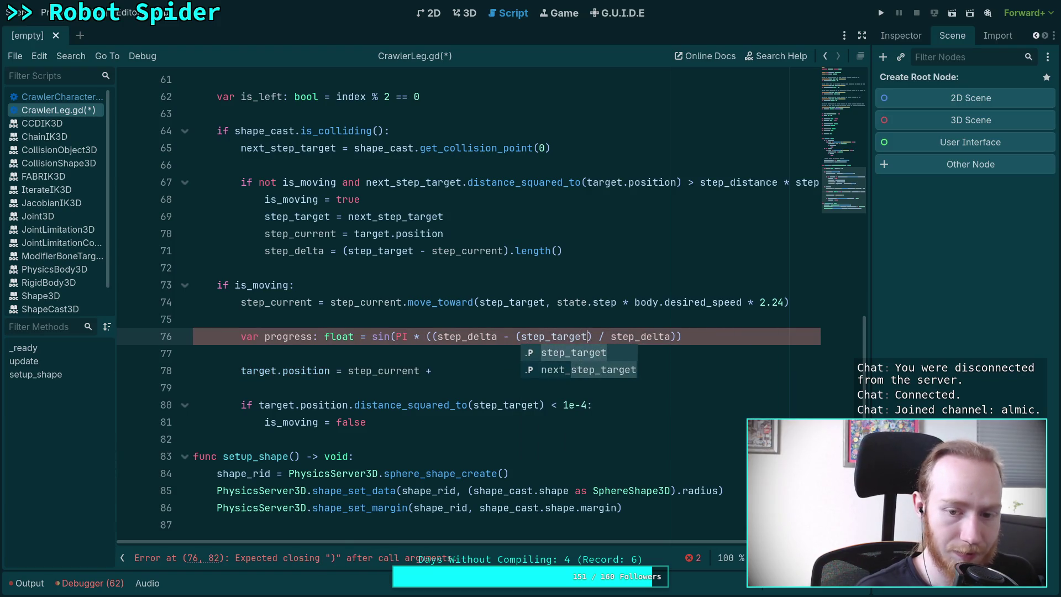
{"action": "type", "text": "- step_"}
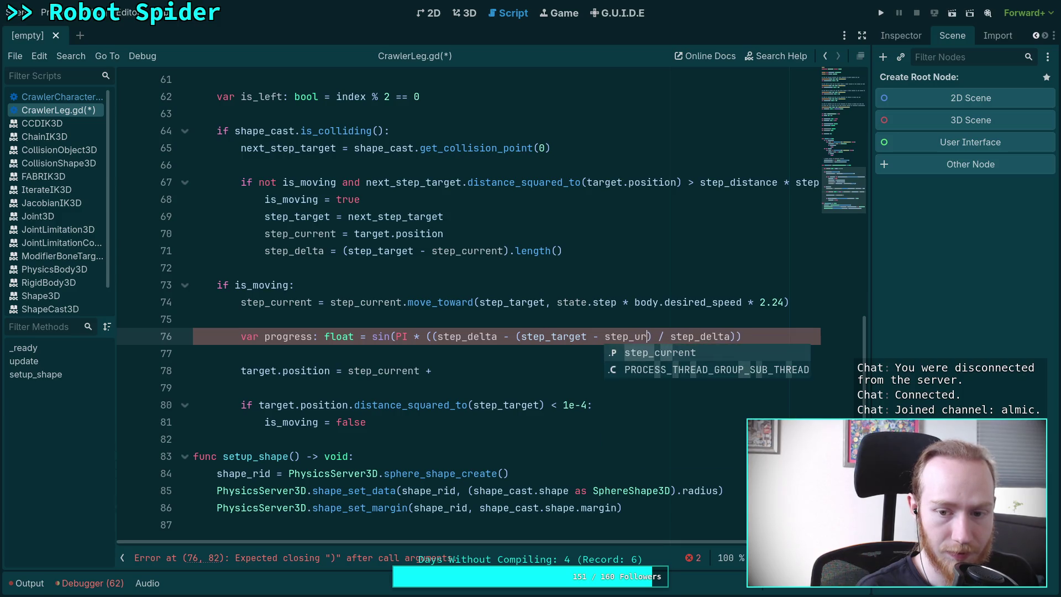
{"action": "type", "text": "cu"}
{"action": "key", "text": "Return"}
{"action": "type", "text": ")"}
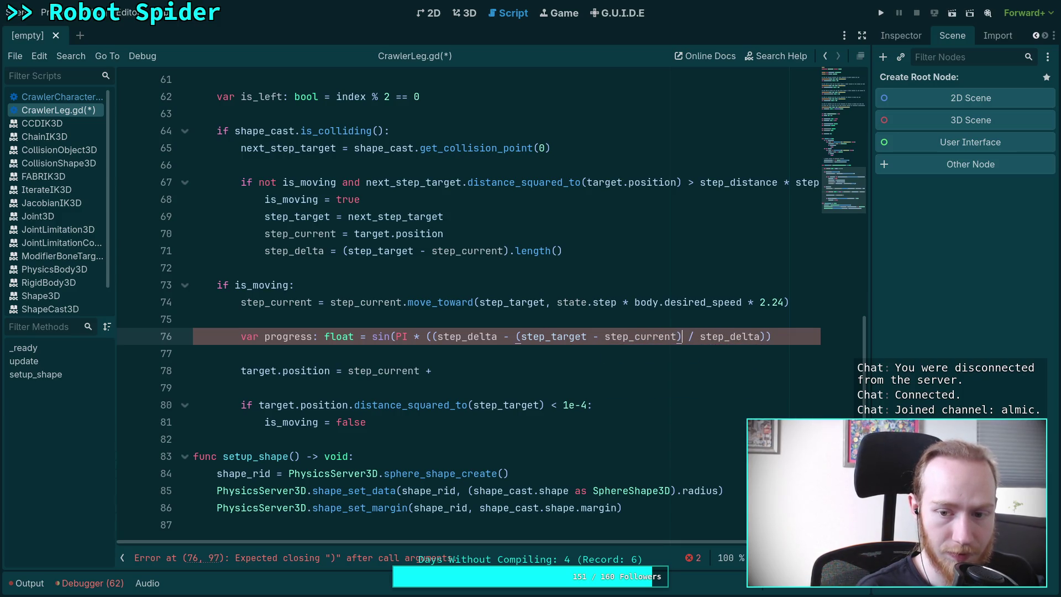
{"action": "type", "text": ")"}
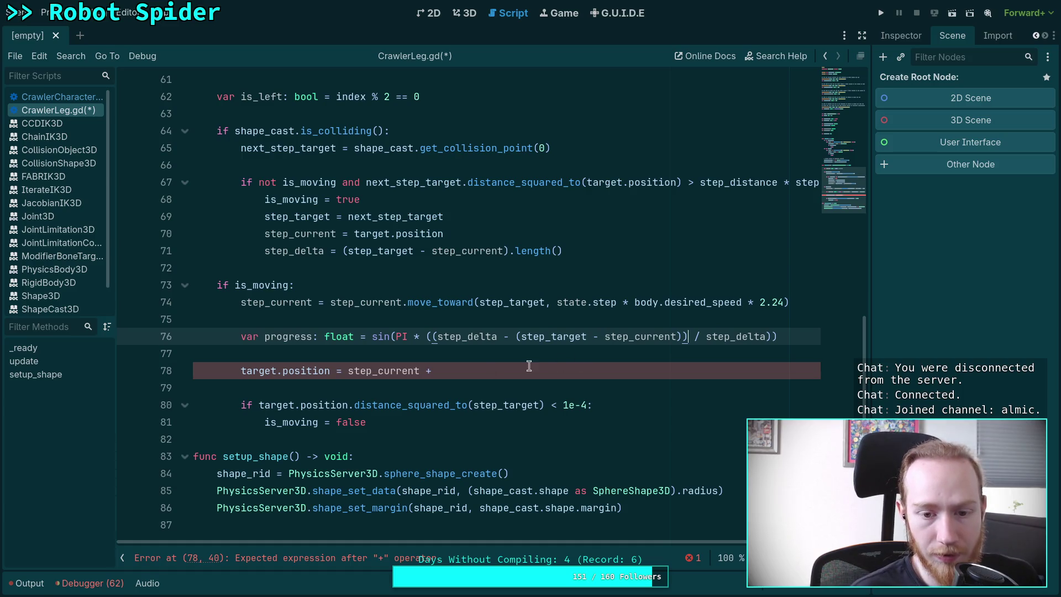
{"action": "left_click", "coordinate": [768, 337]}
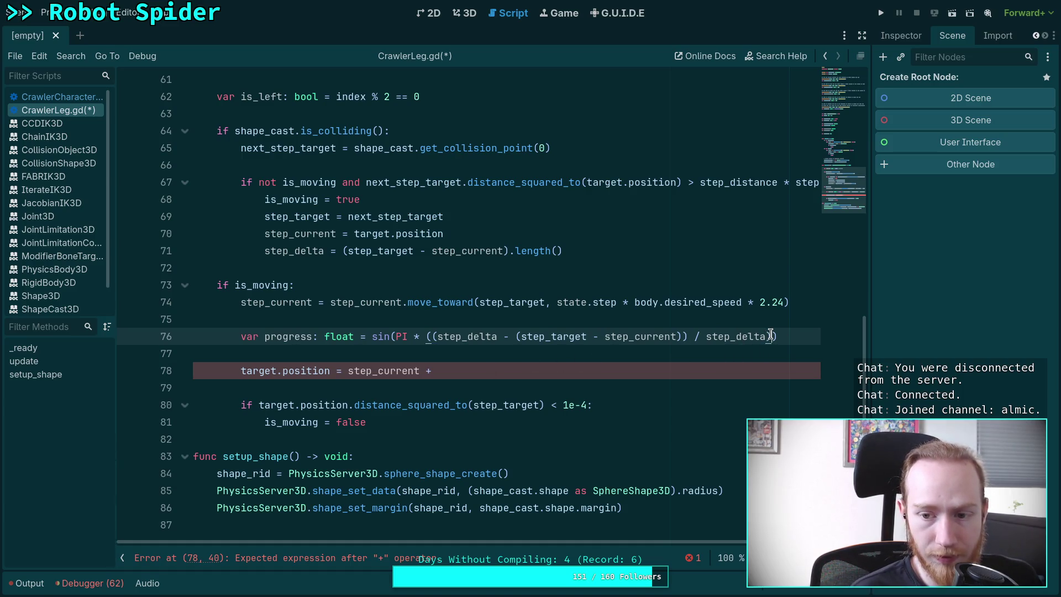
Step: Change step_delta back to Vector3 and remove .length() from line 71's assignment
{"action": "scroll", "coordinate": [452, 352], "scroll_direction": "up", "scroll_amount": 14}
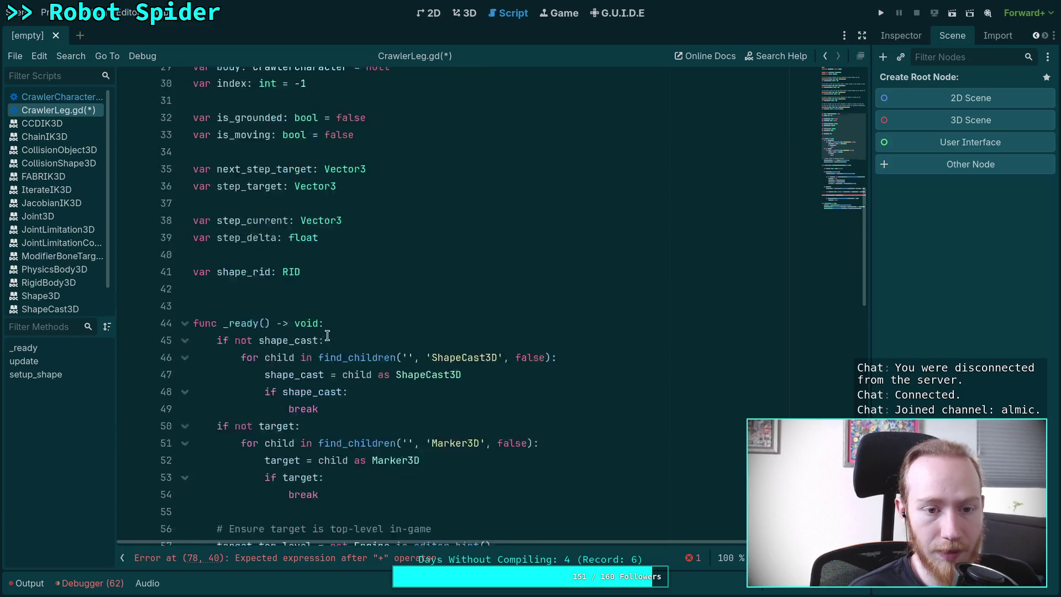
{"action": "double_click", "coordinate": [307, 422]}
{"action": "type", "text": "Vector"}
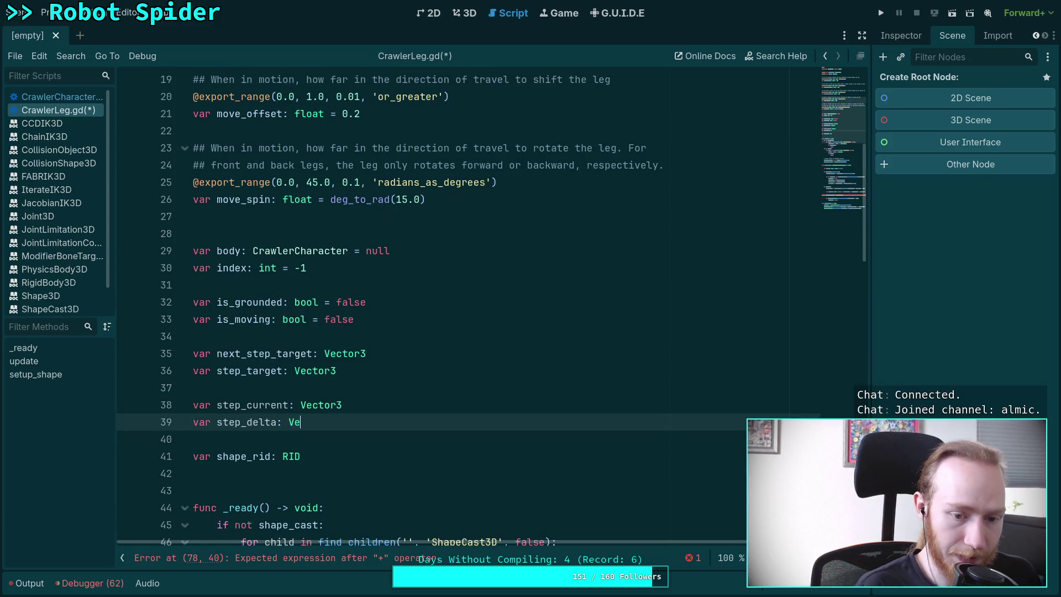
{"action": "type", "text": "3"}
{"action": "scroll", "coordinate": [505, 314], "scroll_direction": "down", "scroll_amount": 15}
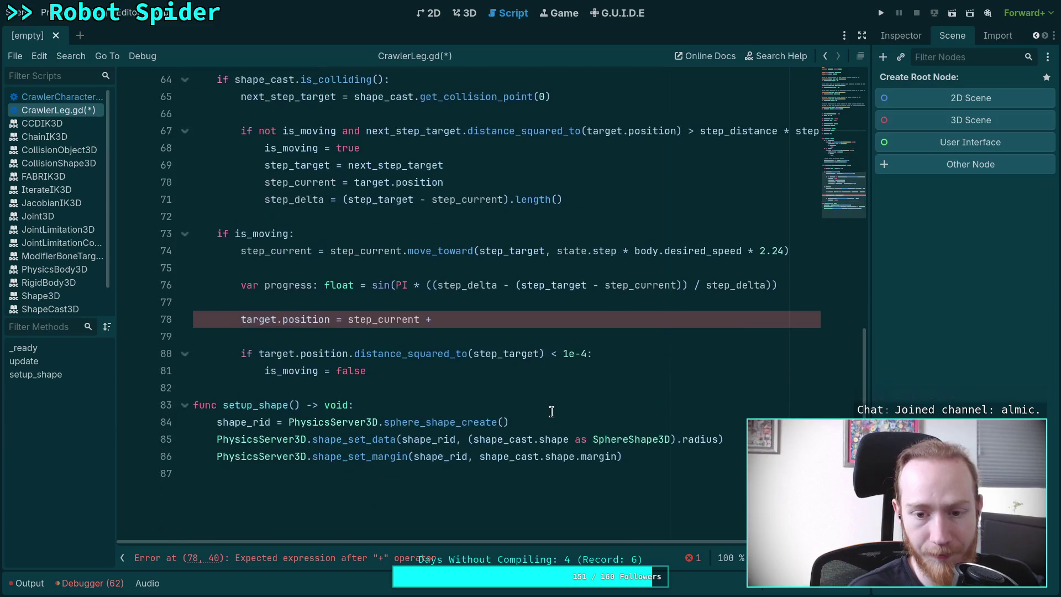
{"action": "scroll", "coordinate": [505, 313], "scroll_direction": "up", "scroll_amount": 2}
{"action": "left_click", "coordinate": [344, 302]}
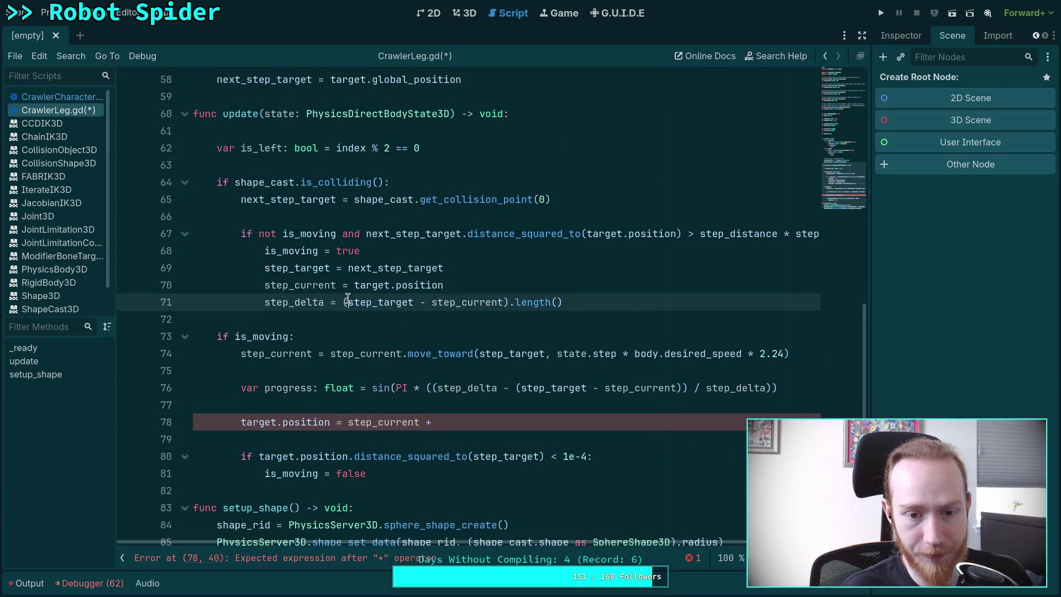
{"action": "left_click_drag", "start_coordinate": [498, 302], "coordinate": [557, 302]}
{"action": "key", "text": "BackSpace"}
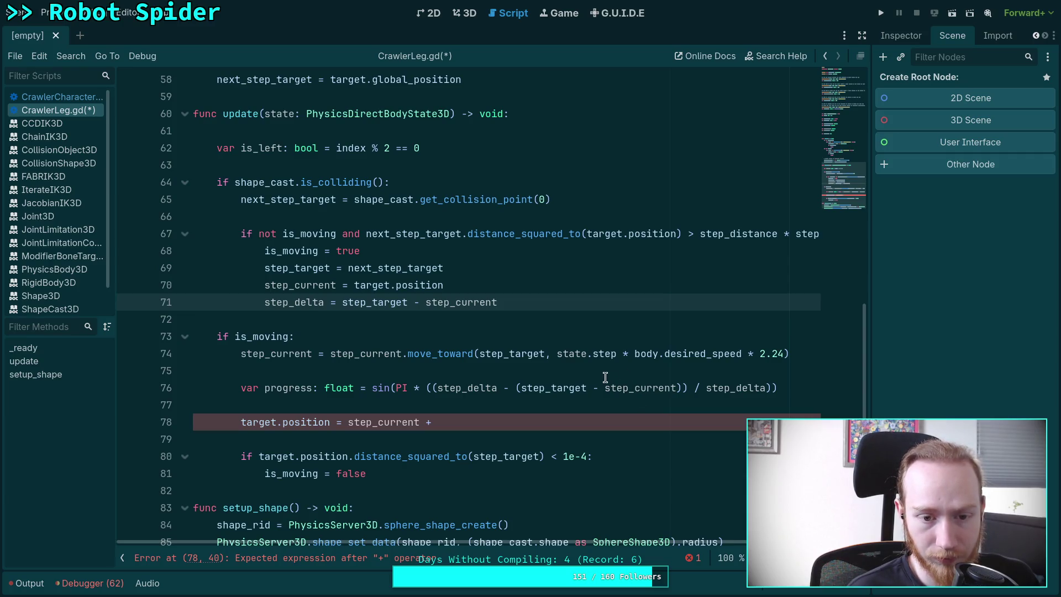
Step: Apply .length() to the step_delta fraction inside line 76's sin(PI * …)
{"action": "left_click", "coordinate": [795, 393]}
{"action": "key", "text": "Left"}
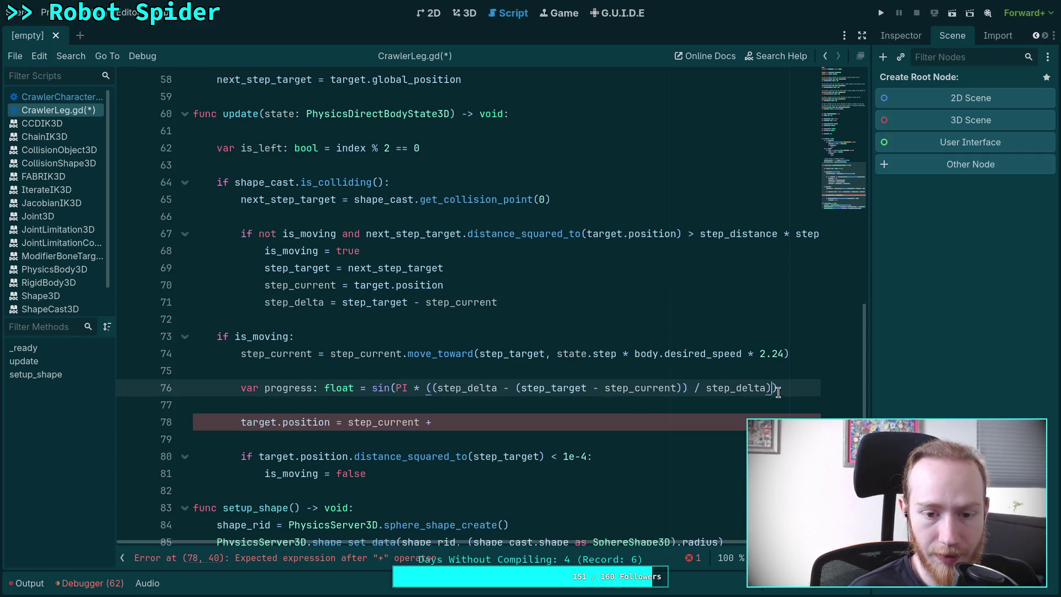
{"action": "type", "text": ".length()"}
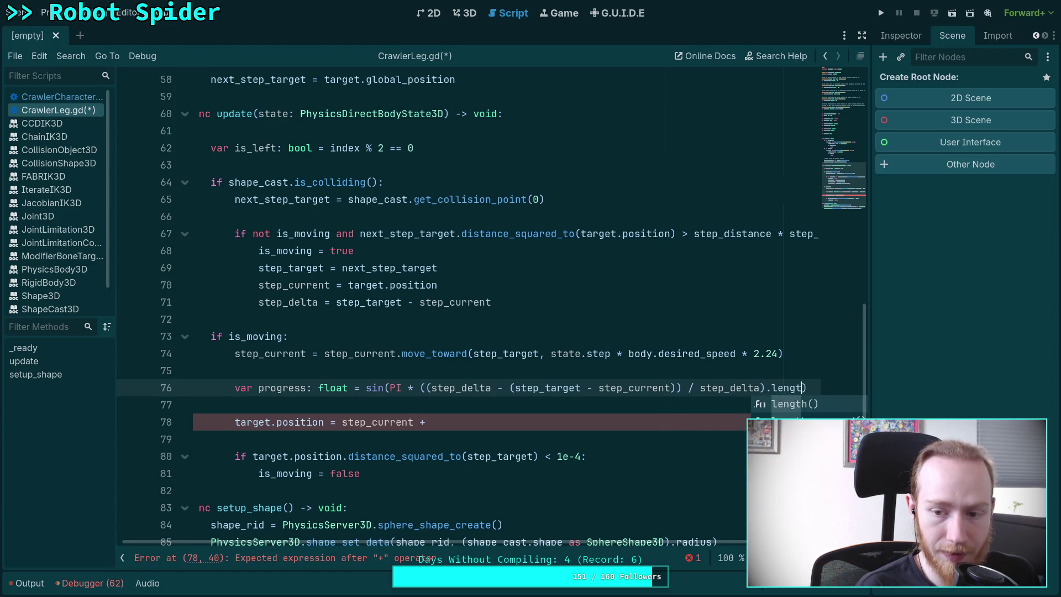
{"action": "key", "text": "End"}
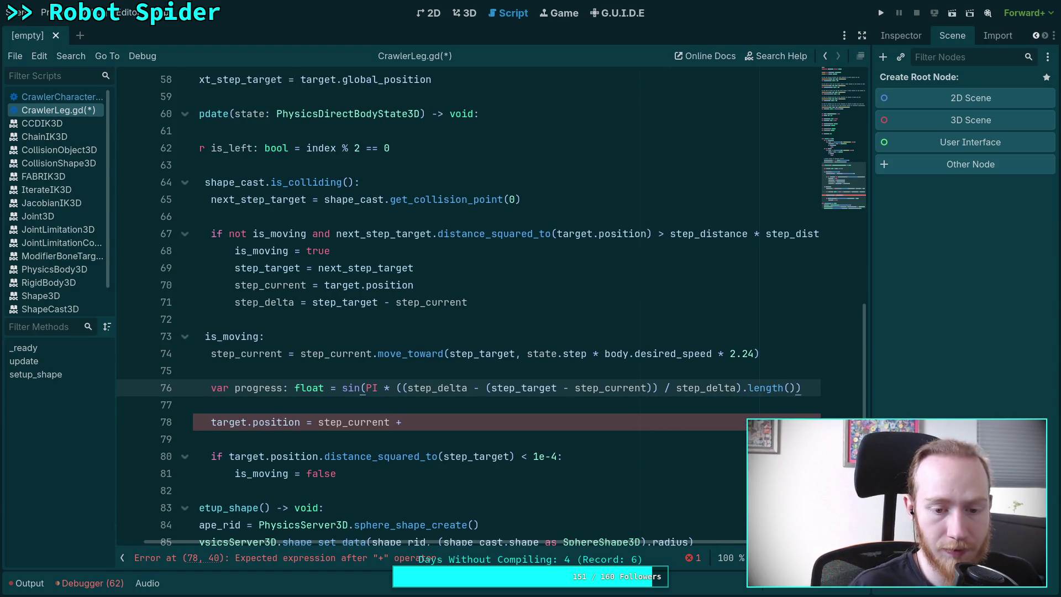
{"action": "left_click", "coordinate": [576, 434]}
{"action": "left_click", "coordinate": [586, 415]}
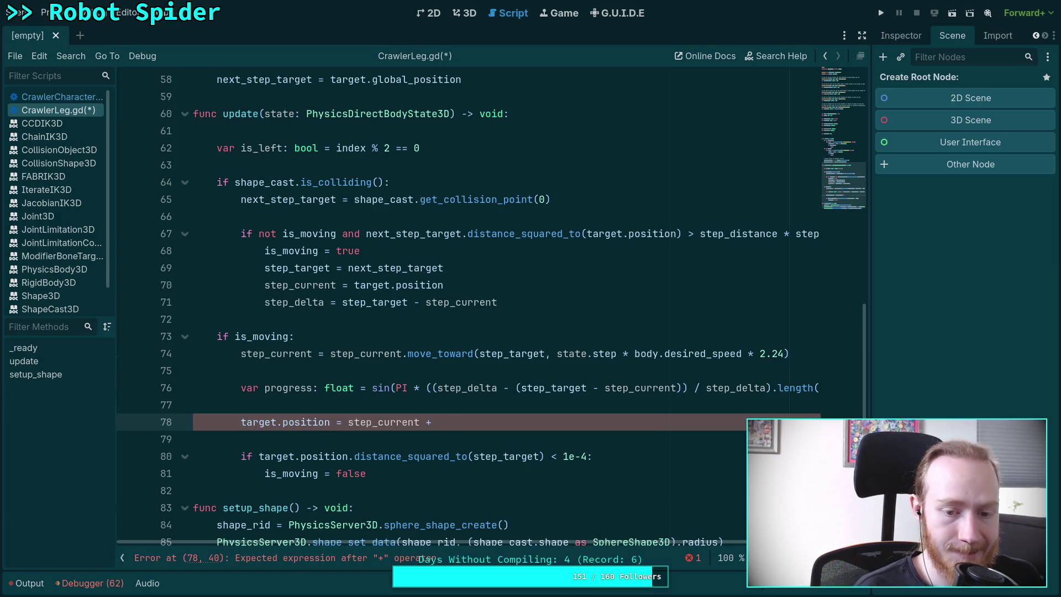
Step: Append (state.transform.basis.y * progress * leg_lift_height) after step_current + on line 78
{"action": "type", "text": "(state."}
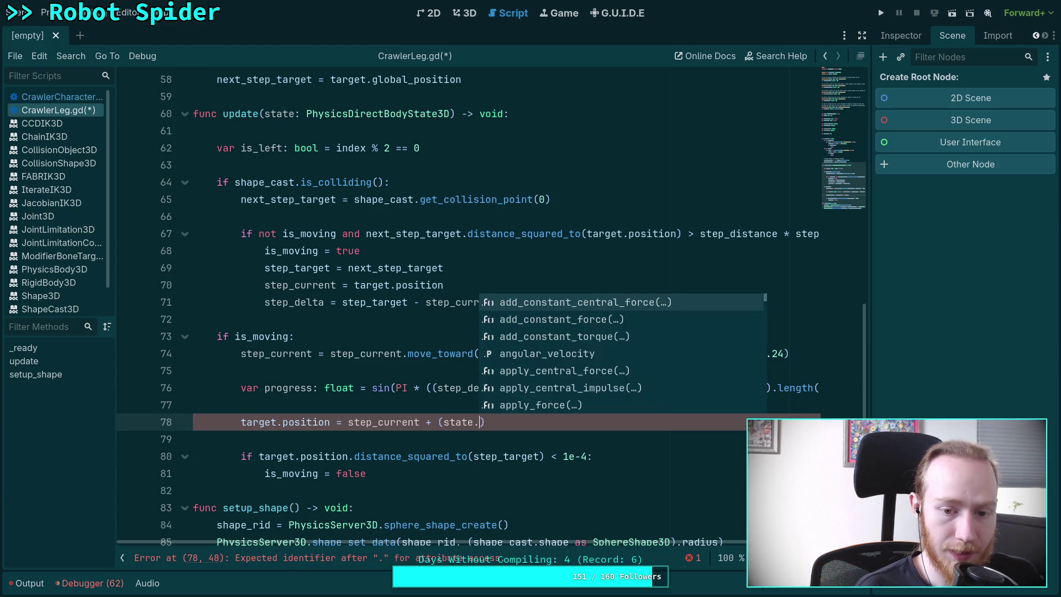
{"action": "type", "text": "transform.bas"}
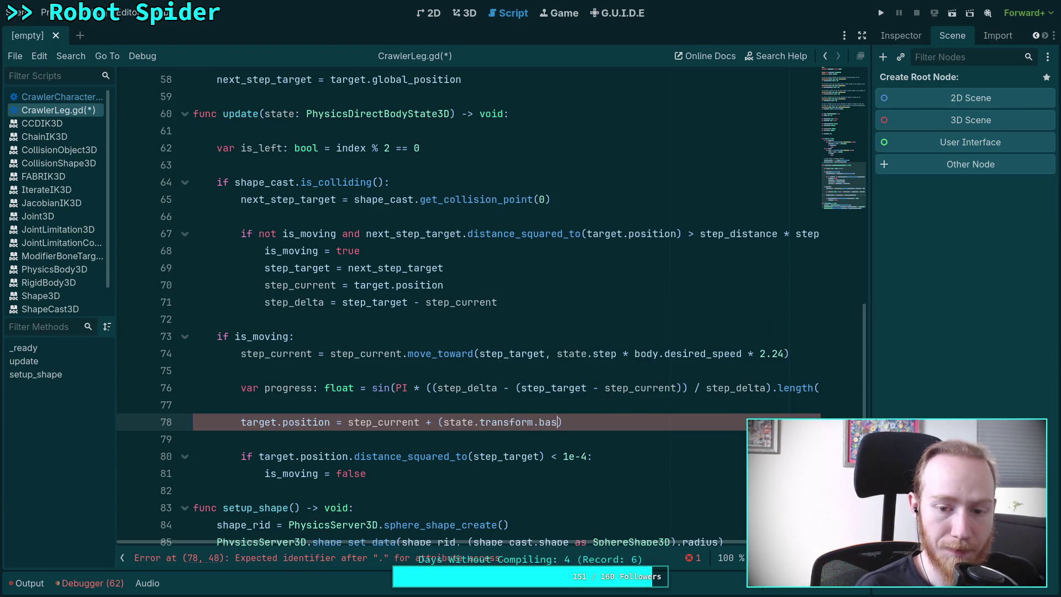
{"action": "type", "text": "is.y * "}
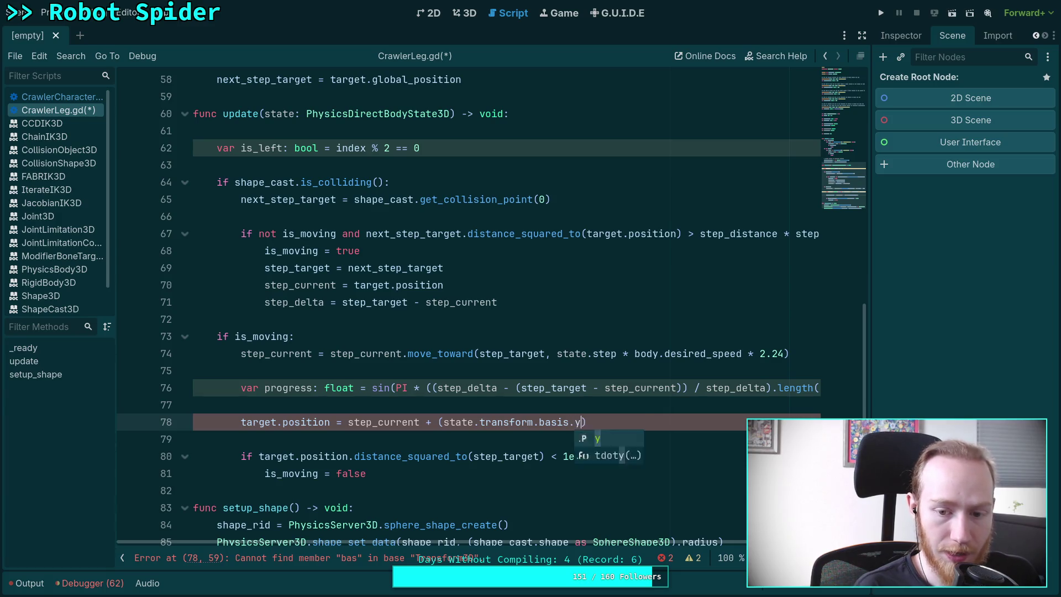
{"action": "type", "text": "prog"}
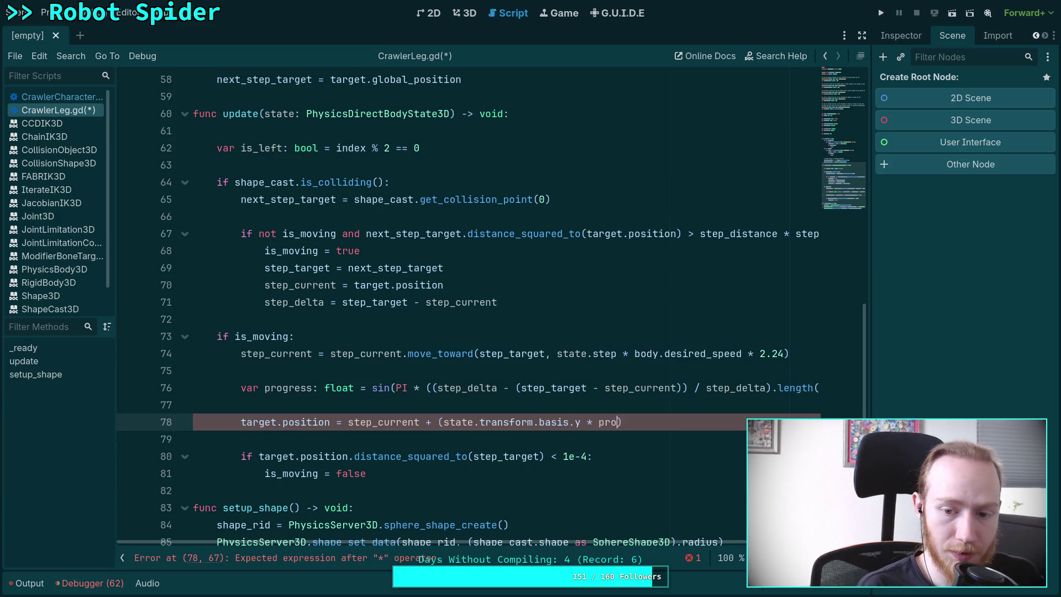
{"action": "key", "text": "Return"}
{"action": "type", "text": "* "}
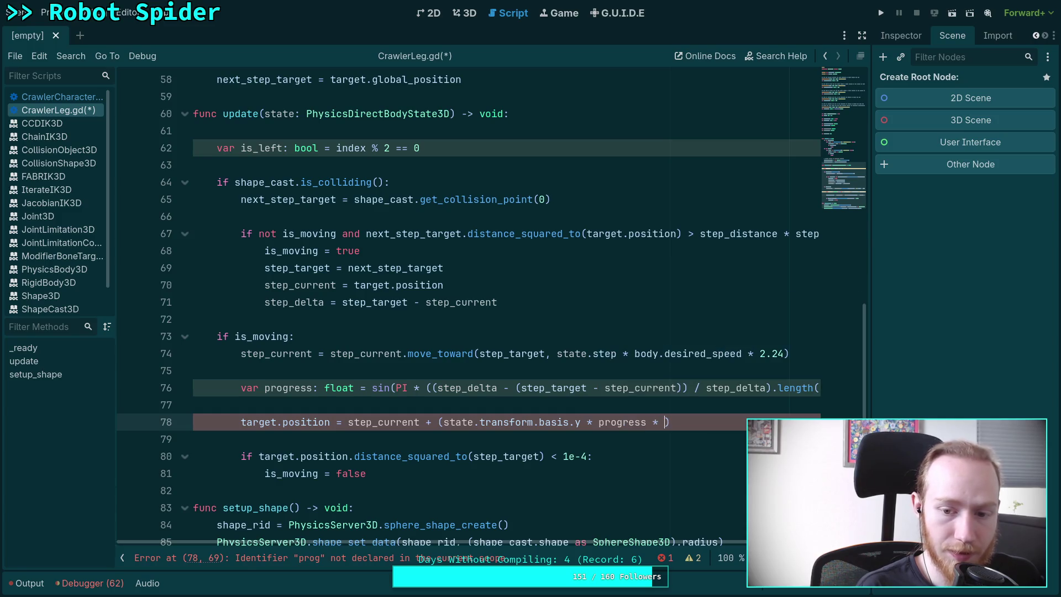
{"action": "type", "text": "leg_"}
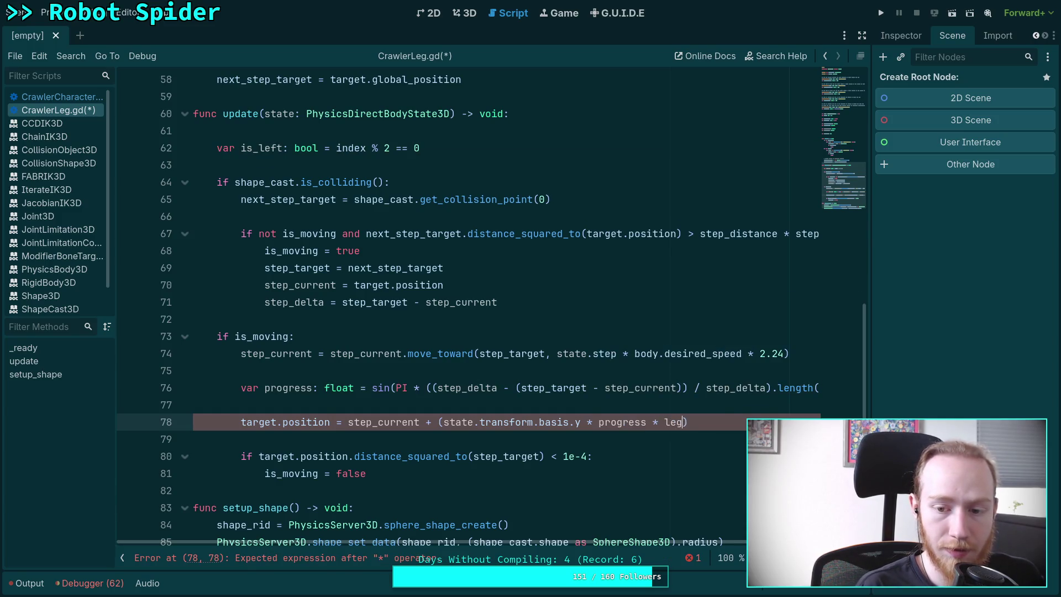
{"action": "key", "text": "Return"}
{"action": "type", "text": ")"}
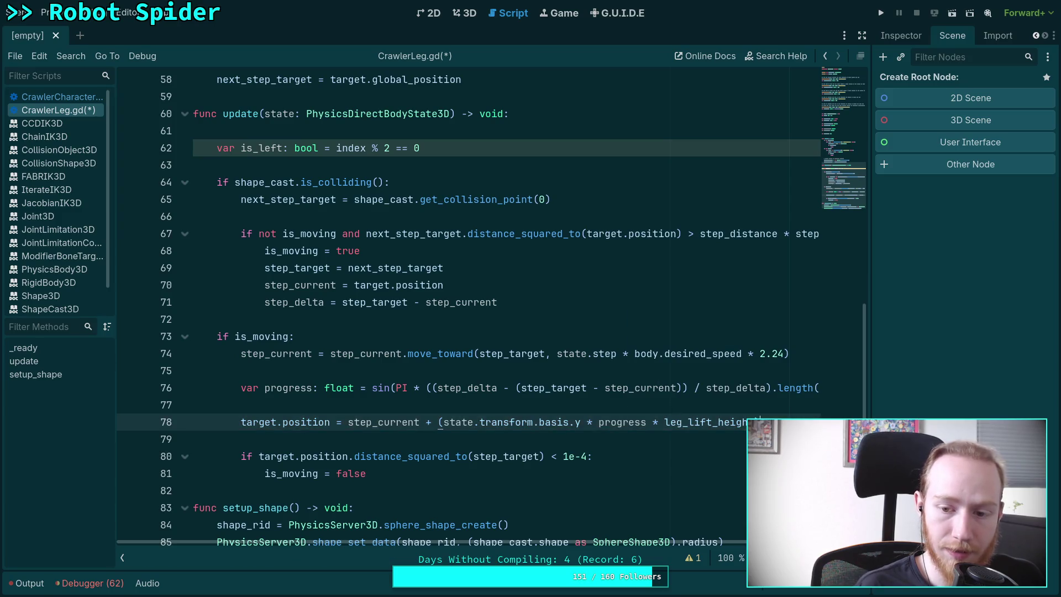
{"action": "type", "text": "state."}
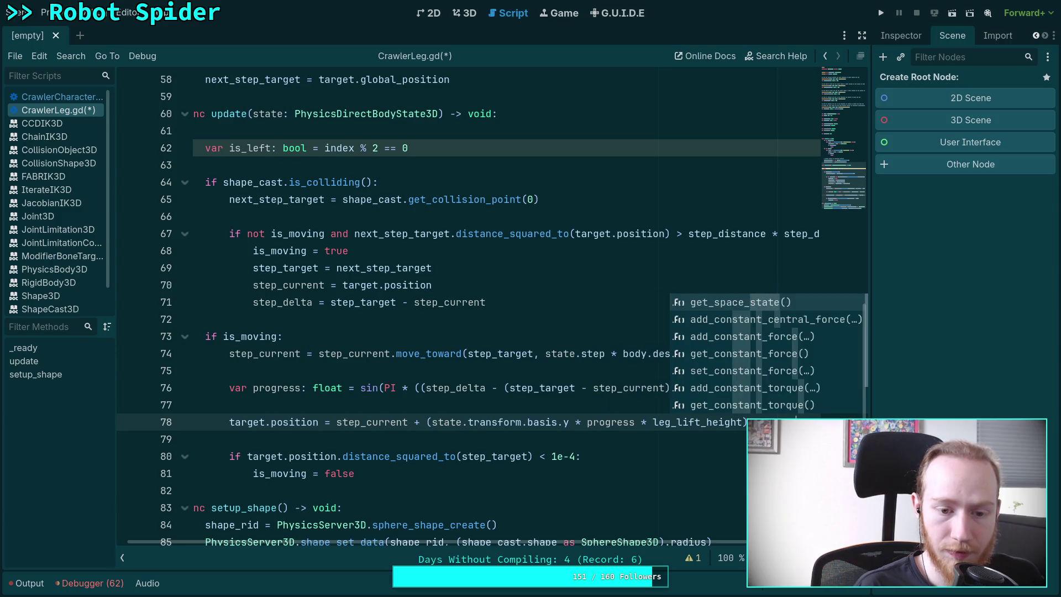
{"action": "key", "text": "BackSpace"}
{"action": "key", "text": "BackSpace"}
{"action": "key", "text": "BackSpace"}
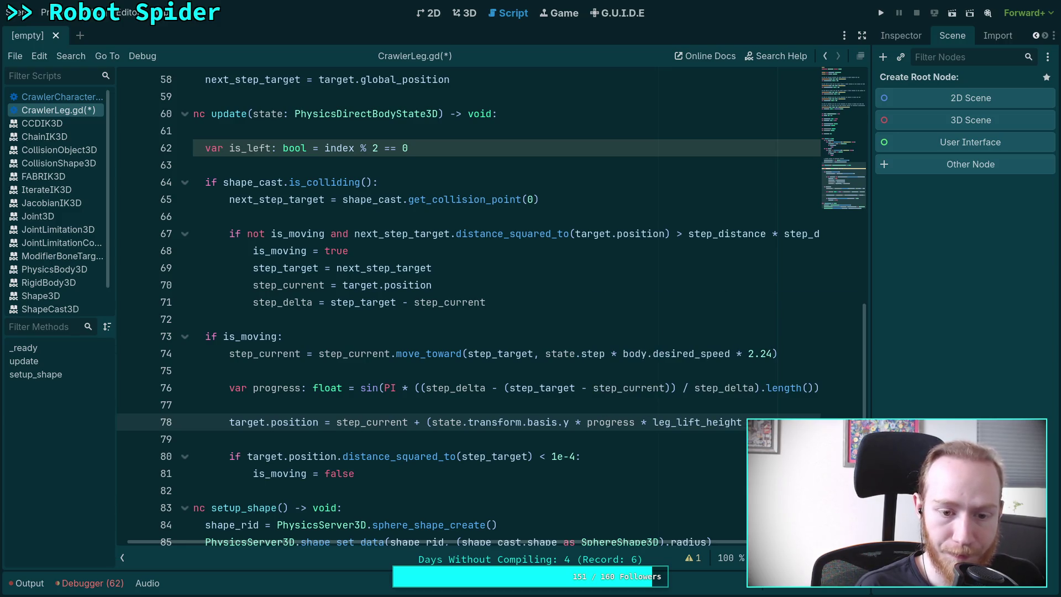
{"action": "key", "text": "Return"}
Step: Start an 'if is_left:' branch with target.position += state.transform.basis
{"action": "type", "text": "if is_l"}
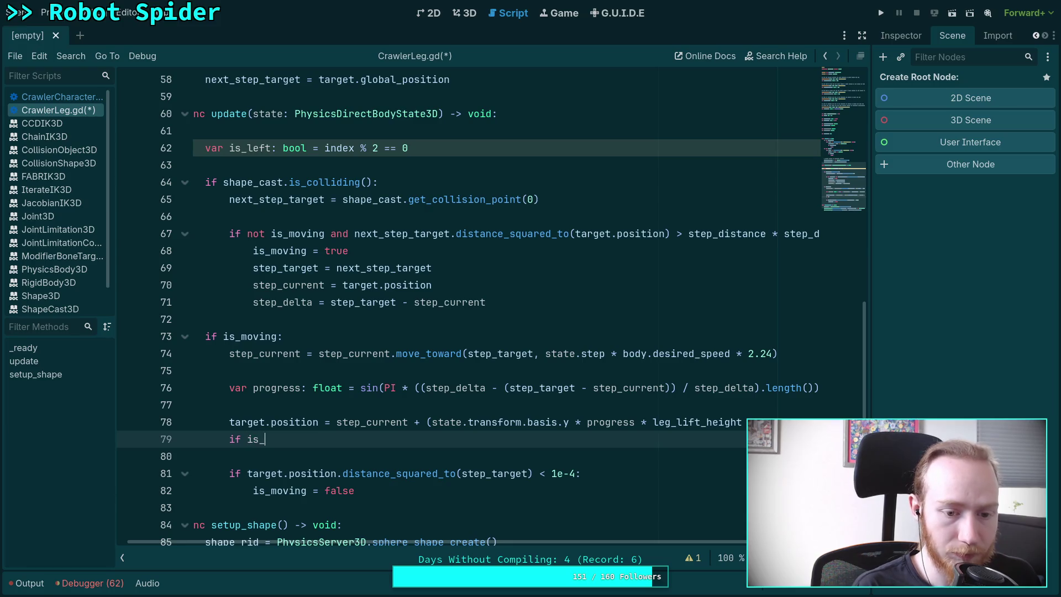
{"action": "key", "text": "Return"}
{"action": "type", "text": ":"}
{"action": "key", "text": "Return"}
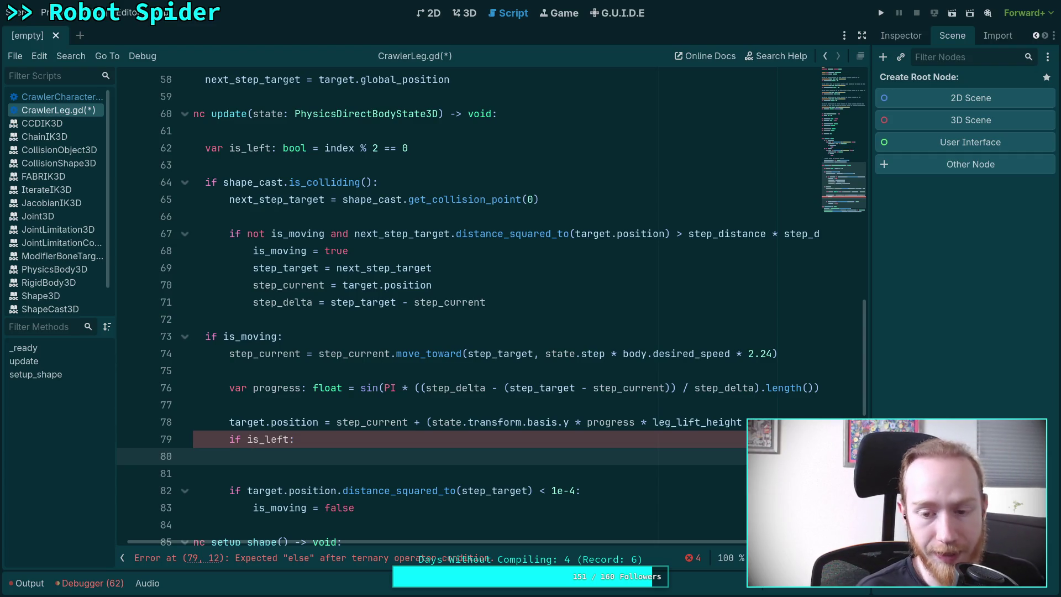
{"action": "type", "text": "target.p"}
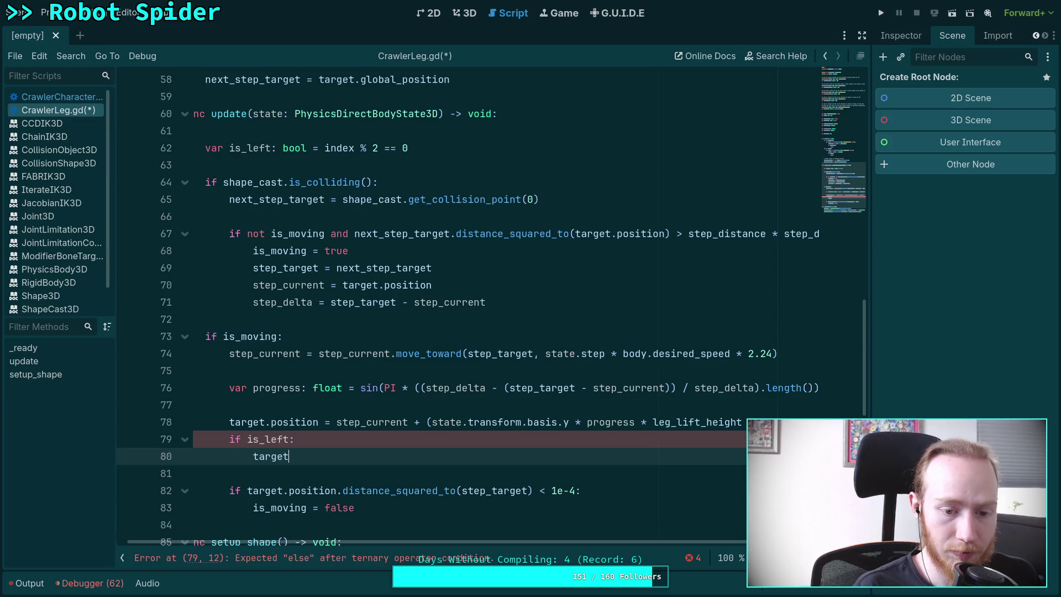
{"action": "type", "text": "osition "}
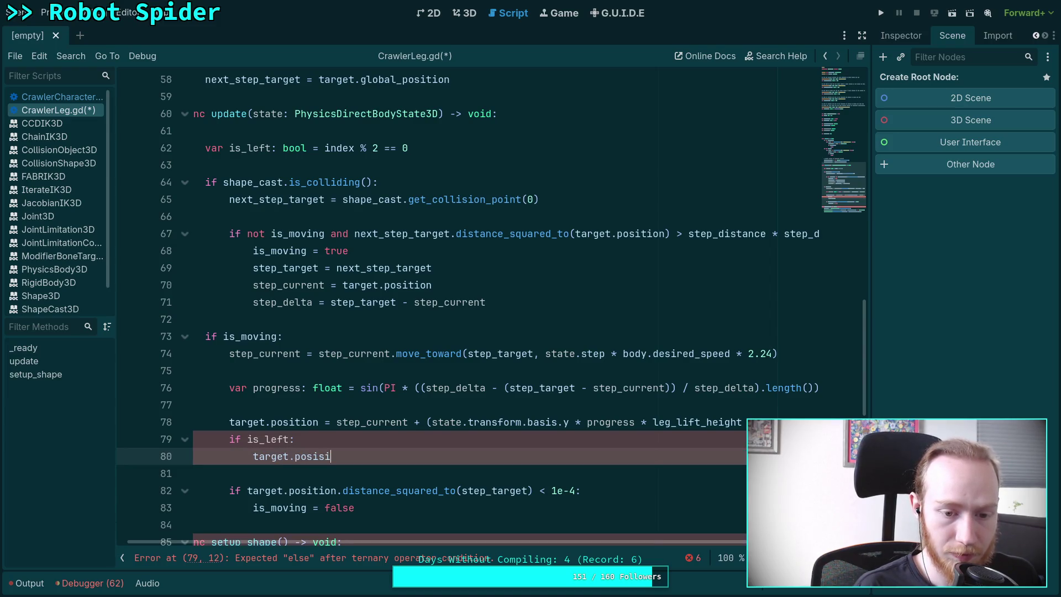
{"action": "type", "text": "+= state.transform."}
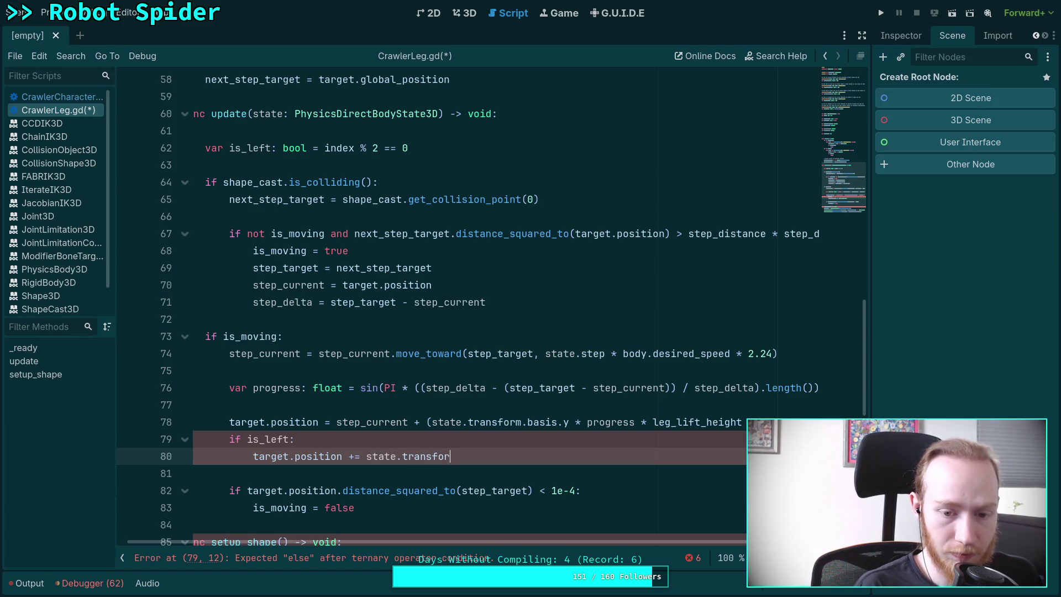
{"action": "type", "text": "basis"}
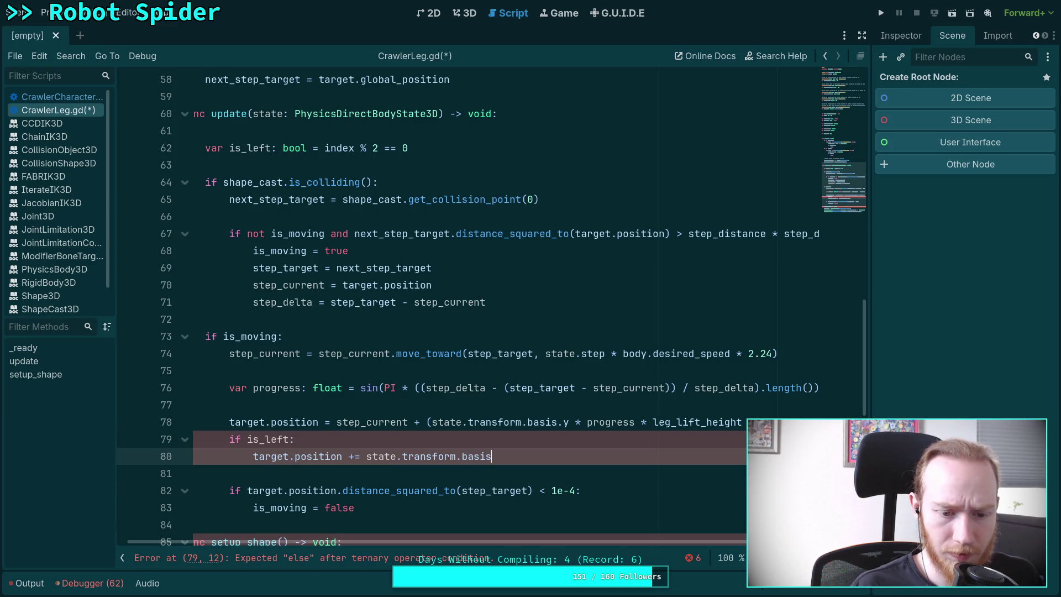
Step: Close line 78's parenthesis and finish the left branch with .x * progress * leg_swing_offset
{"action": "scroll", "coordinate": [499, 544], "scroll_direction": "down", "scroll_amount": 2}
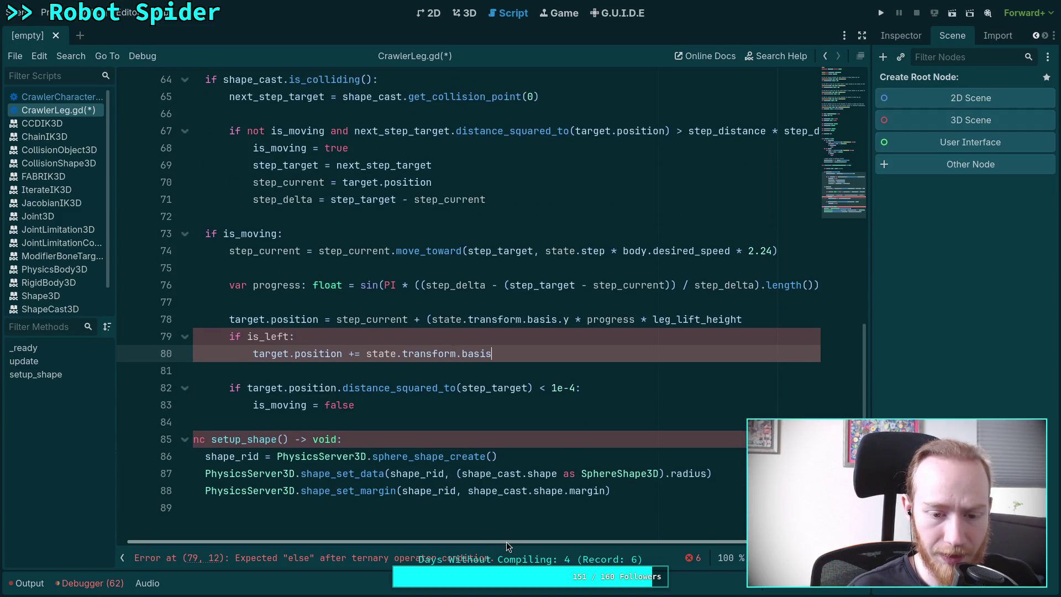
{"action": "scroll", "coordinate": [506, 542], "scroll_direction": "left", "scroll_amount": 1}
{"action": "scroll", "coordinate": [798, 372], "scroll_direction": "up", "scroll_amount": 1}
{"action": "left_click", "coordinate": [798, 372]}
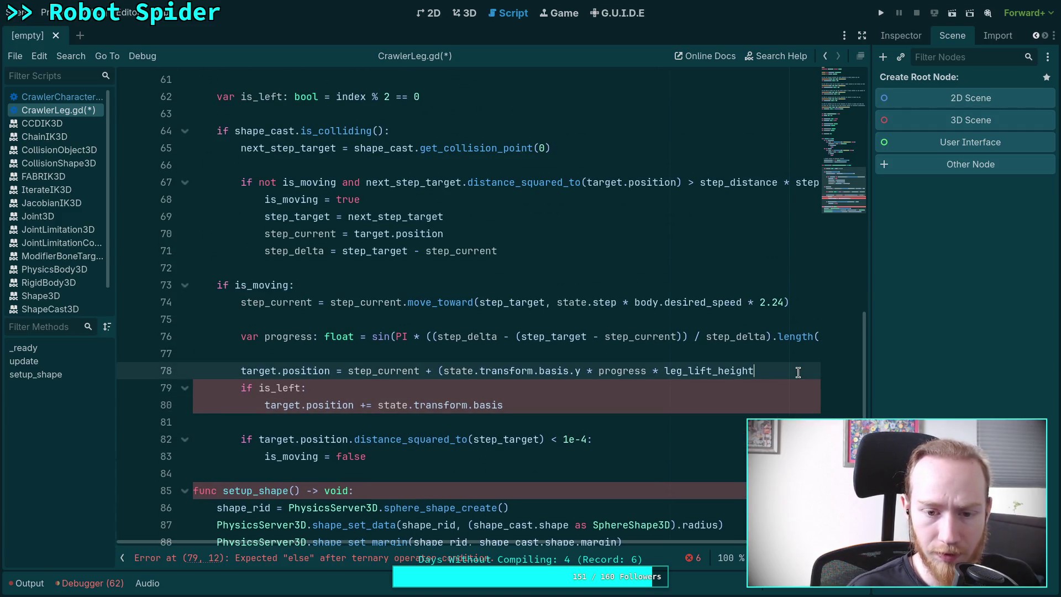
{"action": "type", "text": ")"}
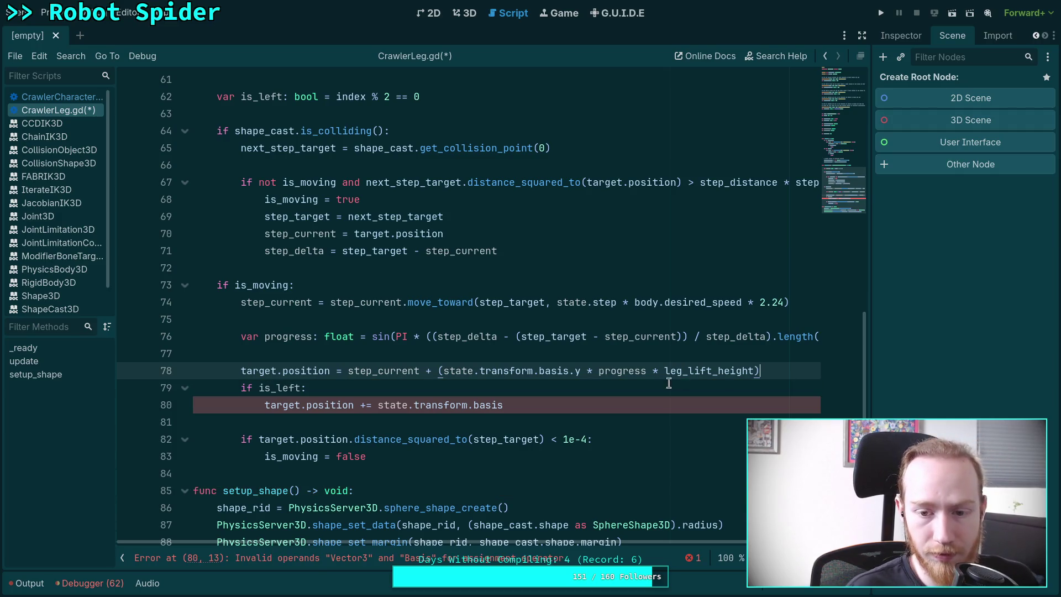
{"action": "left_click", "coordinate": [585, 404]}
{"action": "type", "text": ".x * "}
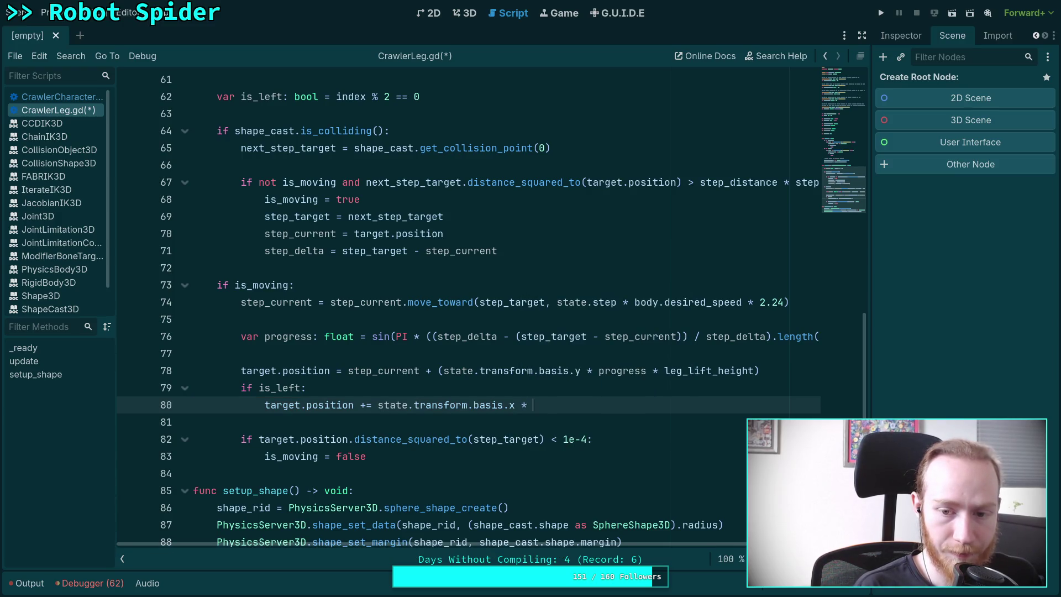
{"action": "type", "text": "progress * "}
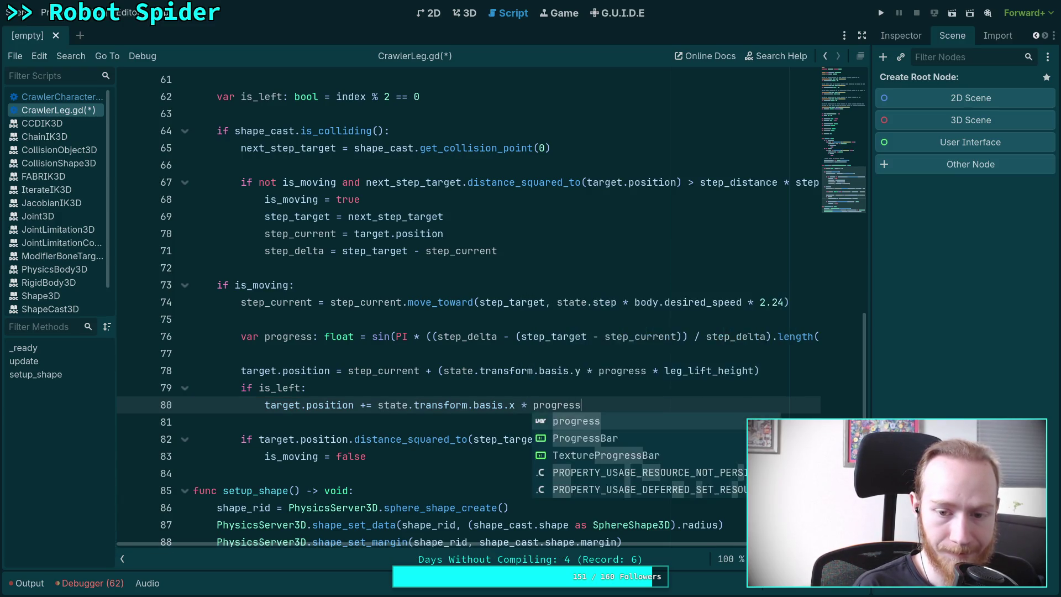
{"action": "type", "text": "leg_s"}
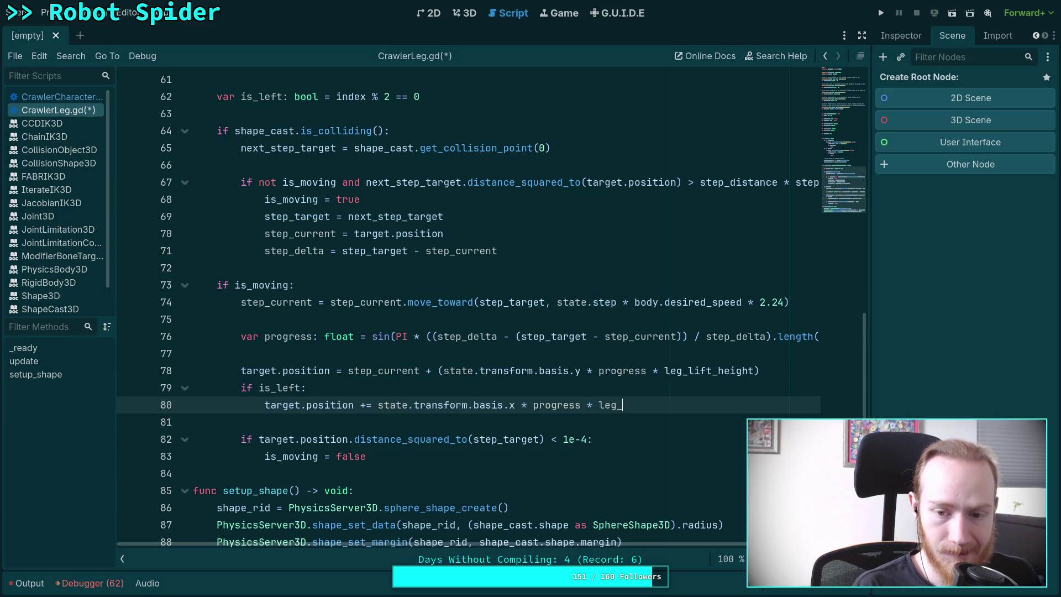
{"action": "key", "text": "Return"}
Step: Add an else: branch starting target.position -= state.transform.basis
{"action": "key", "text": "Return"}
{"action": "key", "text": "BackSpace"}
{"action": "type", "text": "else:"}
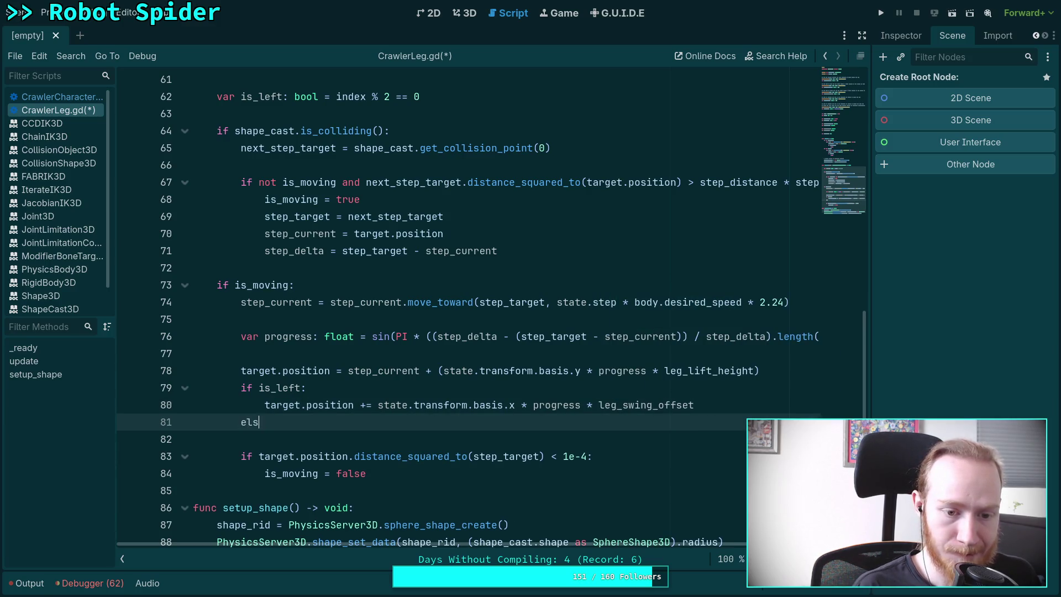
{"action": "key", "text": "Return"}
{"action": "type", "text": "target.pos"}
{"action": "key", "text": "Return"}
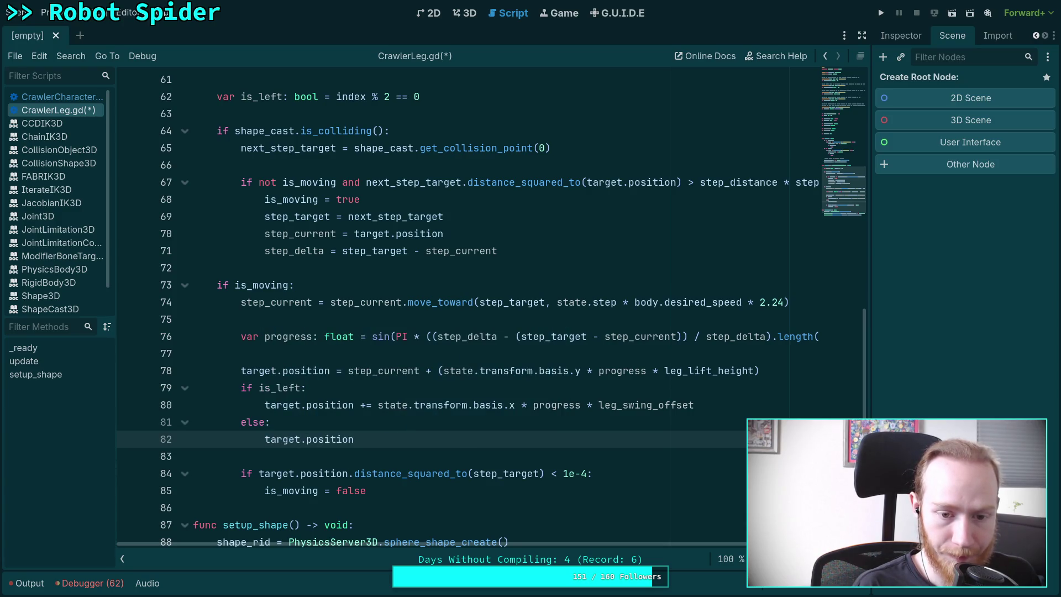
{"action": "type", "text": "-= state.b"}
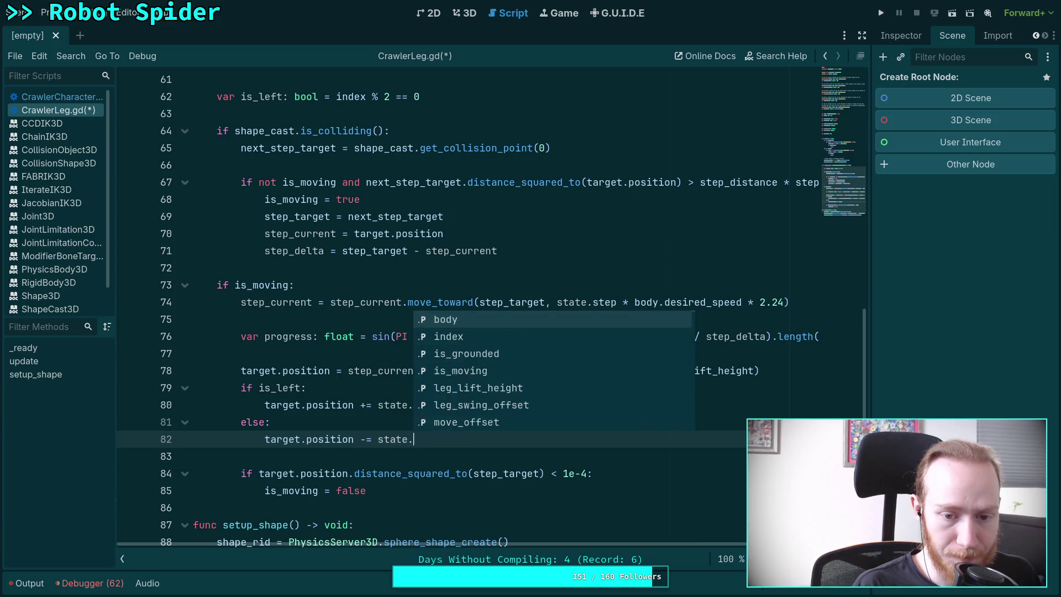
{"action": "type", "text": "as"}
{"action": "key", "text": "BackSpace"}
{"action": "key", "text": "BackSpace"}
{"action": "key", "text": "BackSpace"}
{"action": "type", "text": "tr"}
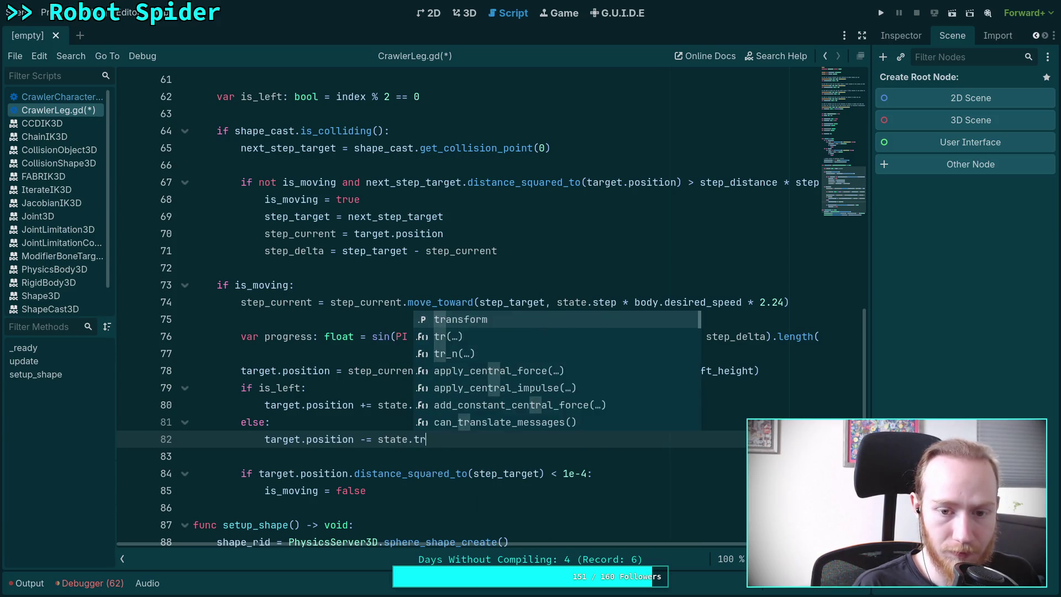
{"action": "type", "text": "ansform.bas"}
{"action": "key", "text": "Return"}
Step: Finish the else branch with .x * progress * leg_swing_offset
{"action": "type", "text": ".x *"}
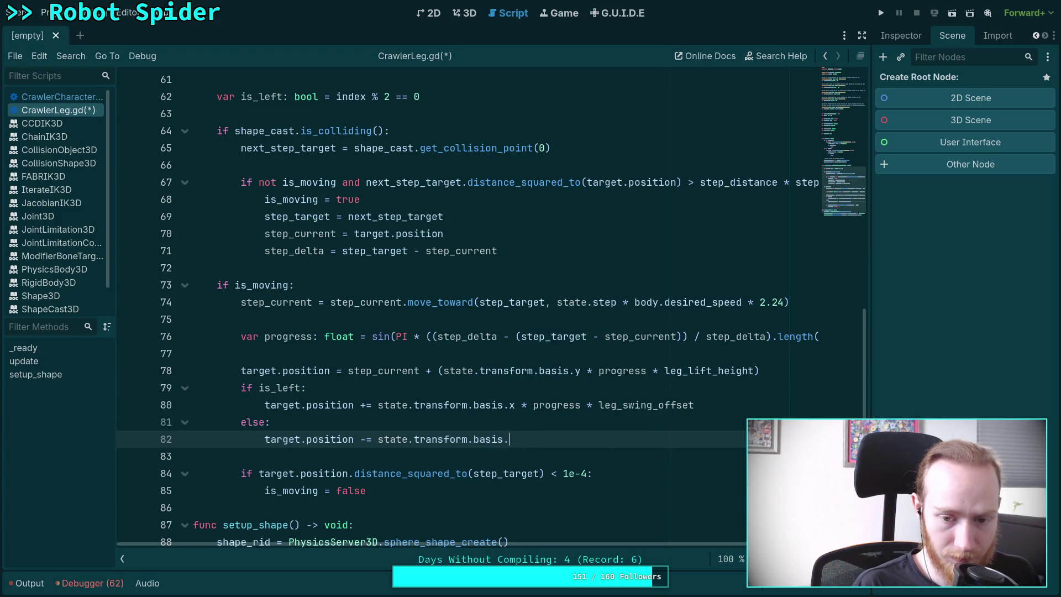
{"action": "type", "text": "proces"}
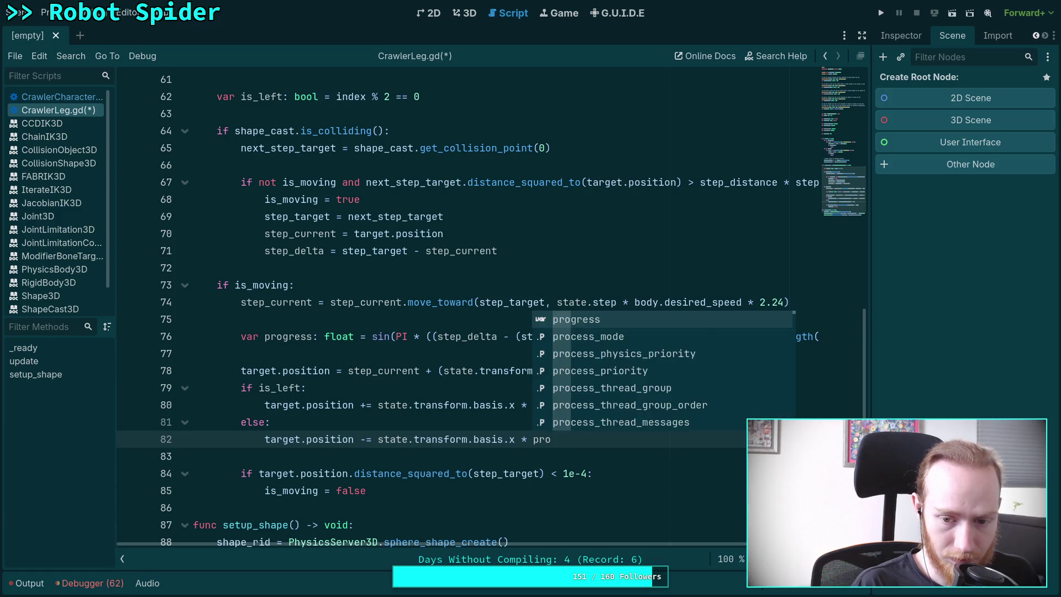
{"action": "key", "text": "BackSpace"}
{"action": "key", "text": "BackSpace"}
{"action": "type", "text": "r"}
{"action": "key", "text": "BackSpace"}
{"action": "key", "text": "BackSpace"}
{"action": "type", "text": "gress"}
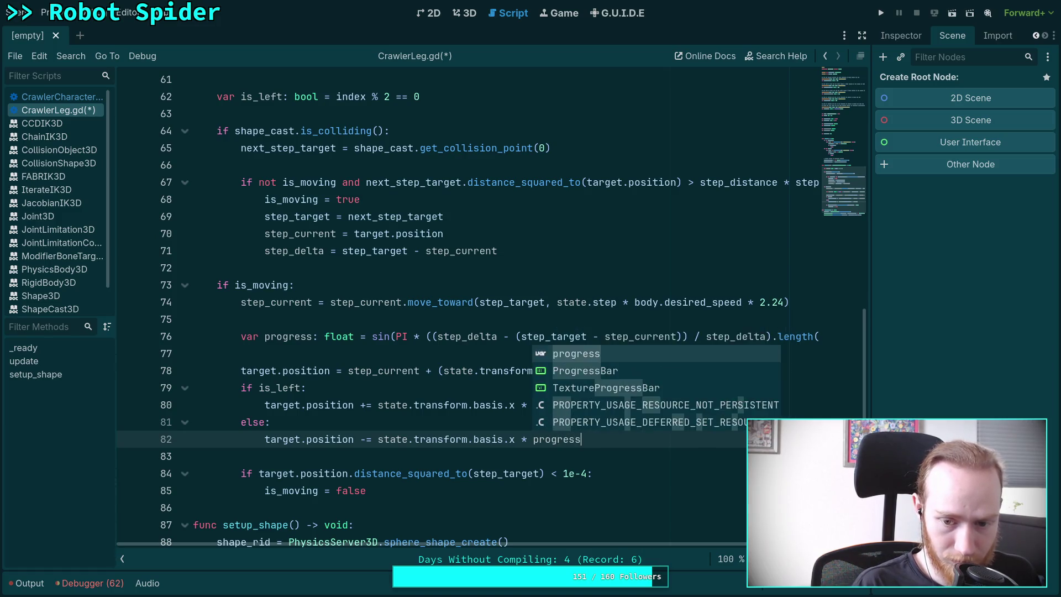
{"action": "key", "text": "Return"}
{"action": "type", "text": "* "}
{"action": "type", "text": "leg_"}
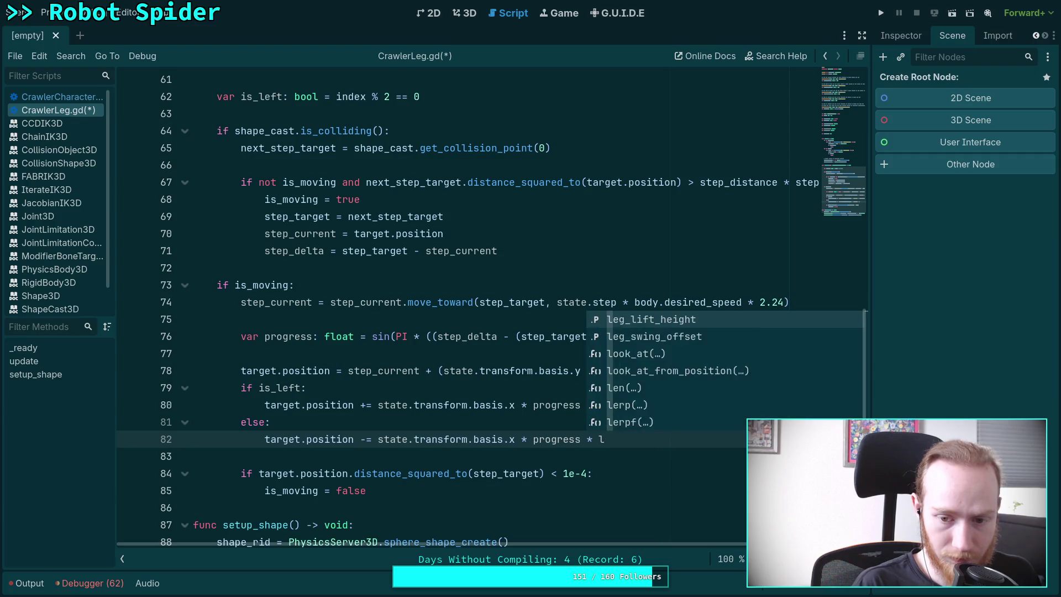
{"action": "type", "text": "s"}
{"action": "key", "text": "Return"}
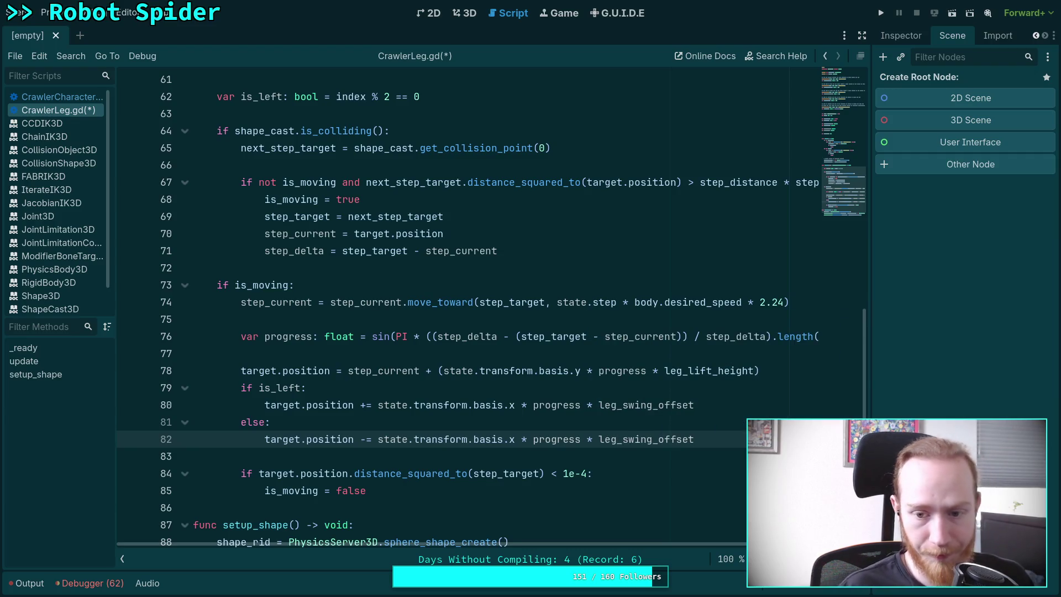
{"action": "left_click", "coordinate": [637, 461]}
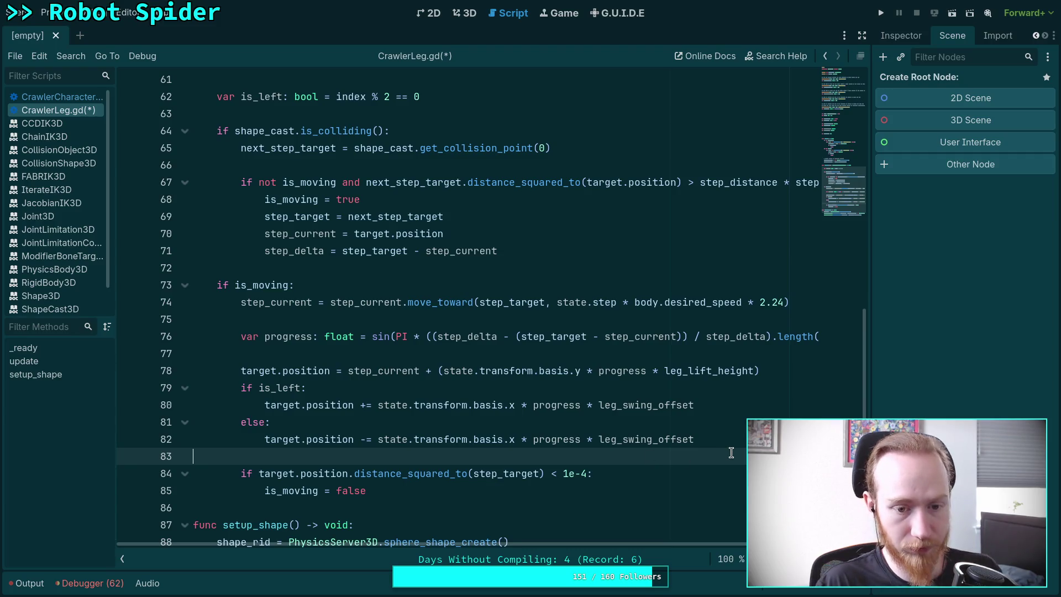
{"action": "left_click", "coordinate": [799, 368]}
Step: Declare var swing: Vector3 holding the basis.x * progress * leg_swing_offset expression
{"action": "key", "text": "Return"}
{"action": "type", "text": "var swing: Vecgt"}
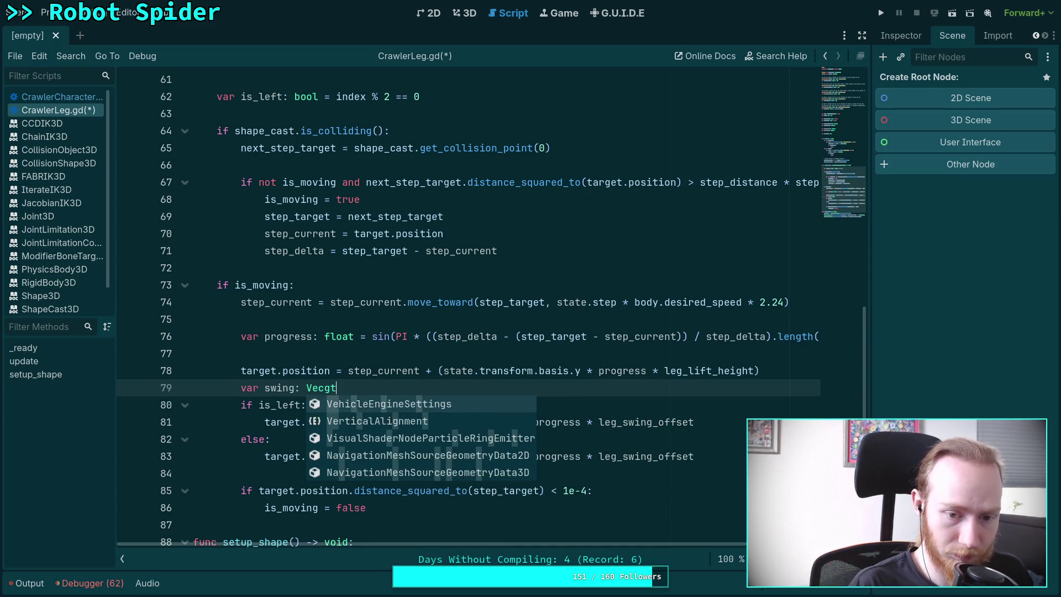
{"action": "key", "text": "BackSpace"}
{"action": "key", "text": "BackSpace"}
{"action": "type", "text": "tor3 ="}
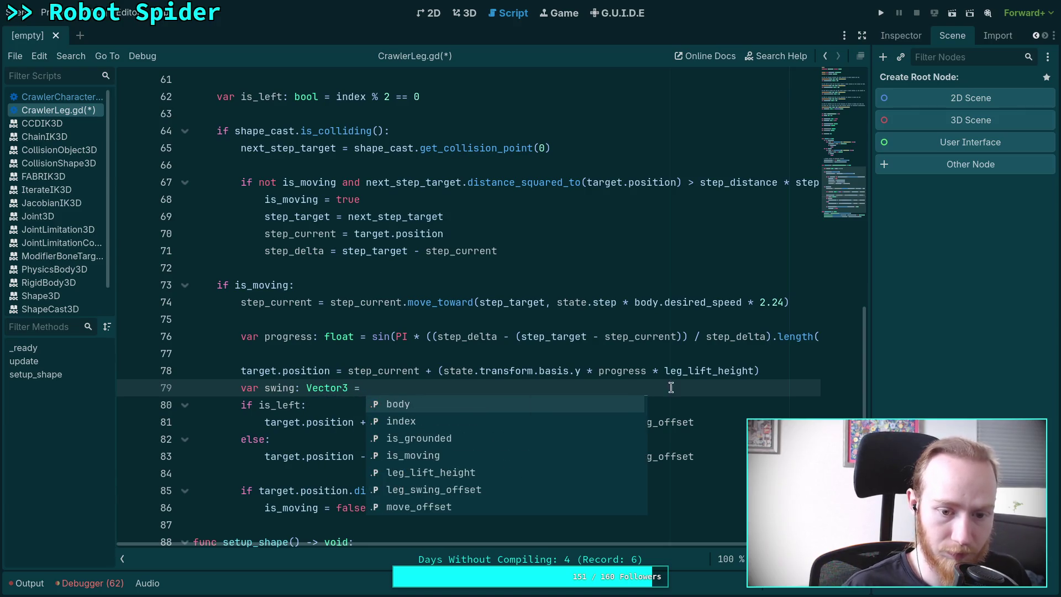
{"action": "left_click", "coordinate": [390, 354]}
{"action": "left_click_drag", "start_coordinate": [378, 422], "coordinate": [713, 421]}
{"action": "key", "text": "ctrl+c"}
{"action": "key", "text": "BackSpace"}
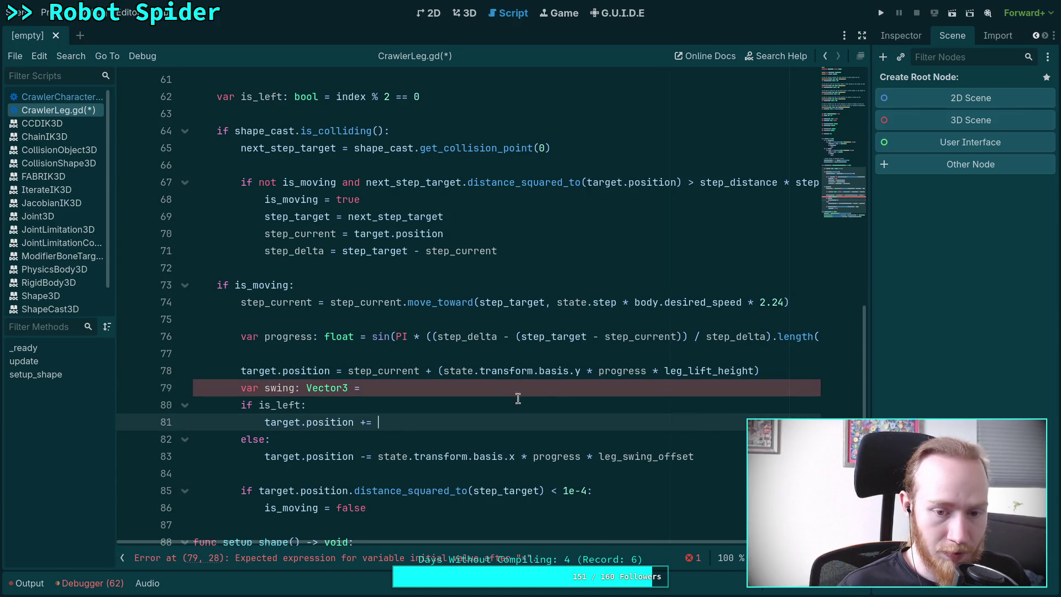
{"action": "left_click", "coordinate": [517, 393]}
{"action": "key", "text": "ctrl+v"}
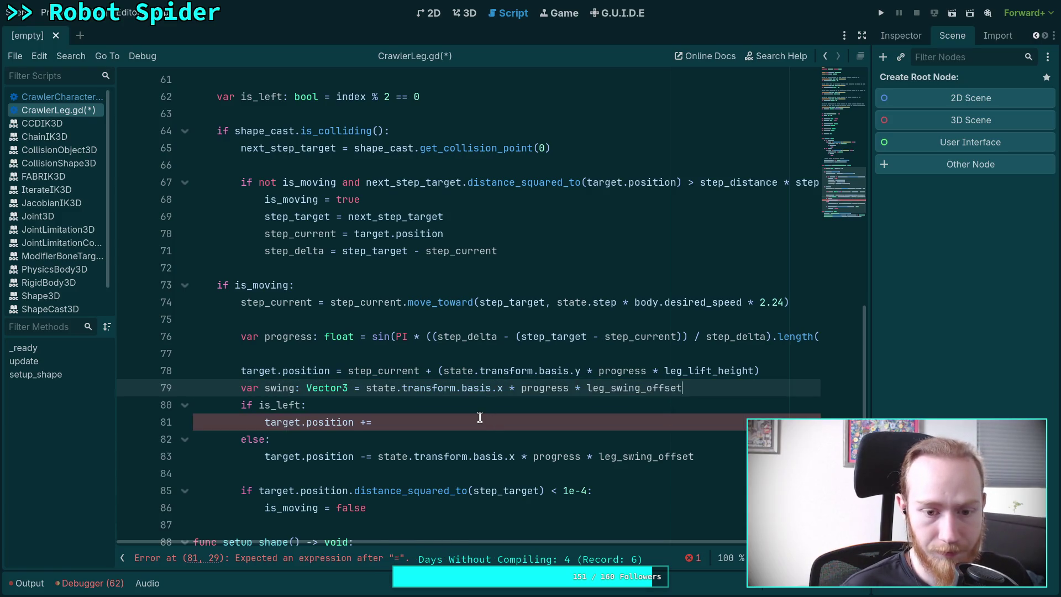
Step: Use swing in both target.position updates and save the script
{"action": "left_click", "coordinate": [481, 420]}
{"action": "type", "text": "swing"}
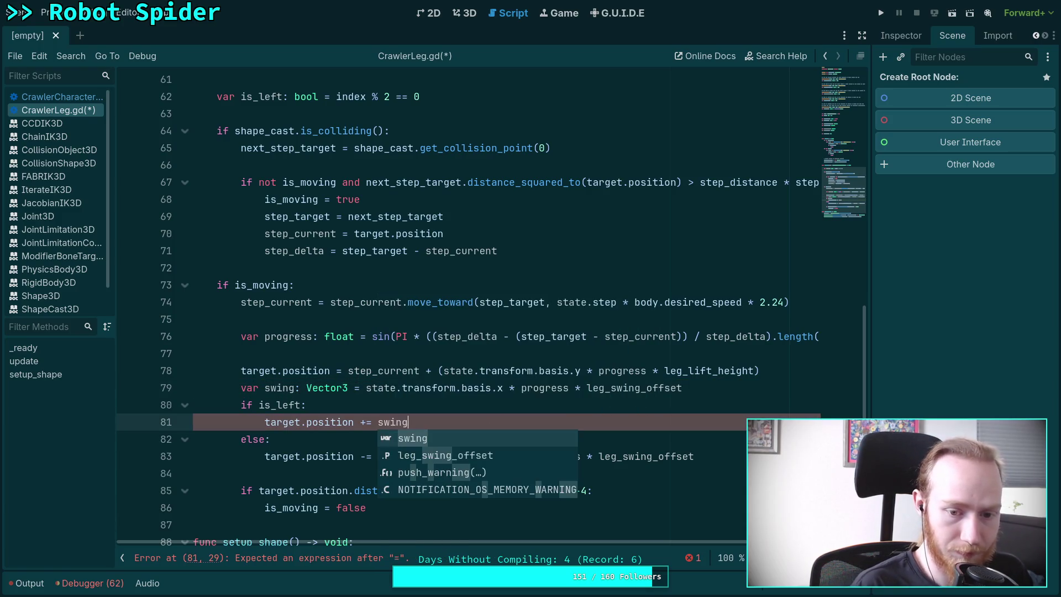
{"action": "key", "text": "Escape"}
{"action": "key", "text": "Up"}
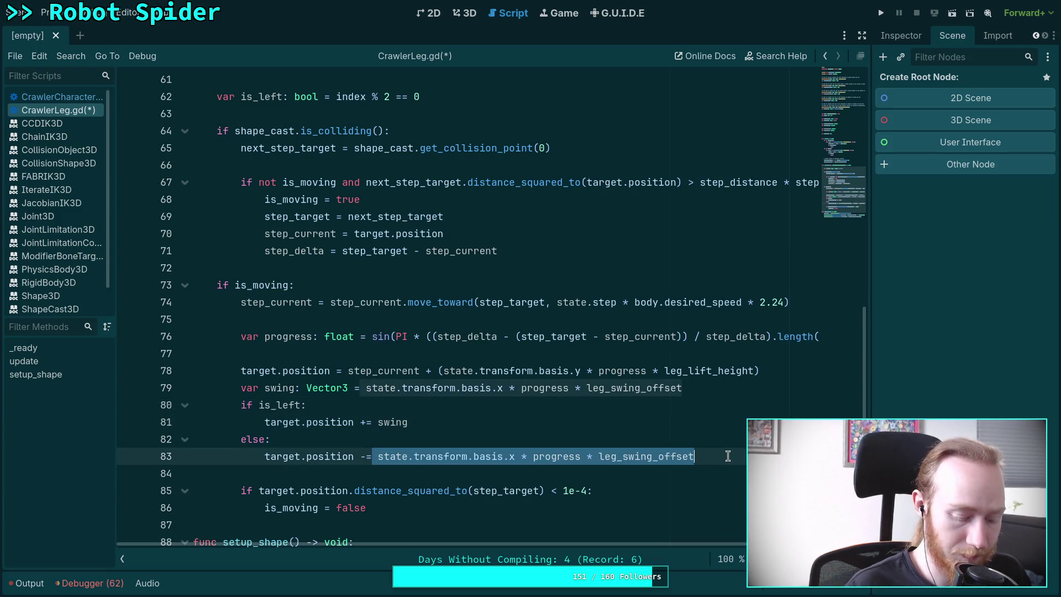
{"action": "type", "text": "swing"}
{"action": "key", "text": "ctrl+s"}
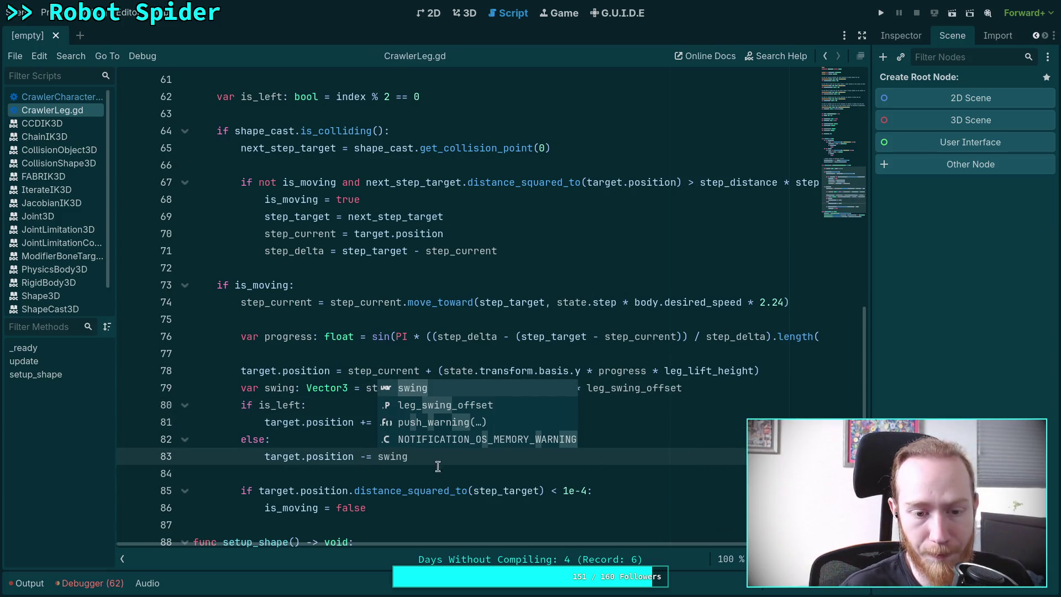
Step: Negate swing with 'swing *= -1.0' in the if, unindent the update, and delete the else
{"action": "left_click", "coordinate": [321, 471]}
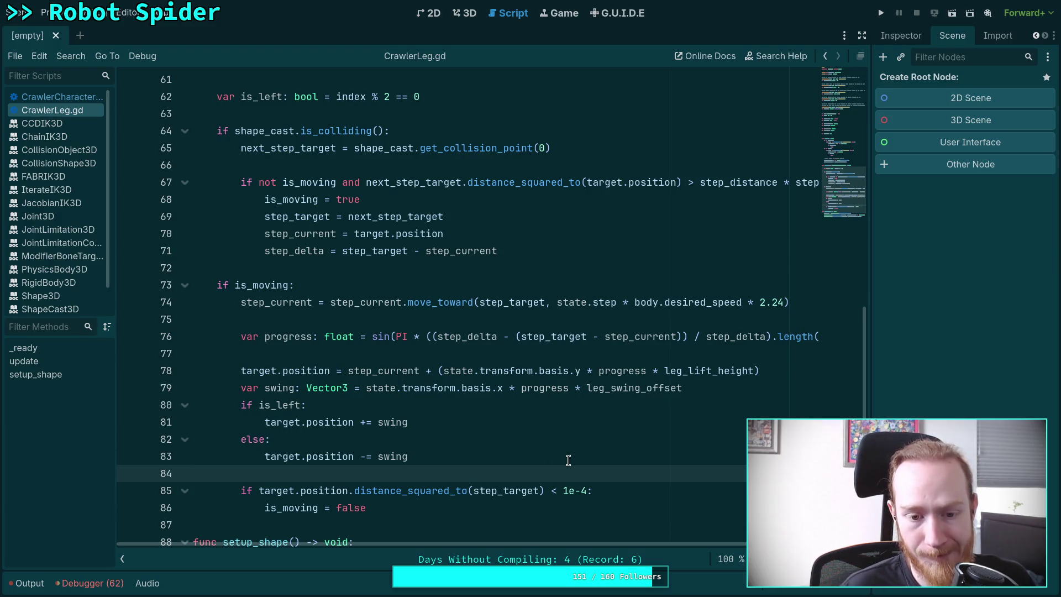
{"action": "left_click", "coordinate": [360, 405]}
{"action": "key", "text": "Return"}
{"action": "type", "text": "swing *= -1.0"}
{"action": "left_click", "coordinate": [267, 438]}
{"action": "key", "text": "shift+Tab"}
{"action": "left_click_drag", "start_coordinate": [420, 473], "coordinate": [426, 436]}
{"action": "key", "text": "BackSpace"}
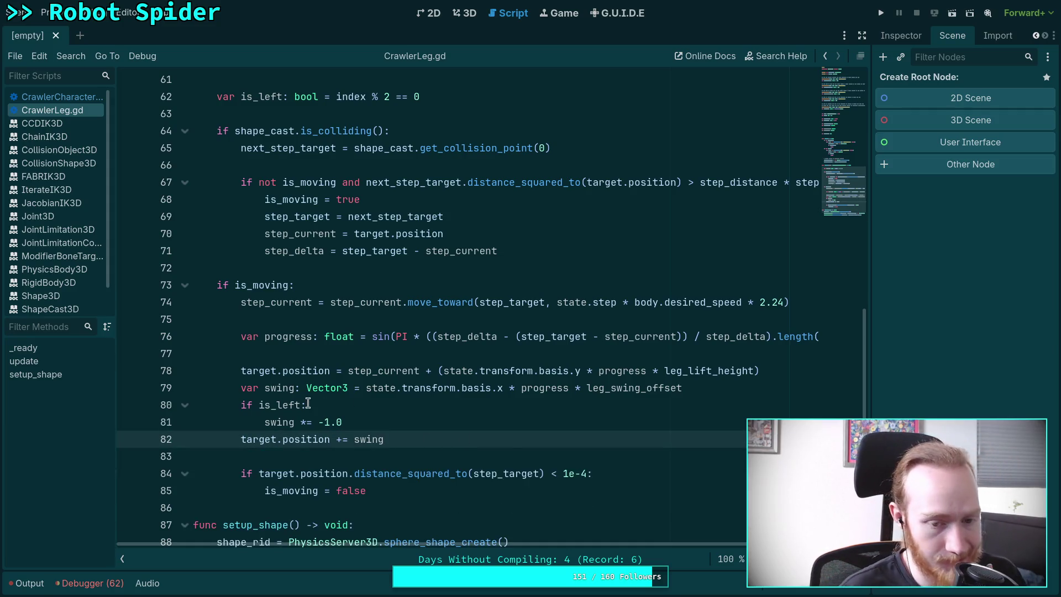
Step: Change line 80's condition to 'if not is_left:'
{"action": "left_click", "coordinate": [260, 407]}
{"action": "type", "text": "not"}
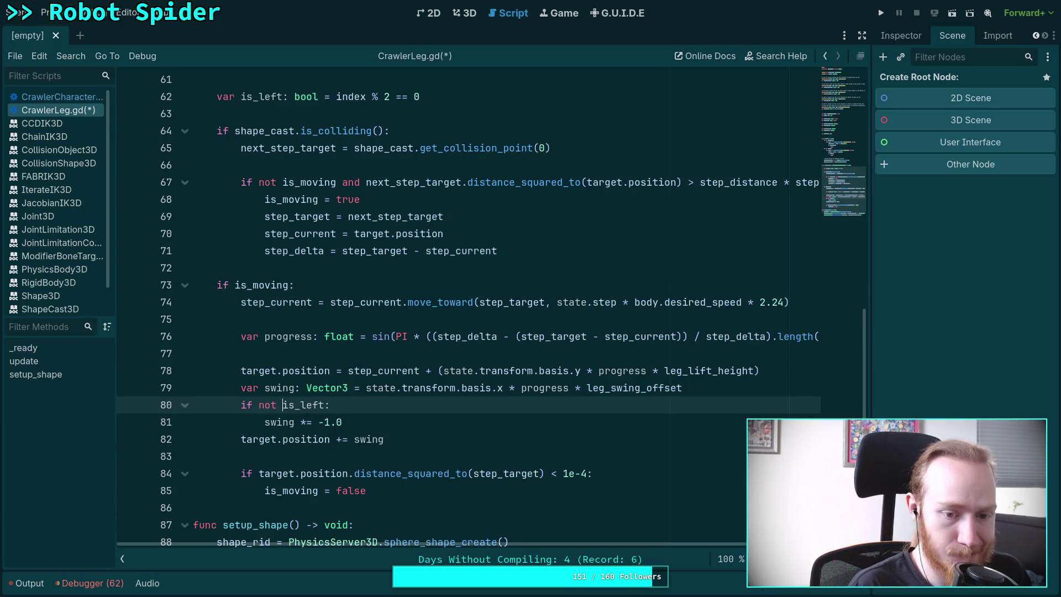
{"action": "left_click", "coordinate": [351, 449]}
{"action": "left_click", "coordinate": [427, 462]}
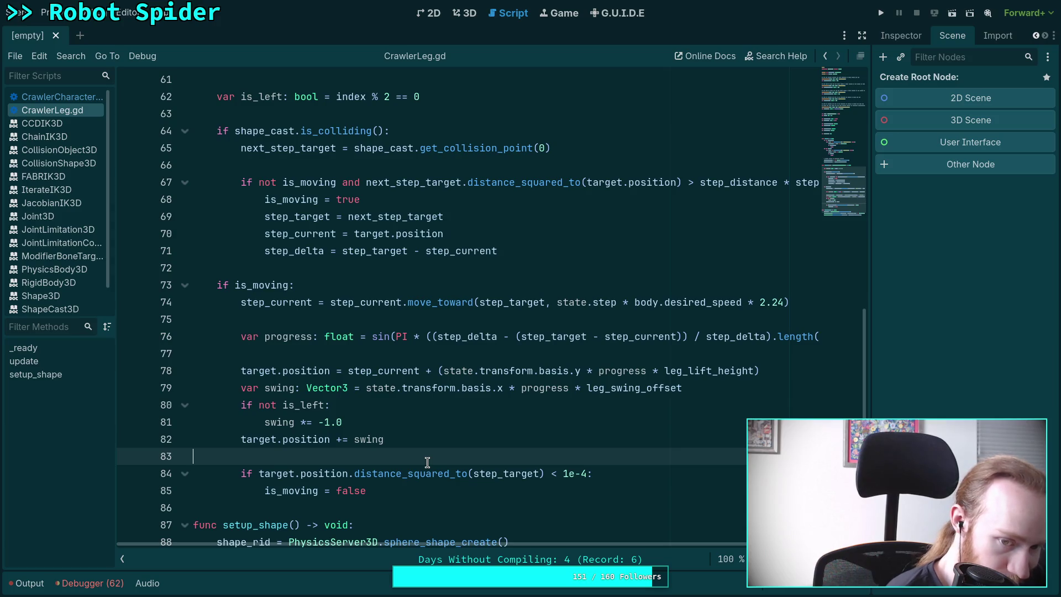
Step: Rename is_left to is_right on line 62, checking index % 2 == 1
{"action": "scroll", "coordinate": [427, 462], "scroll_direction": "up", "scroll_amount": 5}
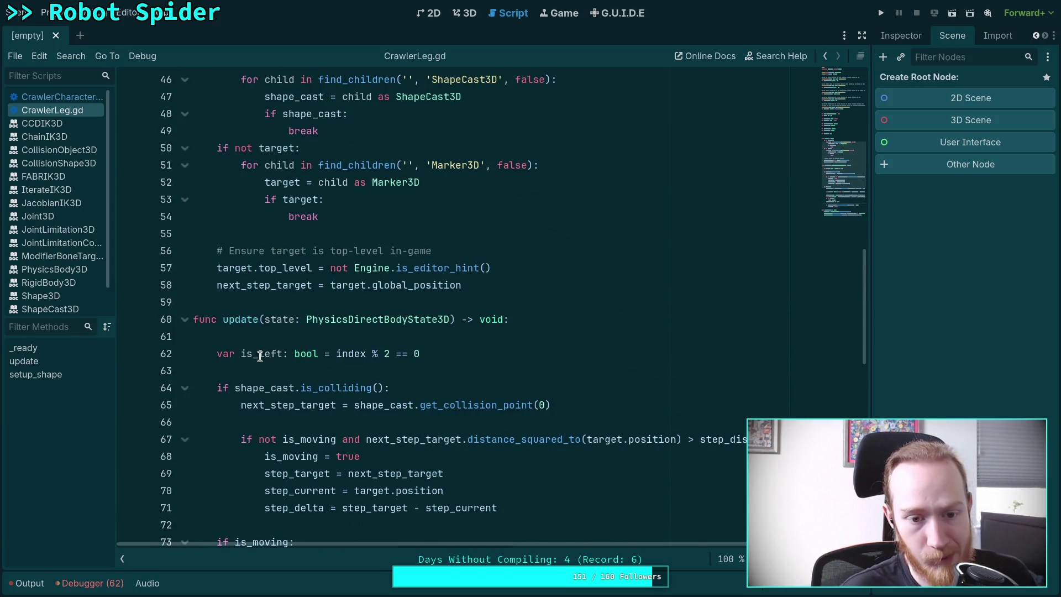
{"action": "left_click_drag", "start_coordinate": [259, 354], "coordinate": [282, 356]}
{"action": "type", "text": "right"}
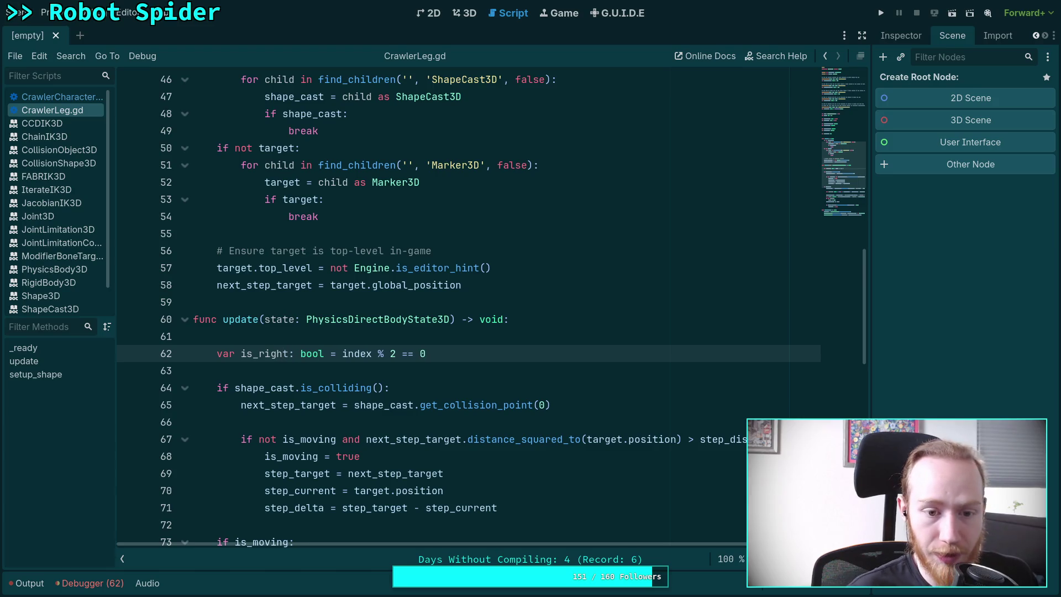
{"action": "left_click", "coordinate": [442, 354]}
{"action": "type", "text": "1"}
{"action": "scroll", "coordinate": [445, 353], "scroll_direction": "down", "scroll_amount": 1}
{"action": "key", "text": "BackSpace"}
{"action": "key", "text": "BackSpace"}
{"action": "type", "text": "1"}
{"action": "scroll", "coordinate": [450, 347], "scroll_direction": "down", "scroll_amount": 5}
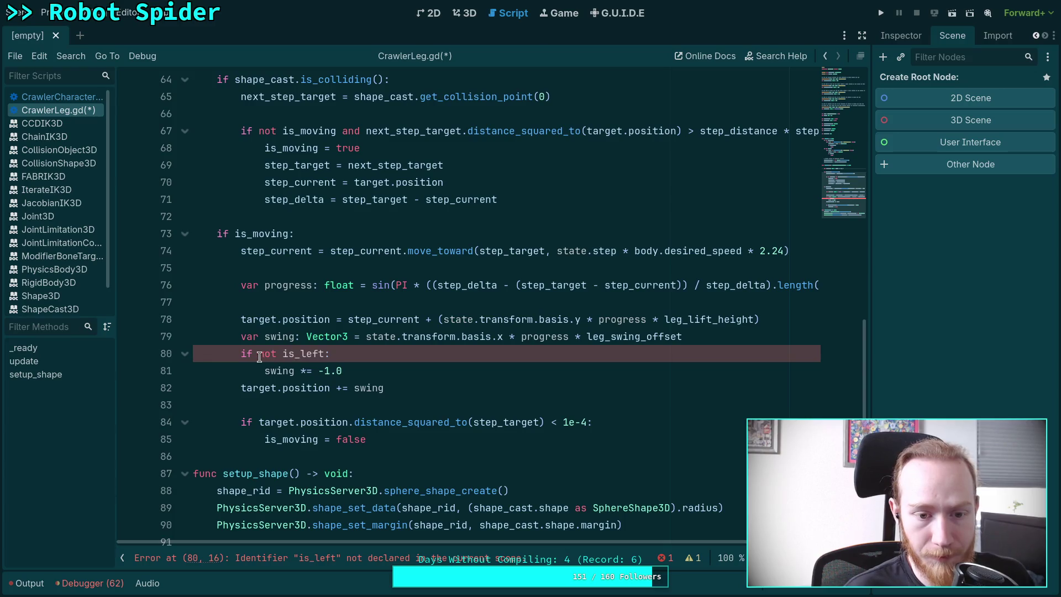
Step: Change line 80 to 'if is_right:' and save the script
{"action": "double_click", "coordinate": [260, 354]}
{"action": "key", "text": "BackSpace"}
{"action": "key", "text": "BackSpace"}
{"action": "left_click_drag", "start_coordinate": [276, 354], "coordinate": [295, 352]}
{"action": "type", "text": "right"}
{"action": "key", "text": "ctrl+s"}
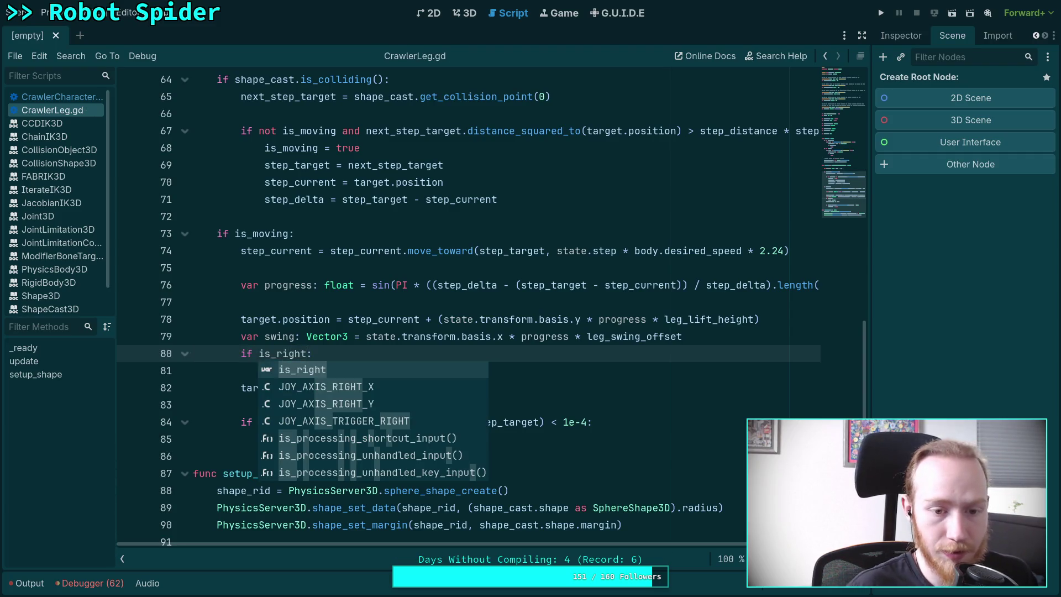
{"action": "left_click", "coordinate": [381, 340]}
{"action": "left_click", "coordinate": [440, 388]}
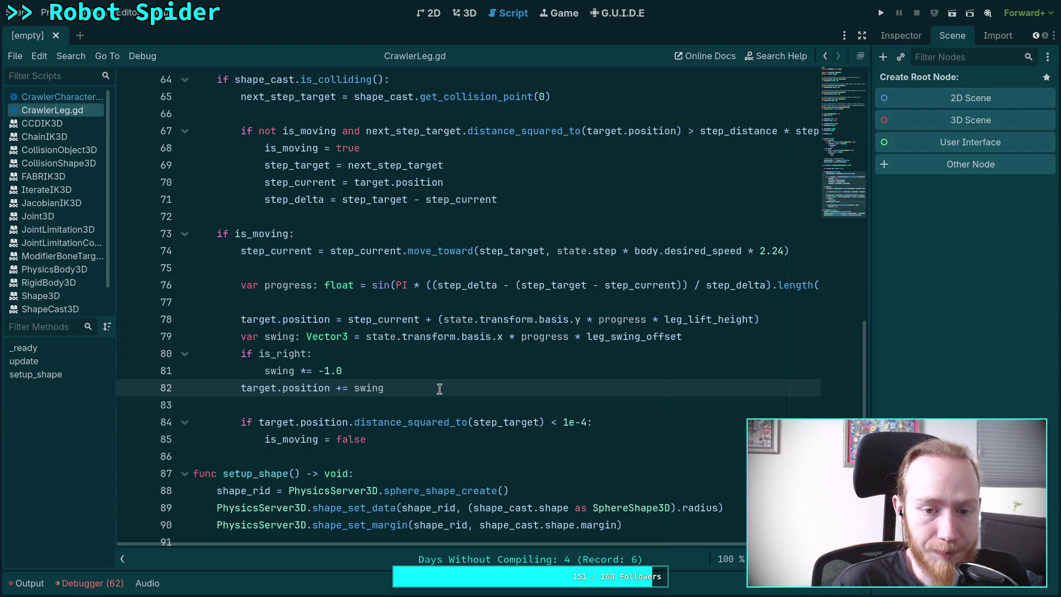
{"action": "scroll", "coordinate": [587, 544], "scroll_direction": "right", "scroll_amount": 1}
{"action": "scroll", "coordinate": [590, 487], "scroll_direction": "up", "scroll_amount": 1}
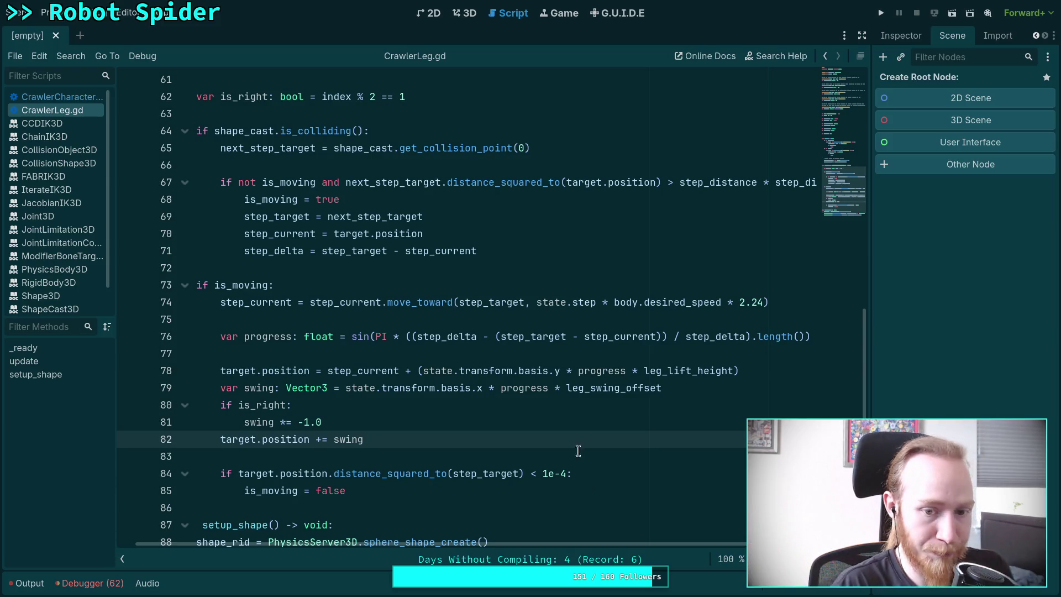
{"action": "left_click", "coordinate": [810, 337]}
{"action": "scroll", "coordinate": [576, 543], "scroll_direction": "right", "scroll_amount": 2}
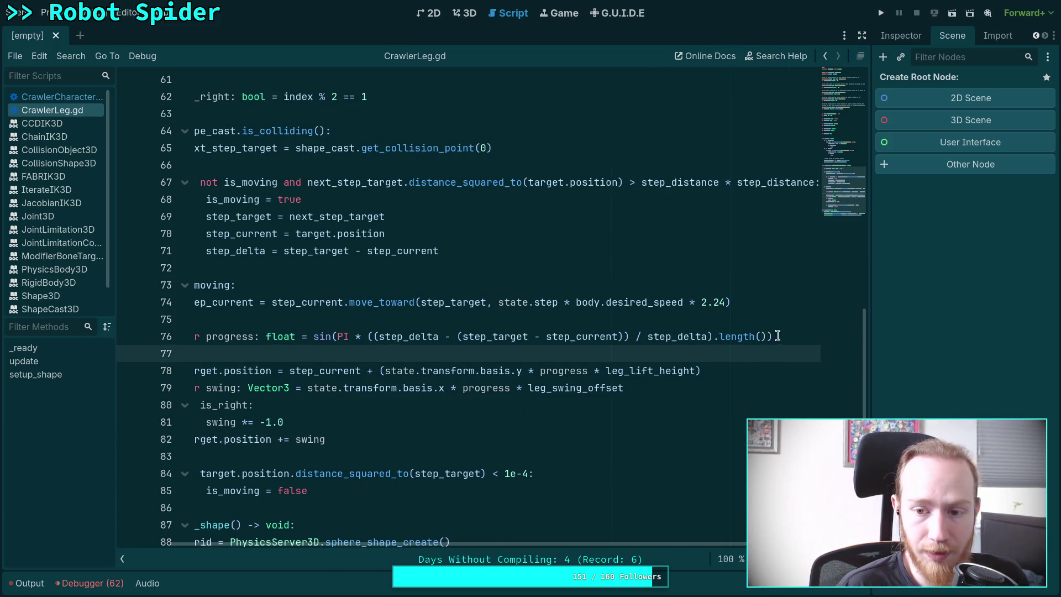
{"action": "scroll", "coordinate": [631, 545], "scroll_direction": "left", "scroll_amount": 2}
{"action": "type", "text": "s"}
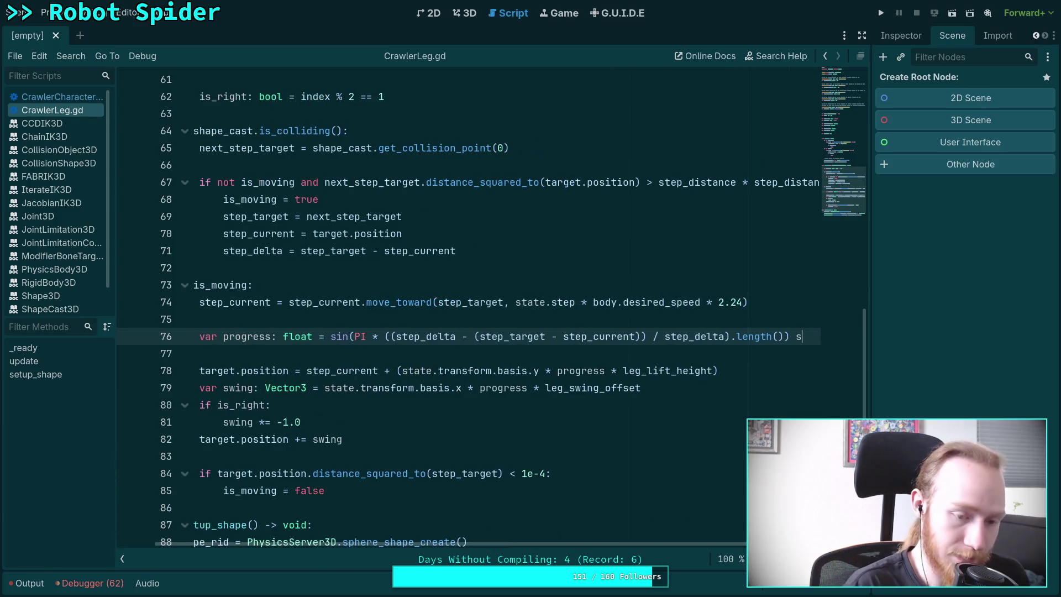
{"action": "key", "text": "BackSpace"}
{"action": "key", "text": "BackSpace"}
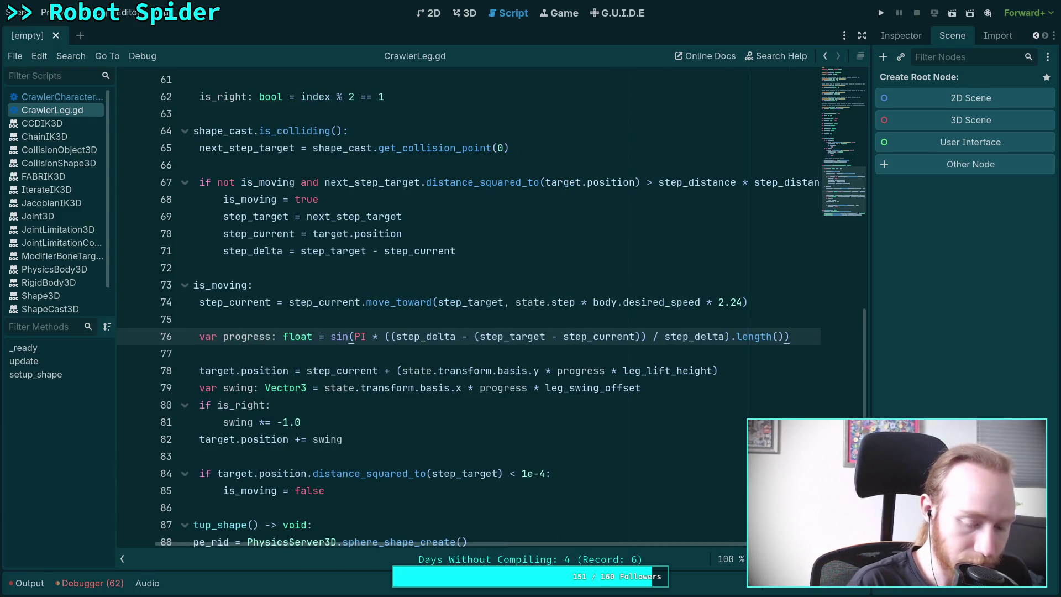
{"action": "scroll", "coordinate": [580, 561], "scroll_direction": "left", "scroll_amount": 2}
{"action": "scroll", "coordinate": [470, 378], "scroll_direction": "up", "scroll_amount": 15}
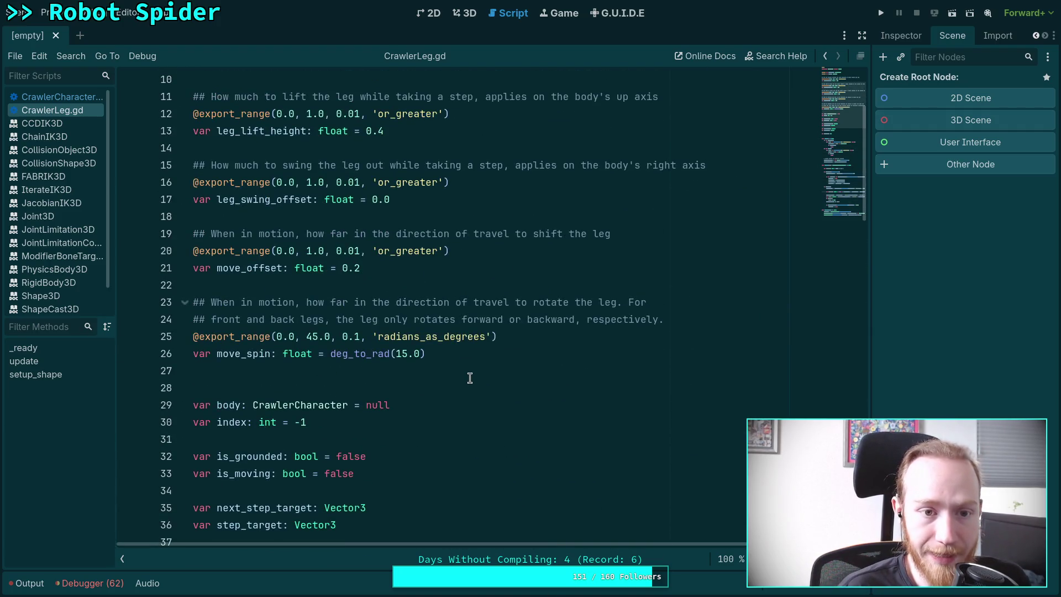
{"action": "scroll", "coordinate": [470, 378], "scroll_direction": "down", "scroll_amount": 13}
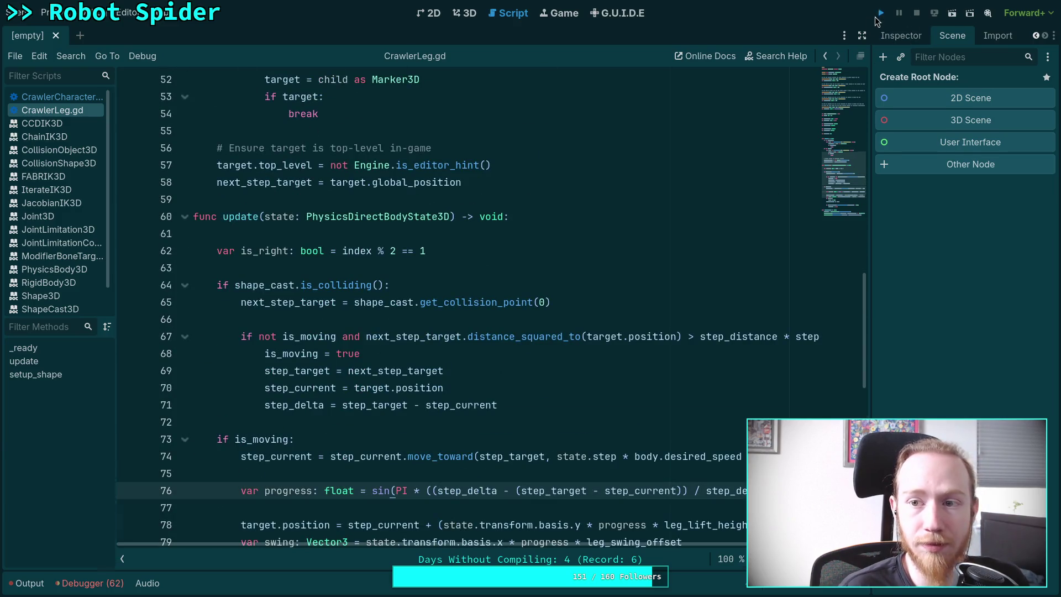
Step: Test-run the spider, stop it, and show the Debugger's list of 862 runtime errors
{"action": "left_click", "coordinate": [881, 14]}
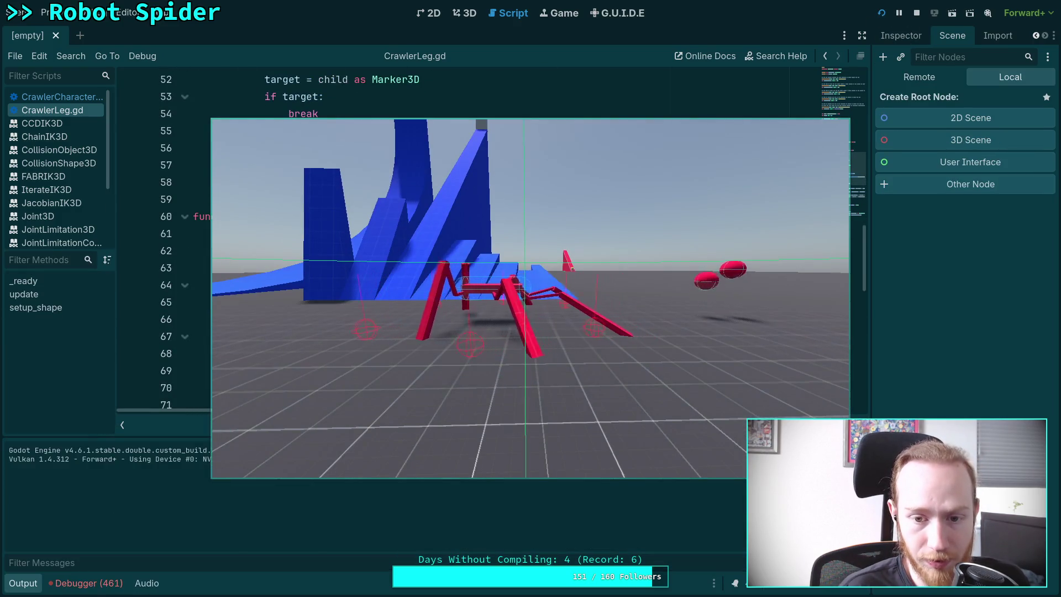
{"action": "key", "text": "F8"}
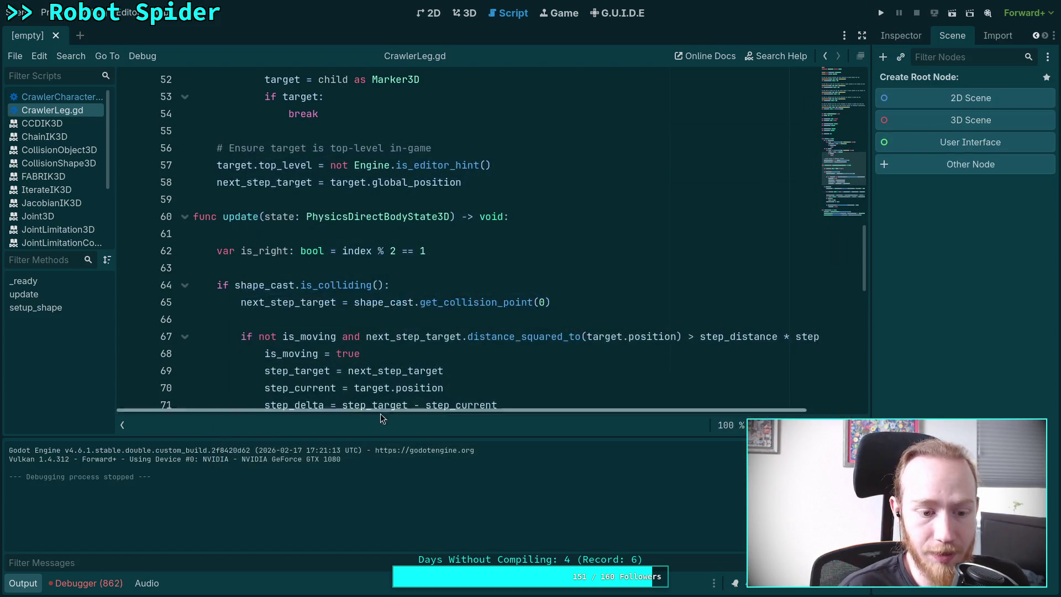
{"action": "left_click", "coordinate": [89, 583]}
{"action": "left_click", "coordinate": [110, 396]}
Step: Scroll through the NaN quaternion errors and select transform on line 79
{"action": "scroll", "coordinate": [391, 257], "scroll_direction": "down", "scroll_amount": 5}
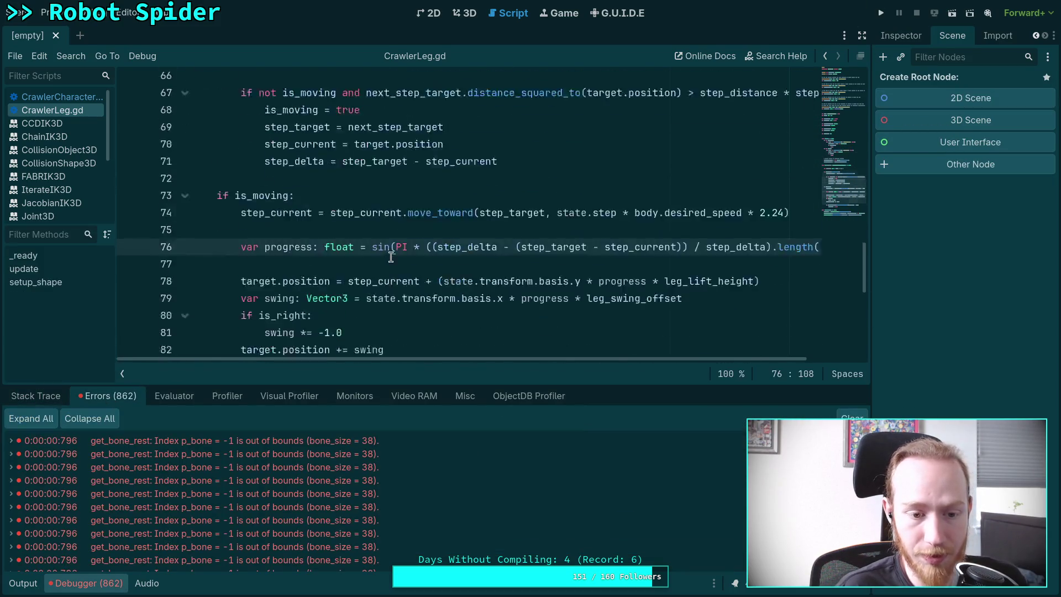
{"action": "scroll", "coordinate": [391, 257], "scroll_direction": "down", "scroll_amount": 3}
{"action": "scroll", "coordinate": [580, 473], "scroll_direction": "down", "scroll_amount": 15}
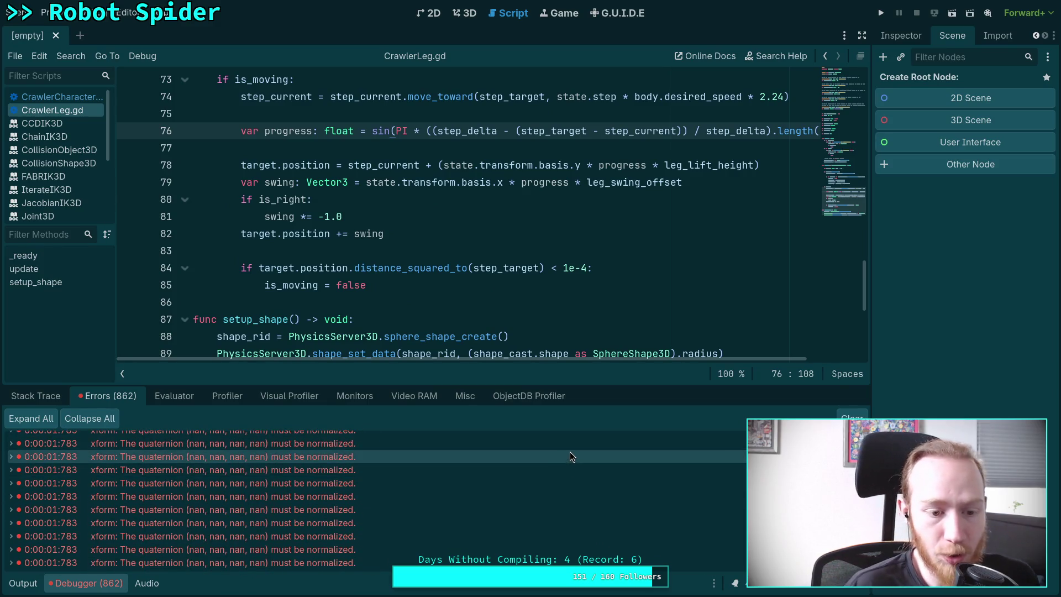
{"action": "scroll", "coordinate": [549, 528], "scroll_direction": "down", "scroll_amount": 2}
{"action": "scroll", "coordinate": [542, 526], "scroll_direction": "up", "scroll_amount": 5}
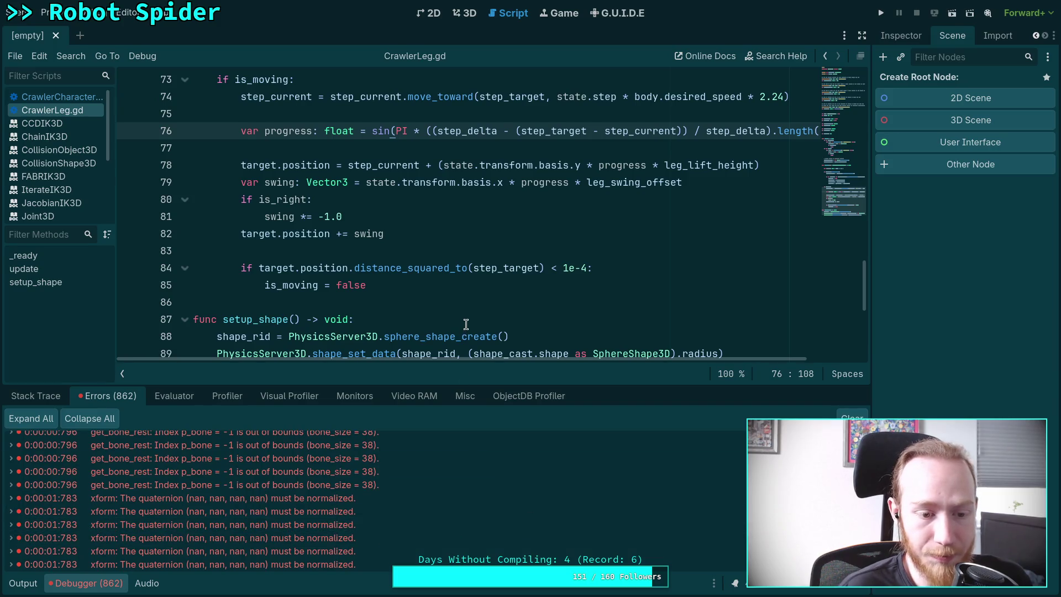
{"action": "scroll", "coordinate": [486, 315], "scroll_direction": "down", "scroll_amount": 1}
{"action": "scroll", "coordinate": [502, 308], "scroll_direction": "up", "scroll_amount": 1}
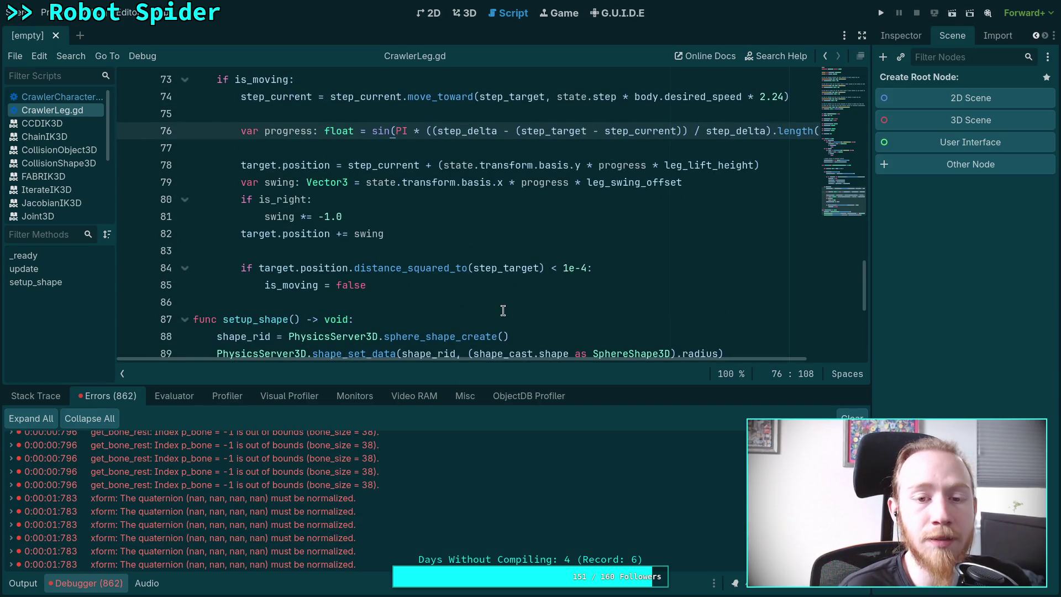
{"action": "scroll", "coordinate": [503, 310], "scroll_direction": "up", "scroll_amount": 1}
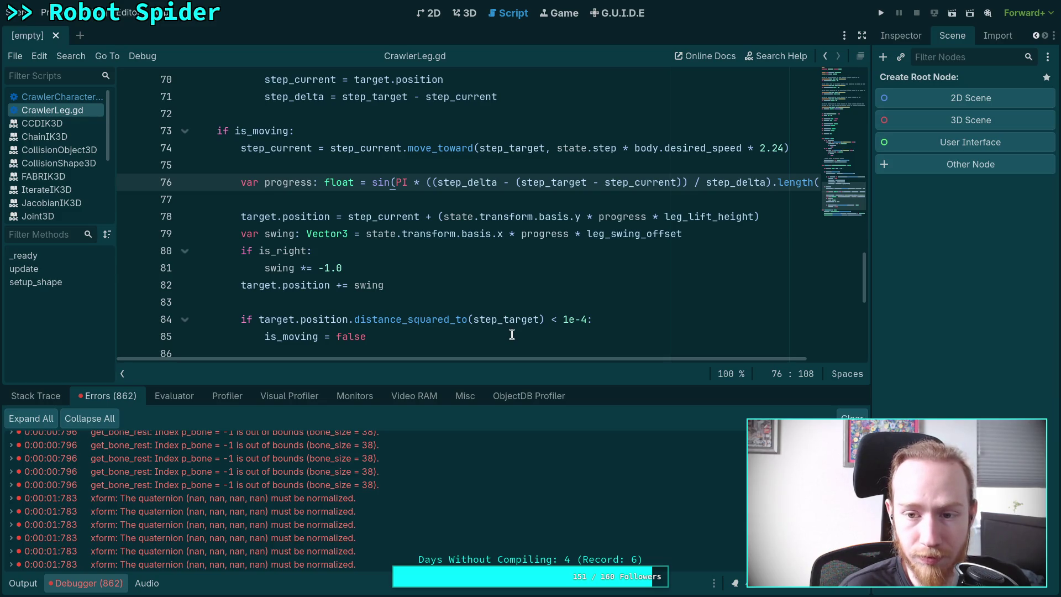
{"action": "double_click", "coordinate": [415, 235]}
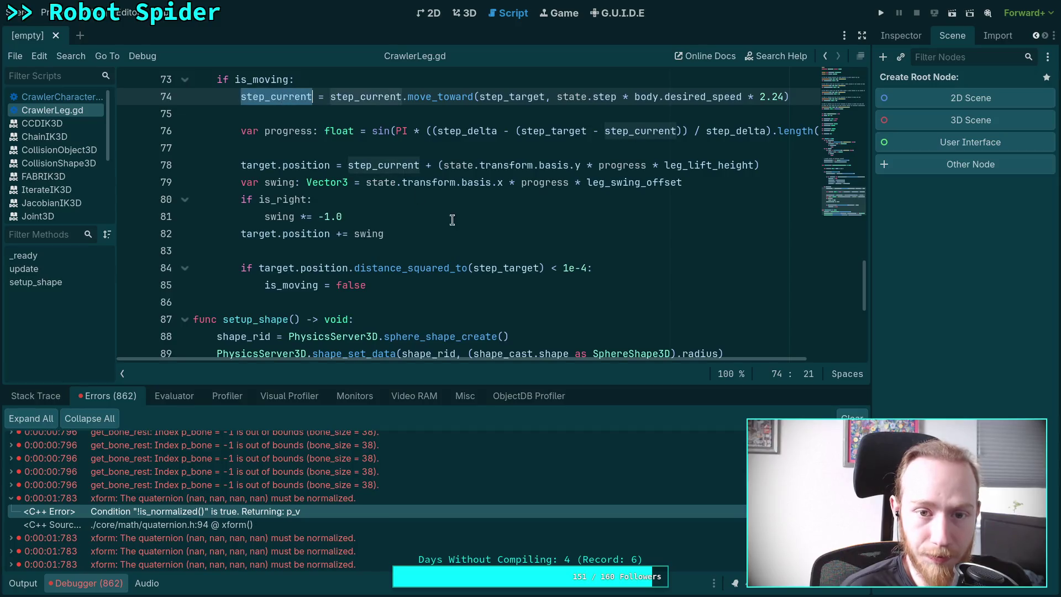
{"action": "scroll", "coordinate": [526, 263], "scroll_direction": "down", "scroll_amount": 2}
{"action": "scroll", "coordinate": [526, 263], "scroll_direction": "down", "scroll_amount": 3}
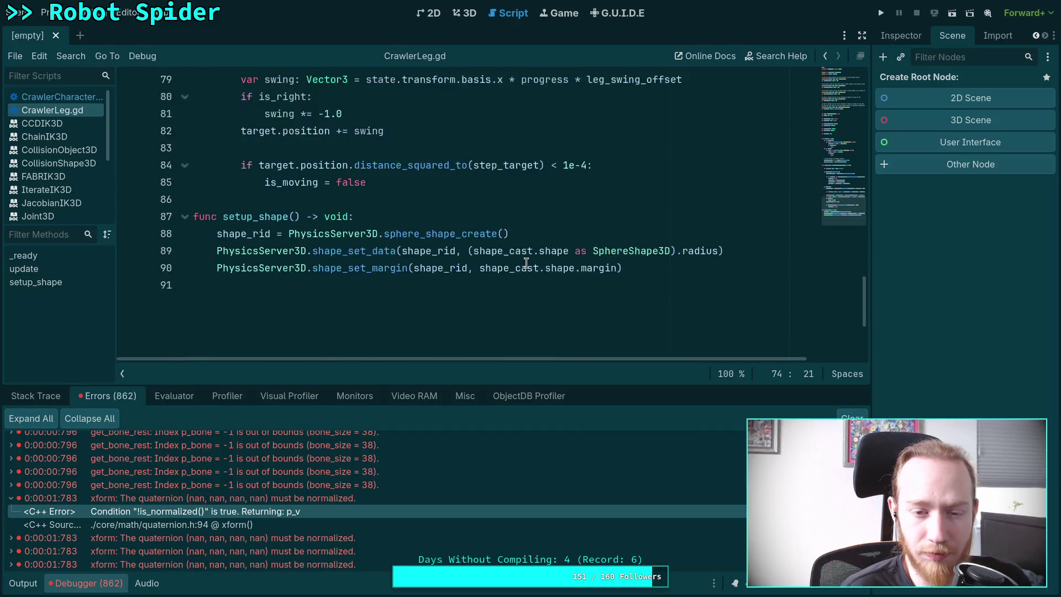
Step: Collapse the Debugger panel and select basis on line 79 of the code
{"action": "scroll", "coordinate": [527, 263], "scroll_direction": "up", "scroll_amount": 3}
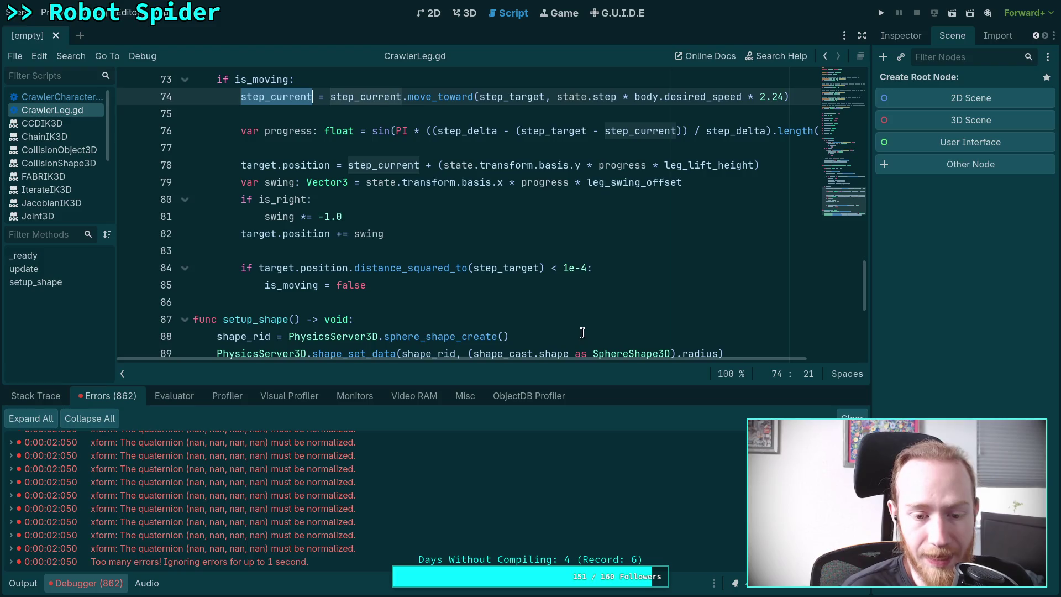
{"action": "scroll", "coordinate": [577, 328], "scroll_direction": "up", "scroll_amount": 1}
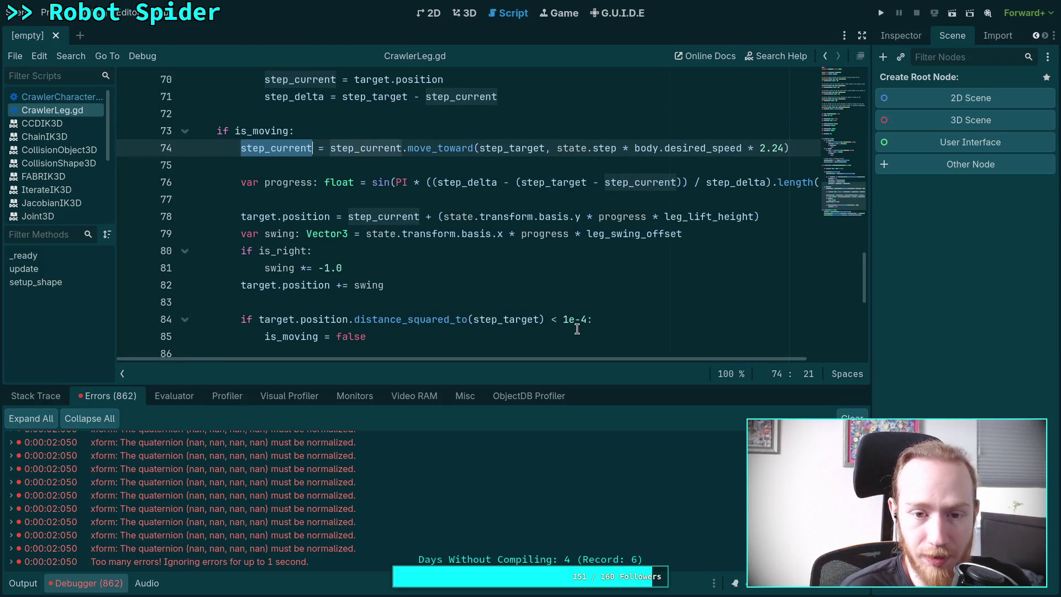
{"action": "left_click", "coordinate": [86, 583]}
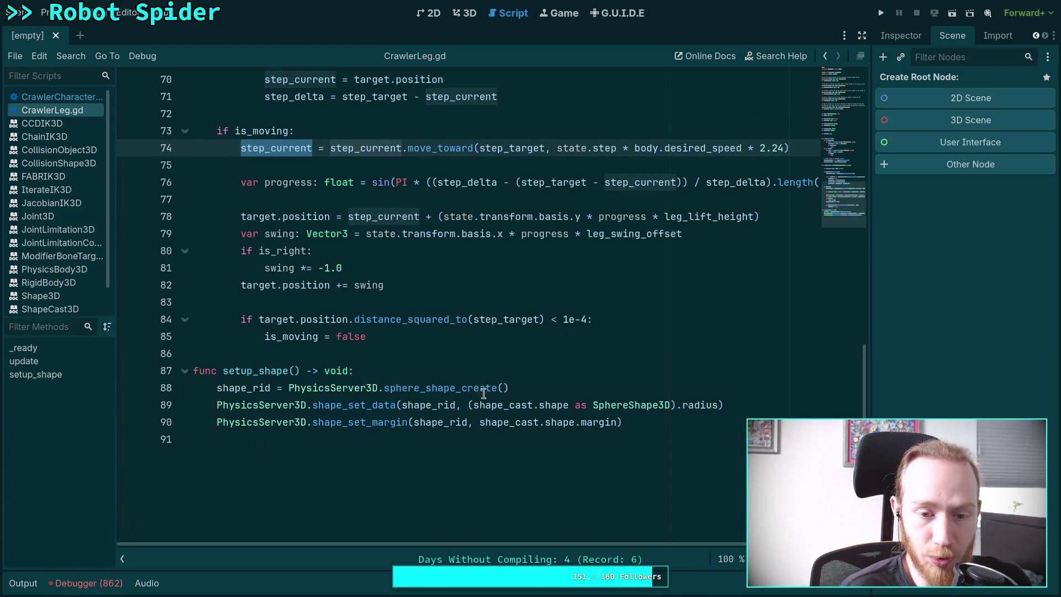
{"action": "scroll", "coordinate": [343, 514], "scroll_direction": "up", "scroll_amount": 2}
{"action": "left_click_drag", "start_coordinate": [495, 544], "coordinate": [522, 542]}
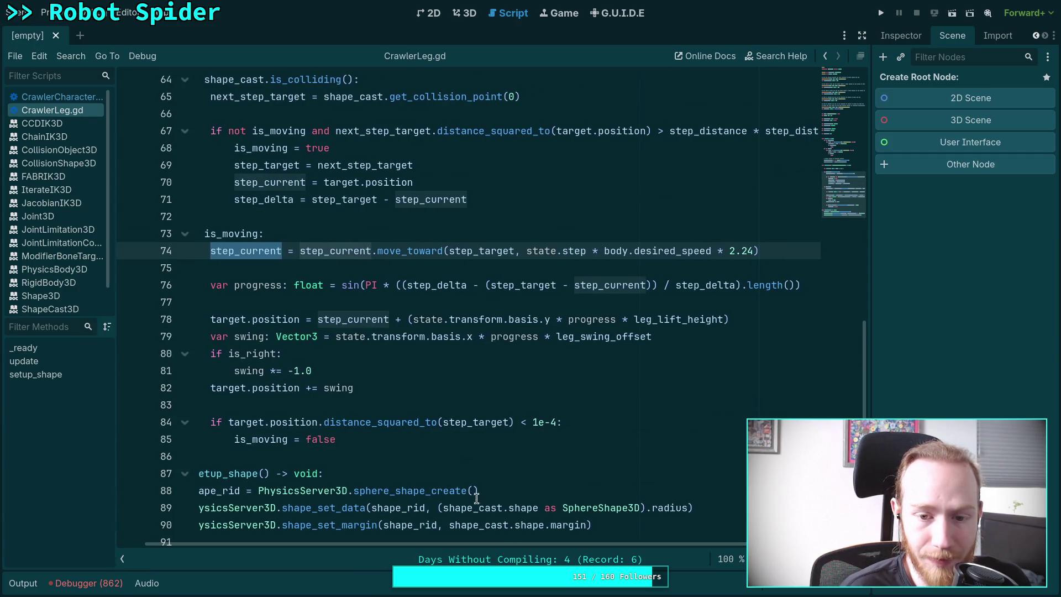
{"action": "mouse_move", "coordinate": [472, 339]}
{"action": "double_click", "coordinate": [437, 338]}
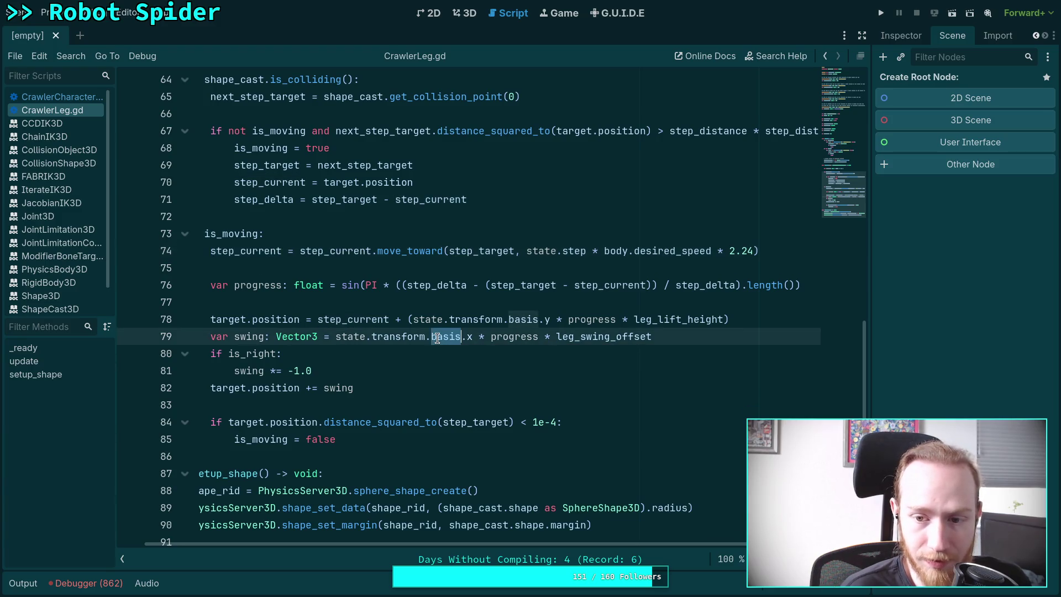
Step: With the caret on line 70, run the spider once more and stop it
{"action": "scroll", "coordinate": [534, 333], "scroll_direction": "up", "scroll_amount": 3}
{"action": "left_click", "coordinate": [535, 333]}
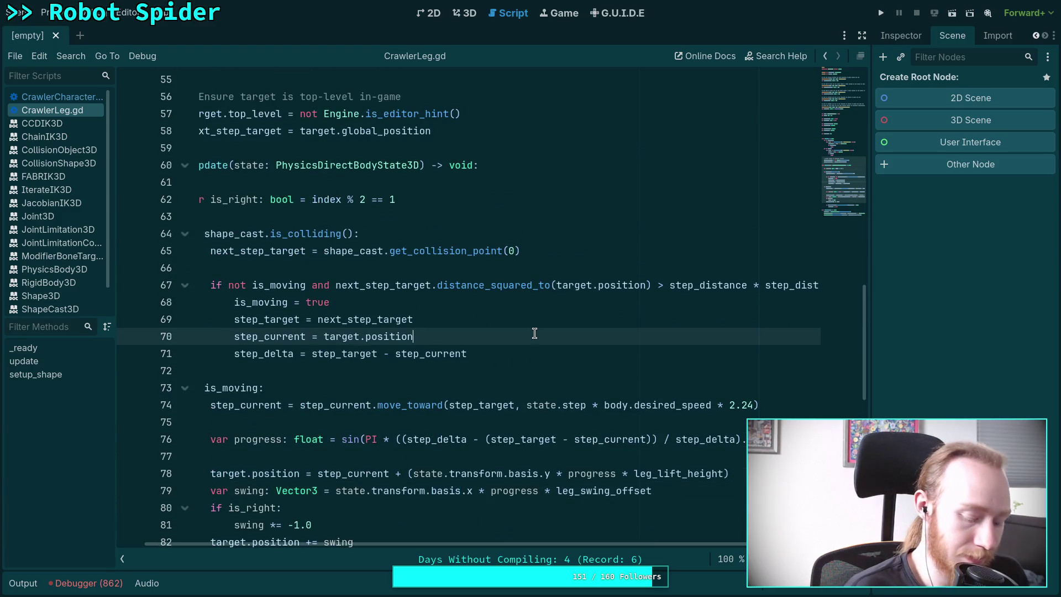
{"action": "left_click", "coordinate": [882, 14]}
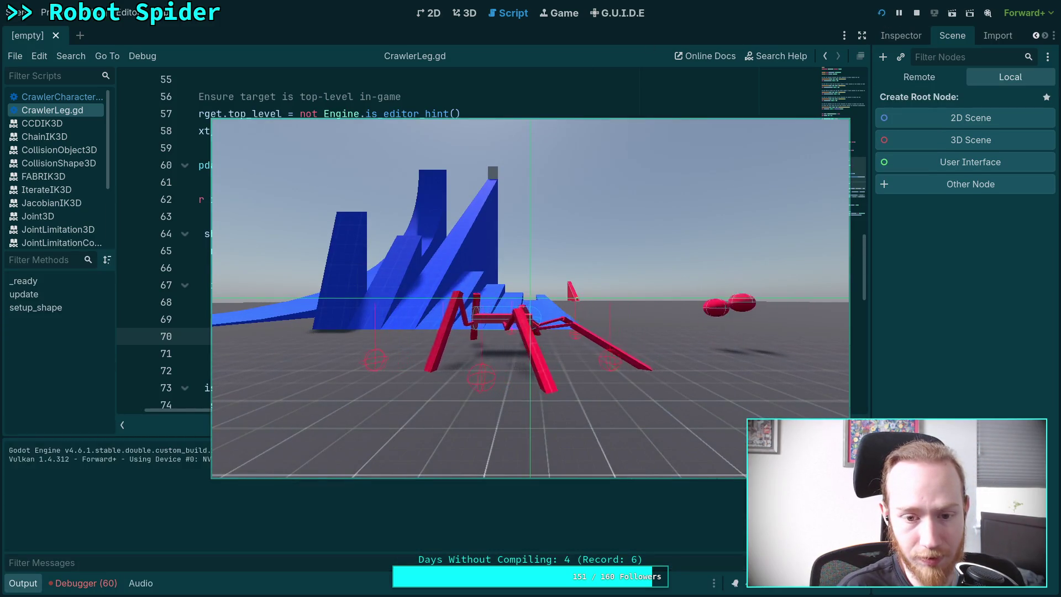
{"action": "left_click", "coordinate": [917, 13]}
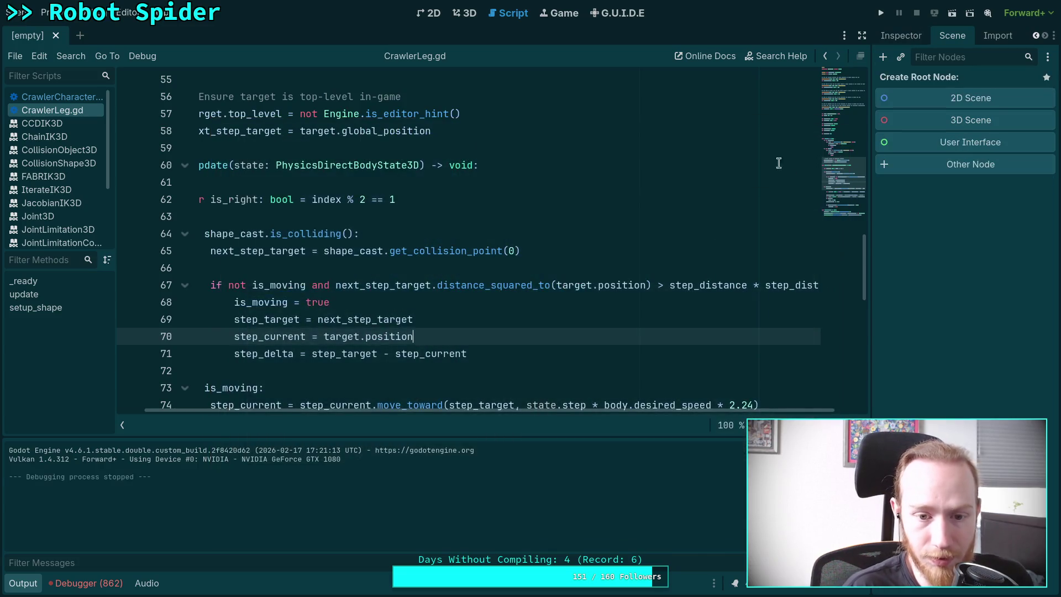
{"action": "scroll", "coordinate": [497, 353], "scroll_direction": "down", "scroll_amount": 3}
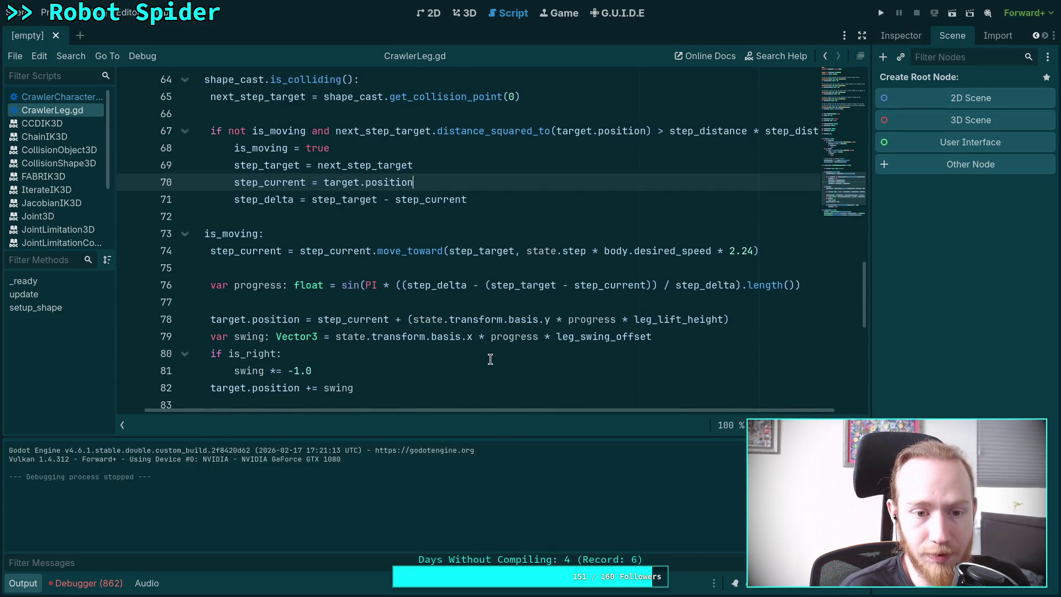
{"action": "scroll", "coordinate": [490, 359], "scroll_direction": "down", "scroll_amount": 3}
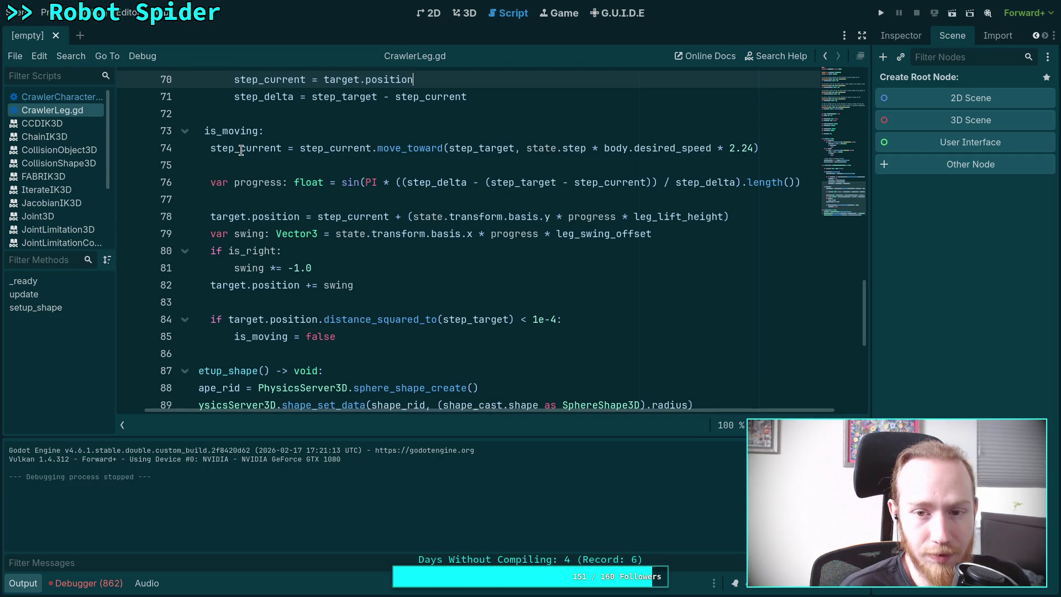
{"action": "left_click", "coordinate": [240, 149]}
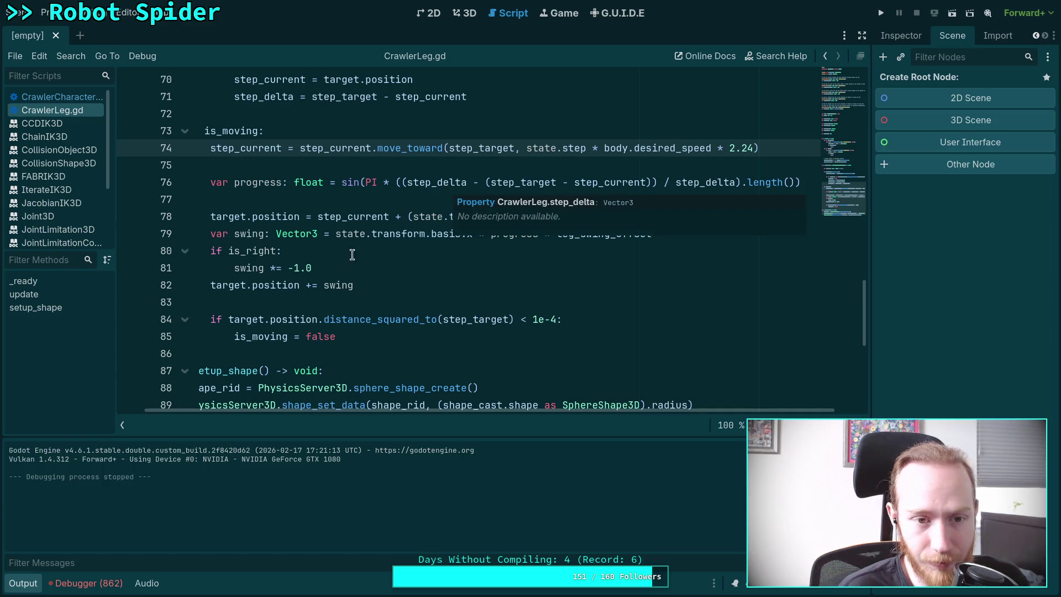
{"action": "left_click_drag", "start_coordinate": [420, 413], "coordinate": [408, 412]}
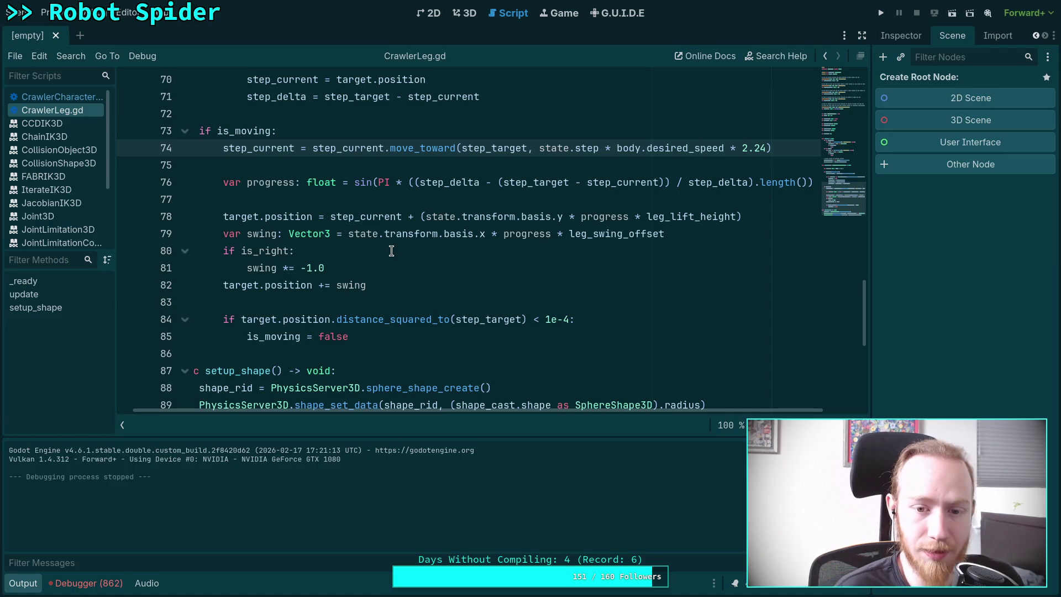
{"action": "mouse_move", "coordinate": [487, 320]}
{"action": "left_click_drag", "start_coordinate": [241, 319], "coordinate": [330, 319]}
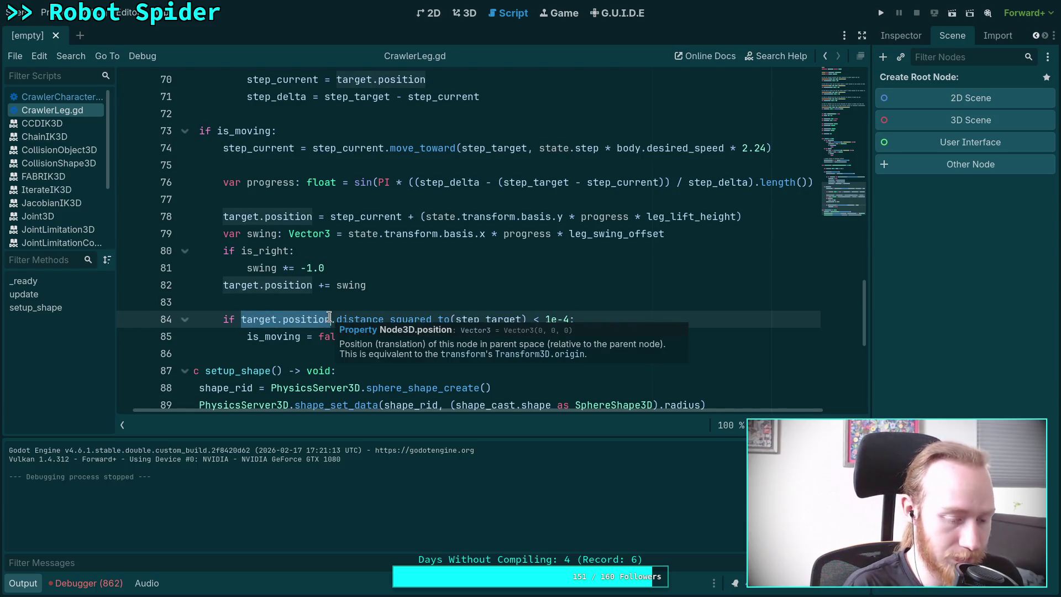
Step: Complete the line 84 end-of-step check with step_current from autocomplete
{"action": "type", "text": "ste"}
{"action": "key", "text": "Return"}
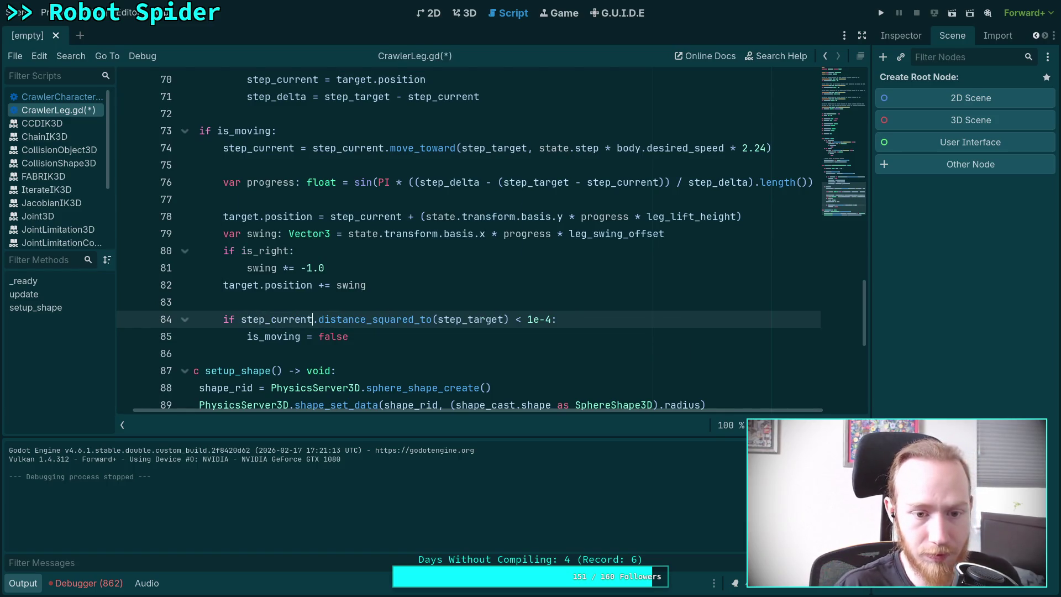
{"action": "left_click", "coordinate": [412, 291]}
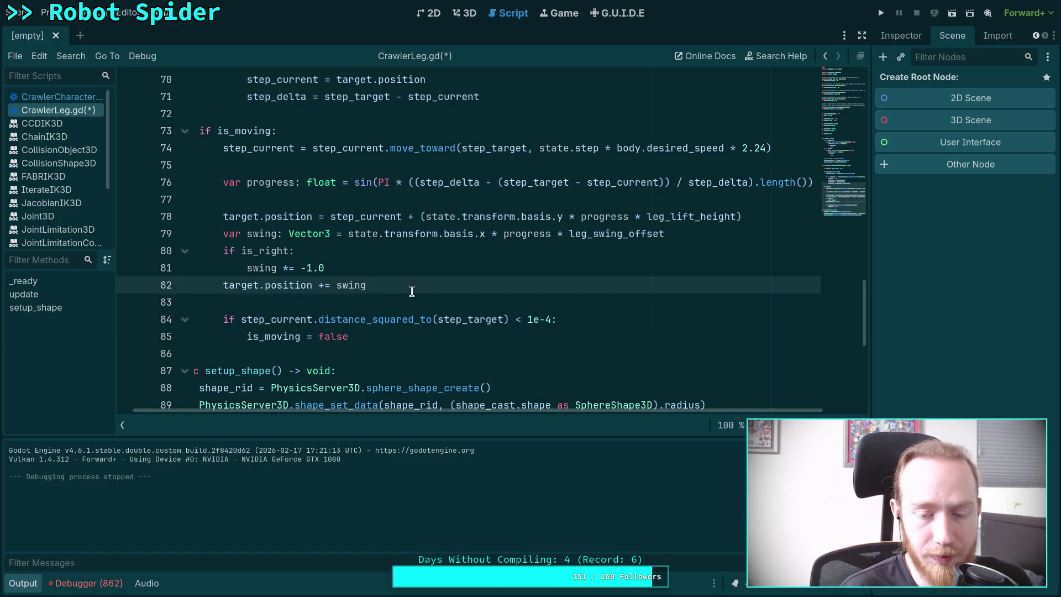
{"action": "left_click", "coordinate": [475, 304]}
{"action": "scroll", "coordinate": [504, 308], "scroll_direction": "down", "scroll_amount": 1}
{"action": "scroll", "coordinate": [504, 308], "scroll_direction": "up", "scroll_amount": 2}
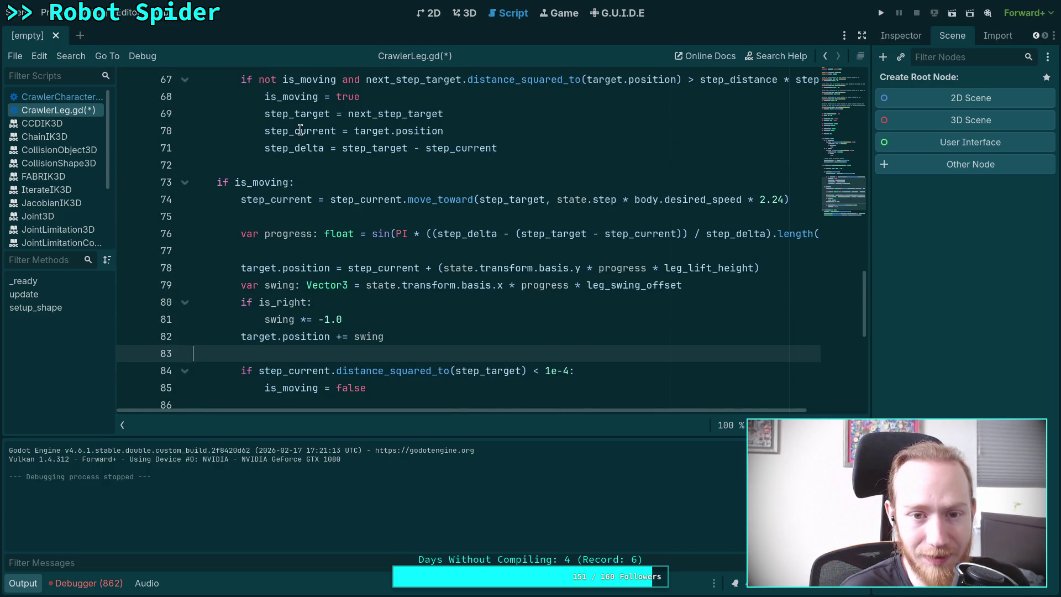
Step: Highlight all uses of step_current, then save CrawlerLeg.gd
{"action": "double_click", "coordinate": [300, 130]}
{"action": "scroll", "coordinate": [387, 233], "scroll_direction": "up", "scroll_amount": 3}
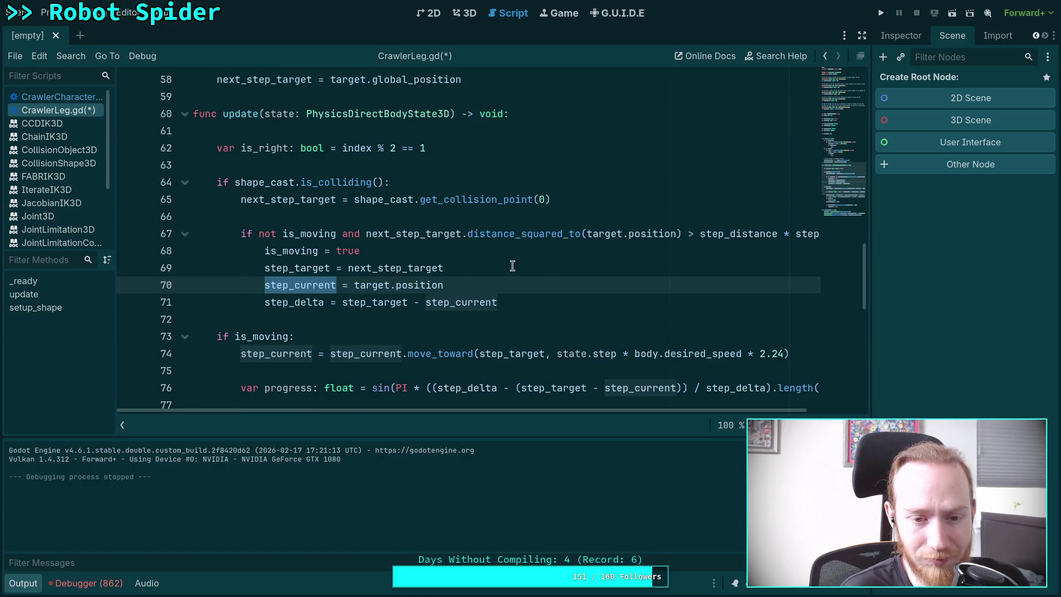
{"action": "scroll", "coordinate": [513, 266], "scroll_direction": "down", "scroll_amount": 3}
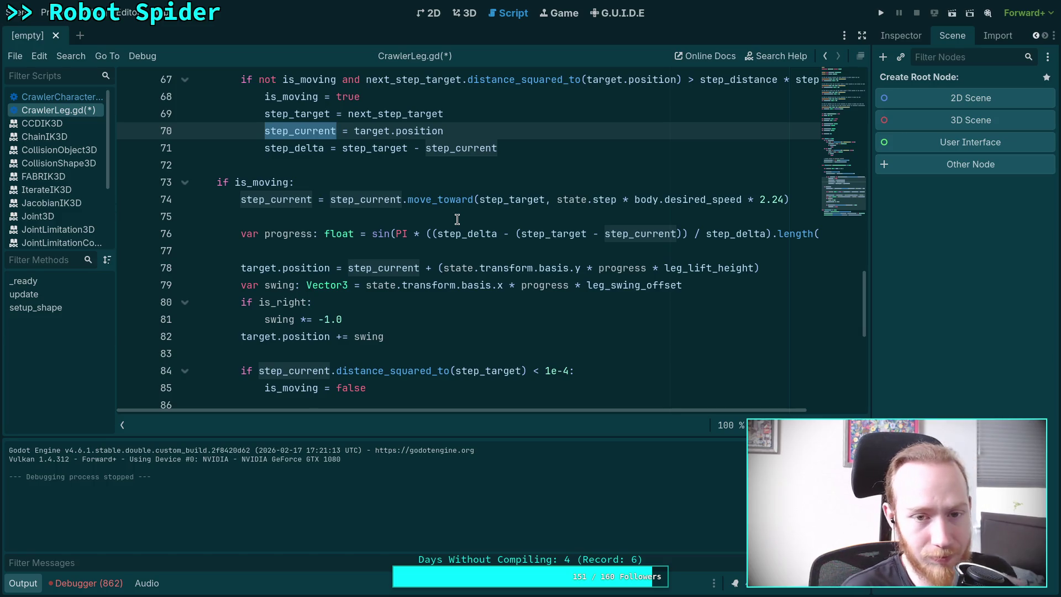
{"action": "key", "text": "ctrl+s"}
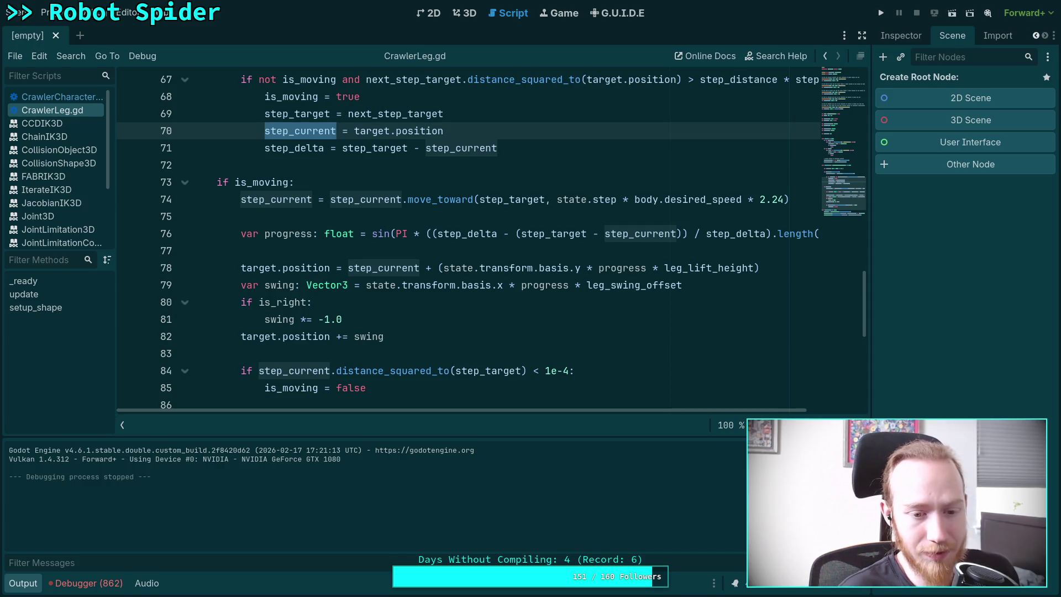
Step: Test-run the spider, stop it, and inspect step_delta on line 76
{"action": "left_click", "coordinate": [882, 14]}
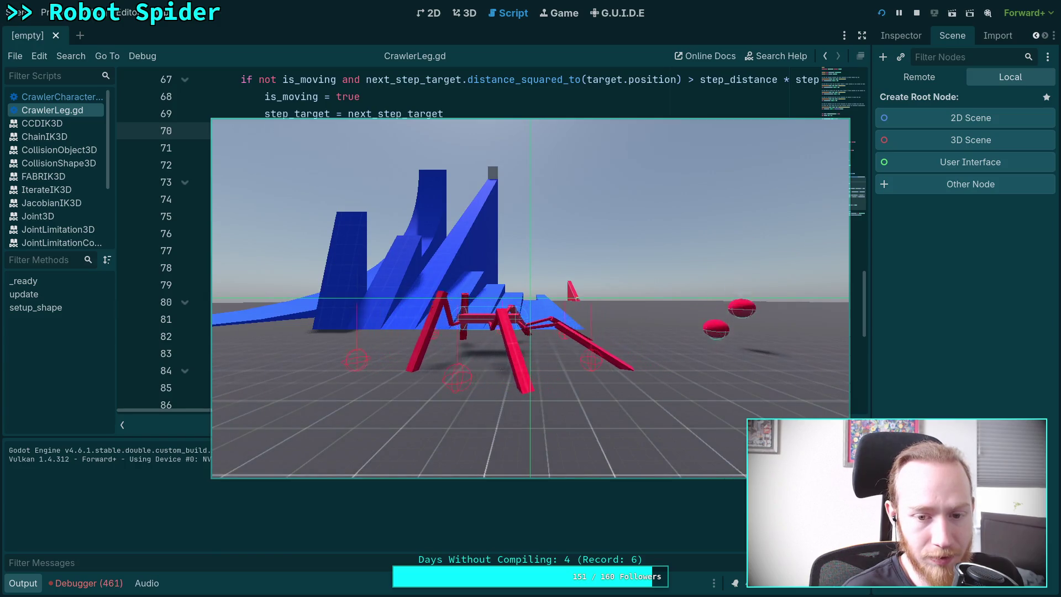
{"action": "left_click", "coordinate": [917, 13]}
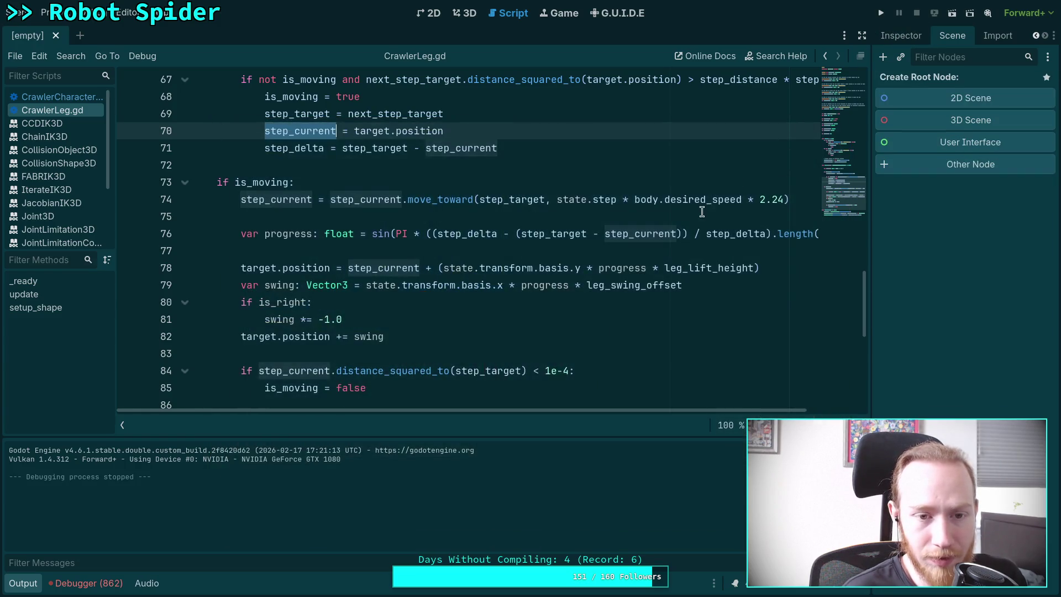
{"action": "scroll", "coordinate": [543, 254], "scroll_direction": "up", "scroll_amount": 2}
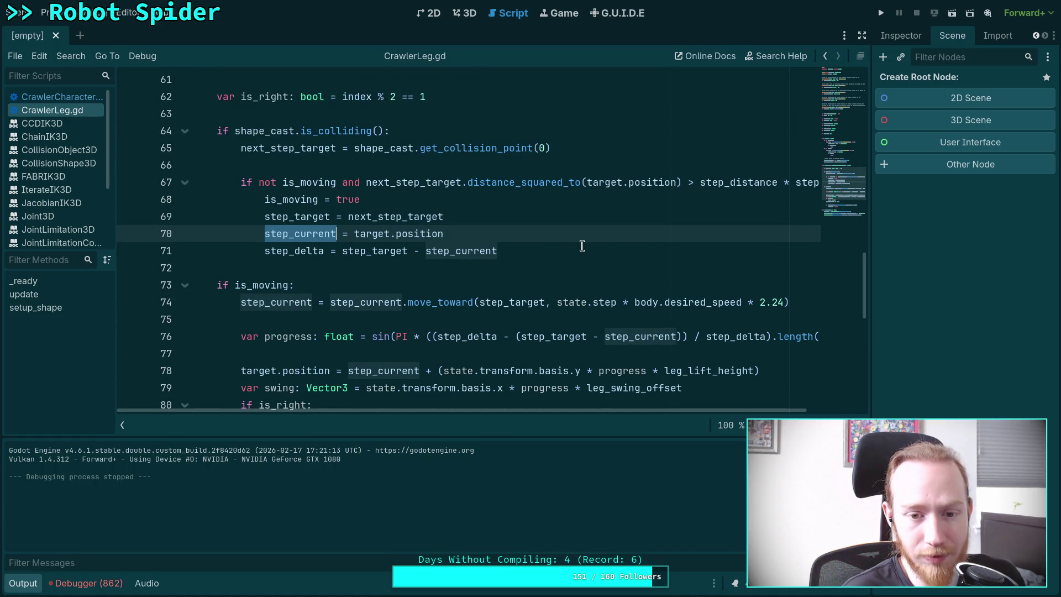
{"action": "scroll", "coordinate": [582, 246], "scroll_direction": "down", "scroll_amount": 2}
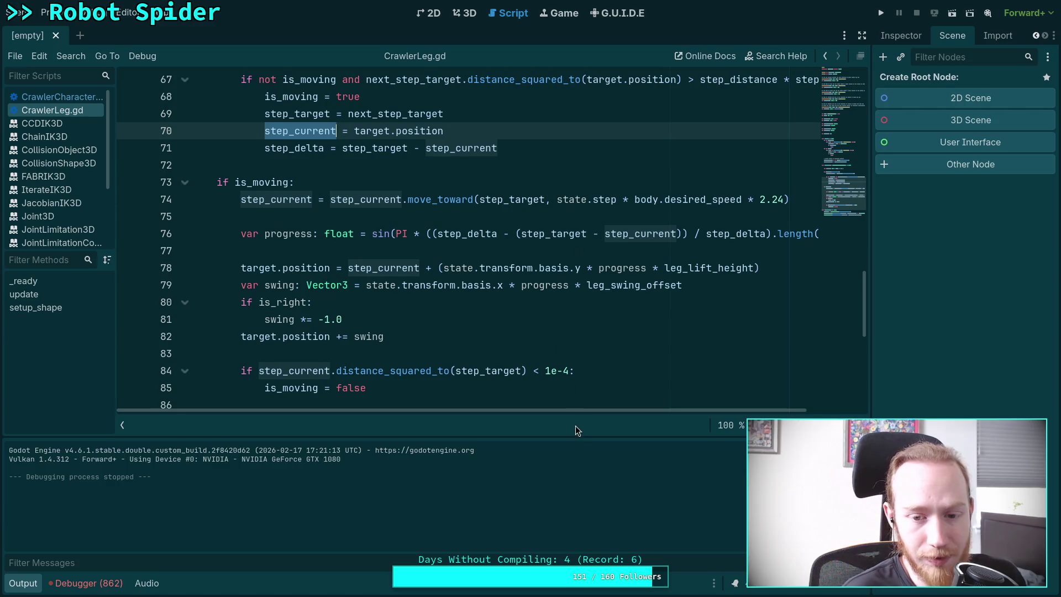
{"action": "mouse_move", "coordinate": [581, 411]}
{"action": "left_mouse_down"}
{"action": "mouse_move", "coordinate": [641, 419]}
{"action": "mouse_move", "coordinate": [609, 315]}
{"action": "left_mouse_up"}
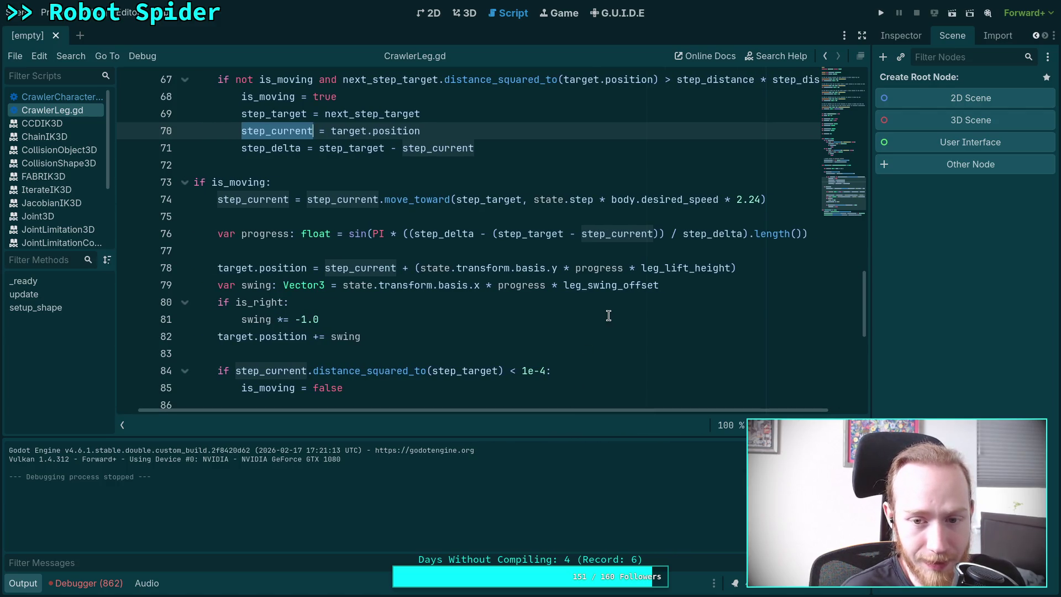
{"action": "double_click", "coordinate": [693, 235]}
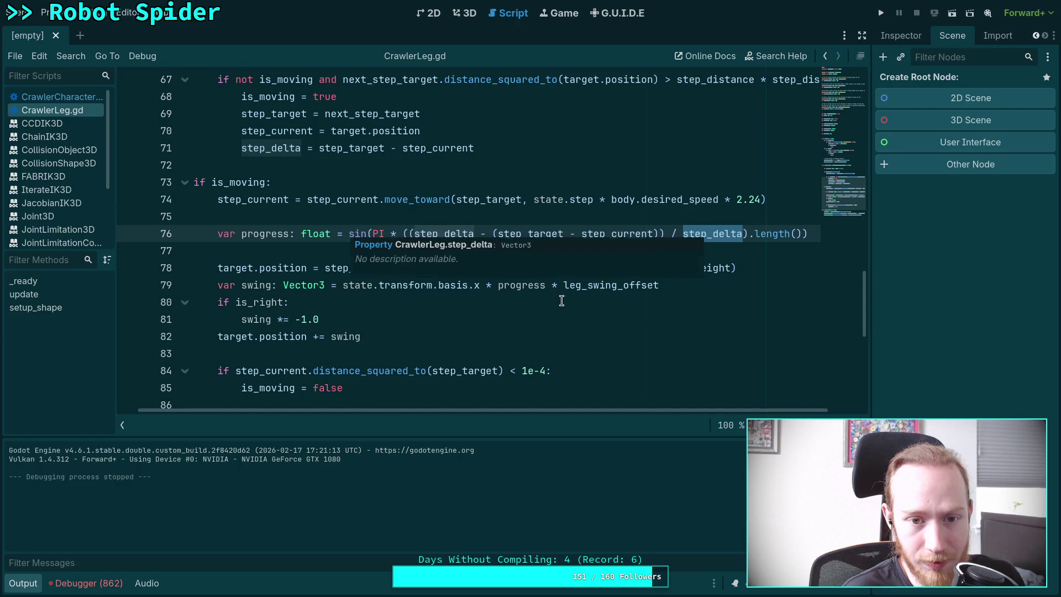
{"action": "scroll", "coordinate": [486, 332], "scroll_direction": "up", "scroll_amount": 1}
{"action": "scroll", "coordinate": [486, 331], "scroll_direction": "up", "scroll_amount": 1}
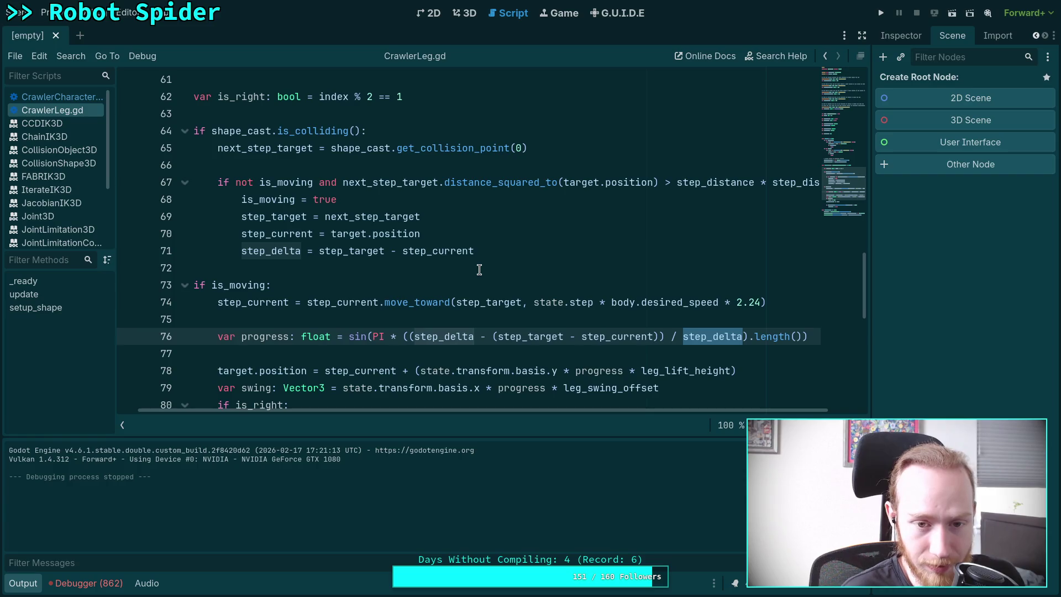
{"action": "left_click", "coordinate": [521, 251]}
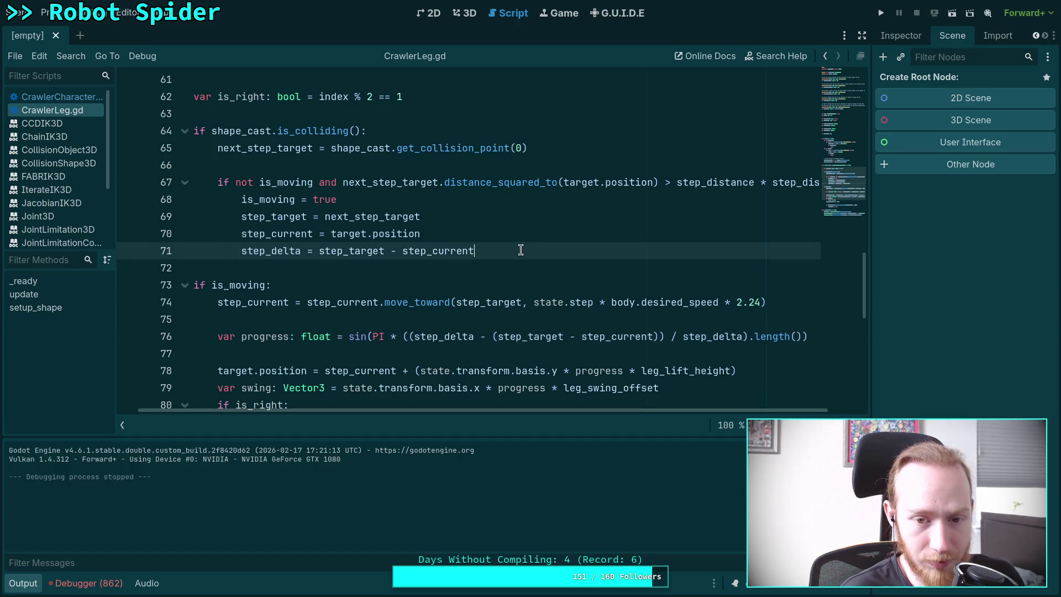
Step: Add a print(step_delta) line after line 71
{"action": "key", "text": "Return"}
{"action": "type", "text": "rint(st"}
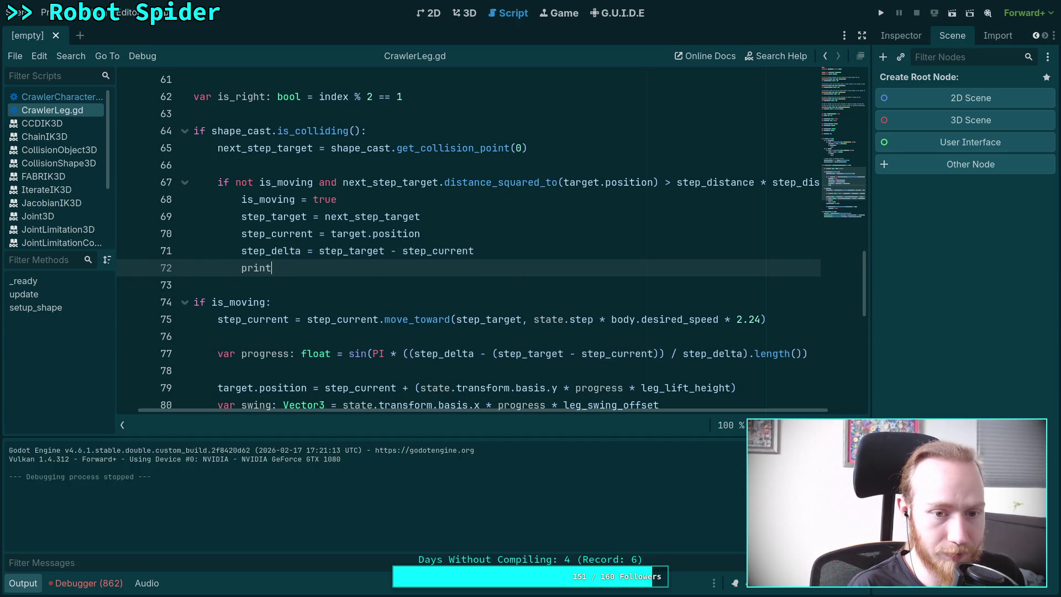
{"action": "key", "text": "Down"}
{"action": "key", "text": "Return"}
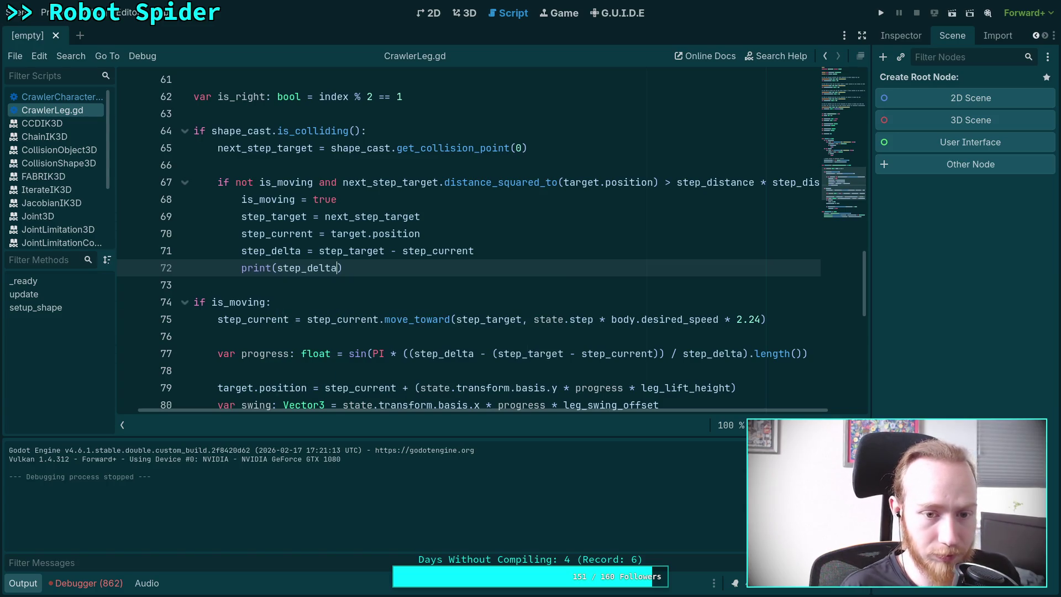
Step: Run the game to log step_delta as (0.0, 0.0499…, 1.0122…), then stop it
{"action": "left_click", "coordinate": [881, 12]}
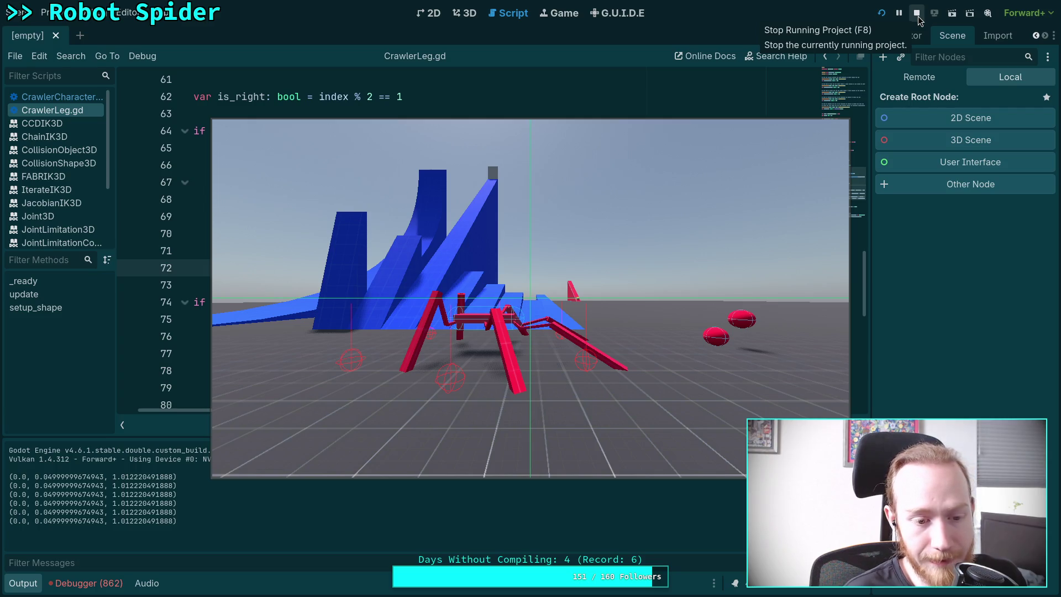
{"action": "left_click", "coordinate": [918, 15]}
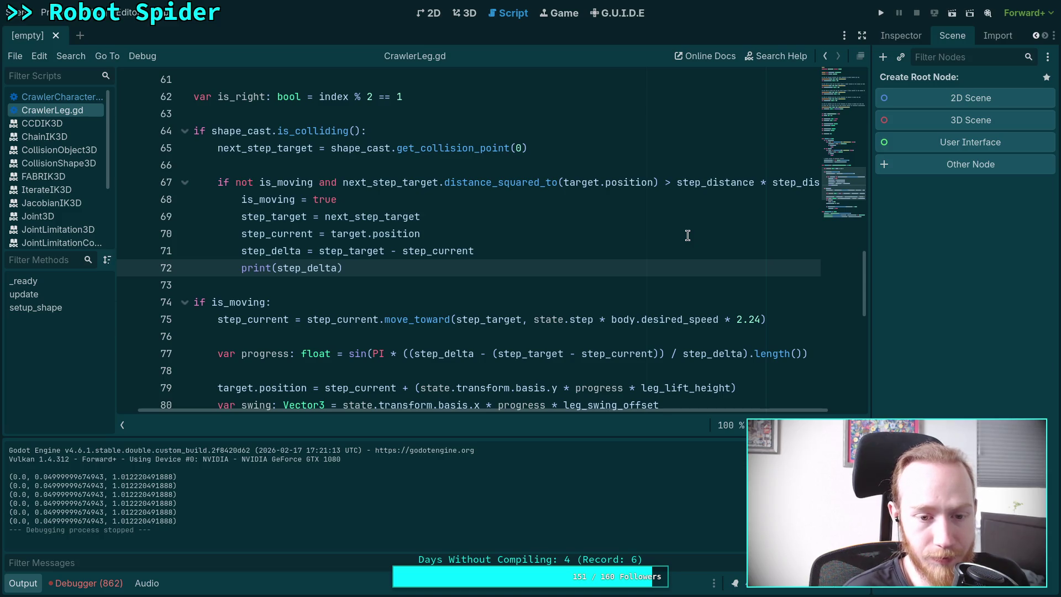
{"action": "left_click", "coordinate": [815, 353]}
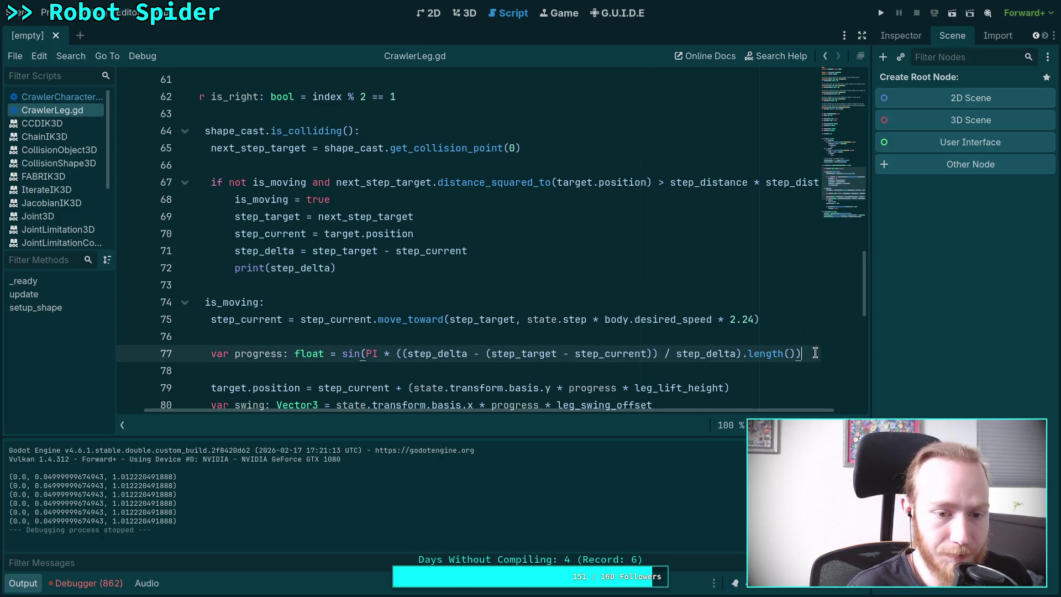
Step: Add print(progress) after line 77 and run the game, which logs nan
{"action": "key", "text": "Return"}
{"action": "type", "text": "print(pr"}
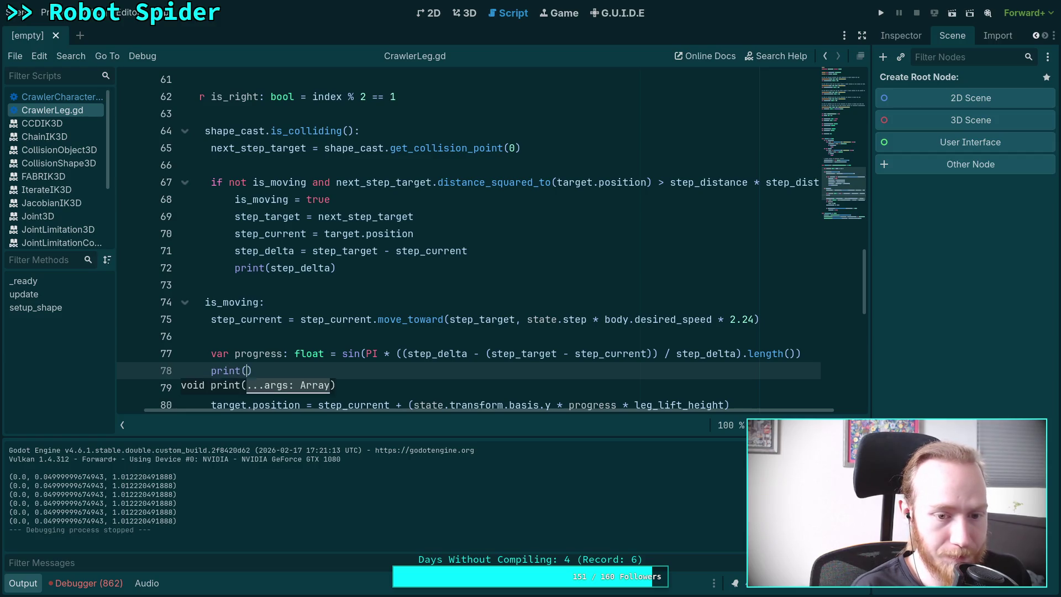
{"action": "key", "text": "Return"}
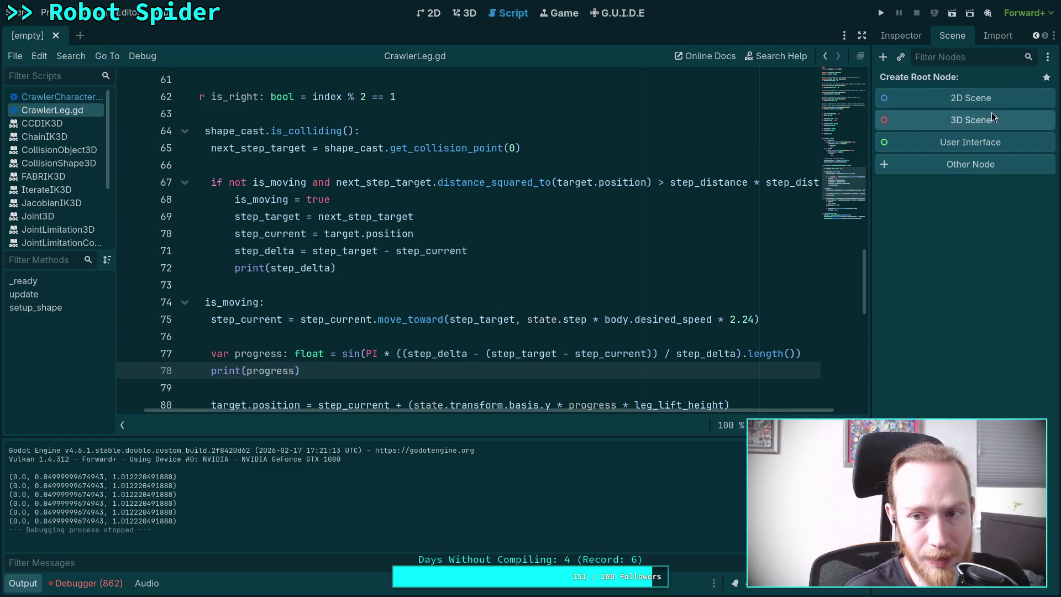
{"action": "left_click", "coordinate": [881, 13]}
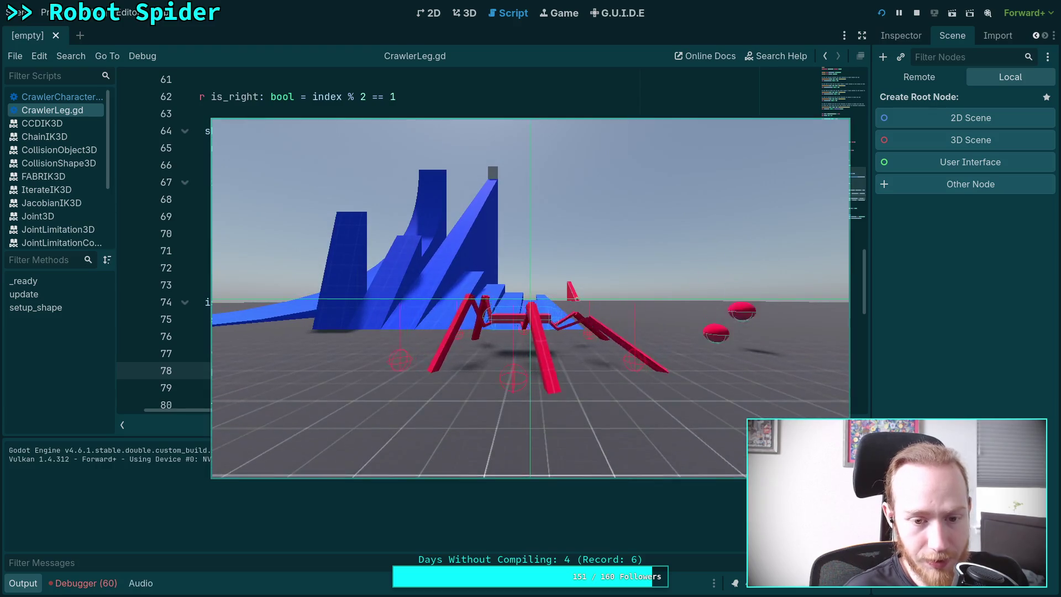
{"action": "left_click", "coordinate": [916, 12]}
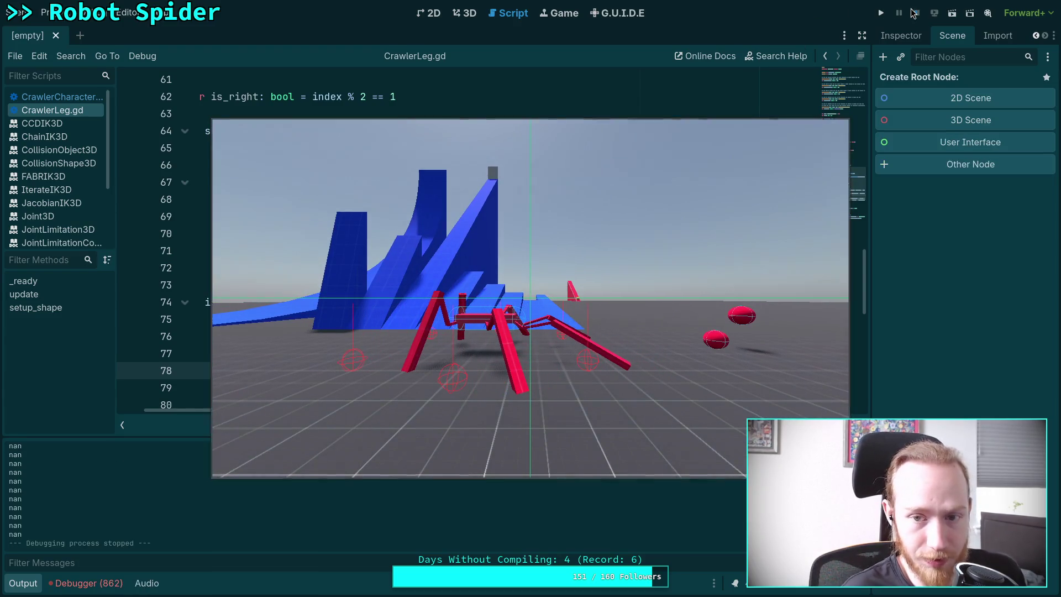
Step: Delete the print(progress) line, leaving line 78 blank
{"action": "key", "text": "Home"}
{"action": "key", "text": "Home"}
{"action": "key", "text": "shift+End"}
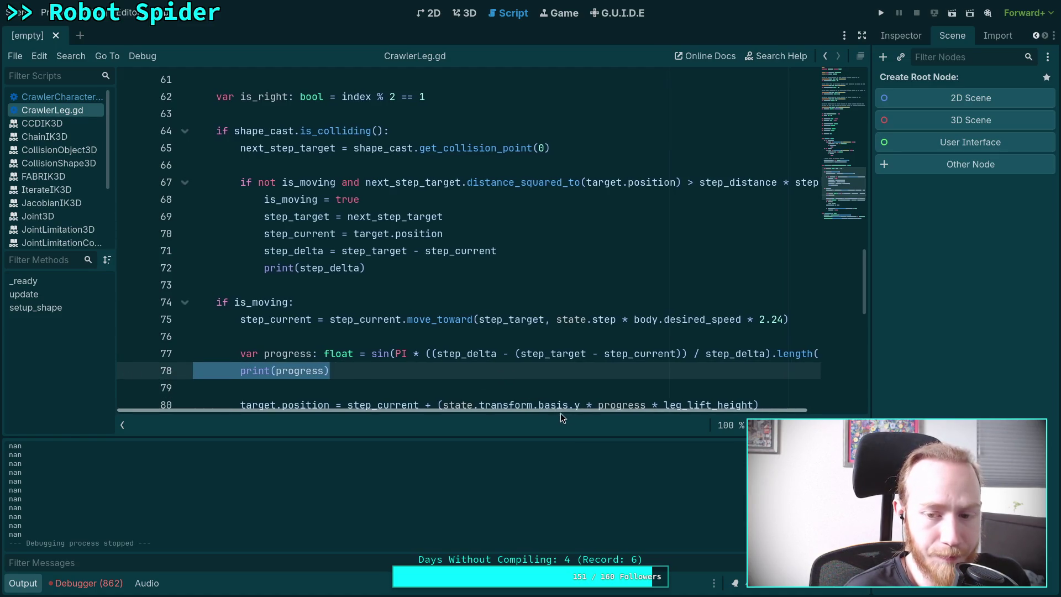
{"action": "key", "text": "BackSpace"}
{"action": "key", "text": "BackSpace"}
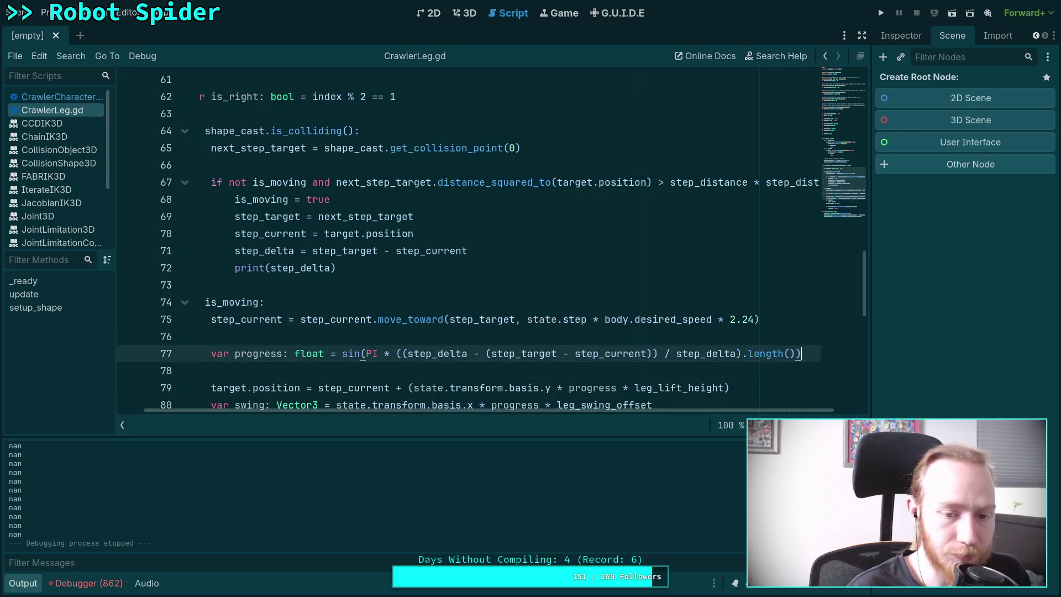
{"action": "mouse_move", "coordinate": [550, 414]}
{"action": "left_mouse_down"}
{"action": "mouse_move", "coordinate": [533, 414]}
{"action": "mouse_move", "coordinate": [549, 413]}
{"action": "left_mouse_up"}
{"action": "left_click", "coordinate": [554, 371]}
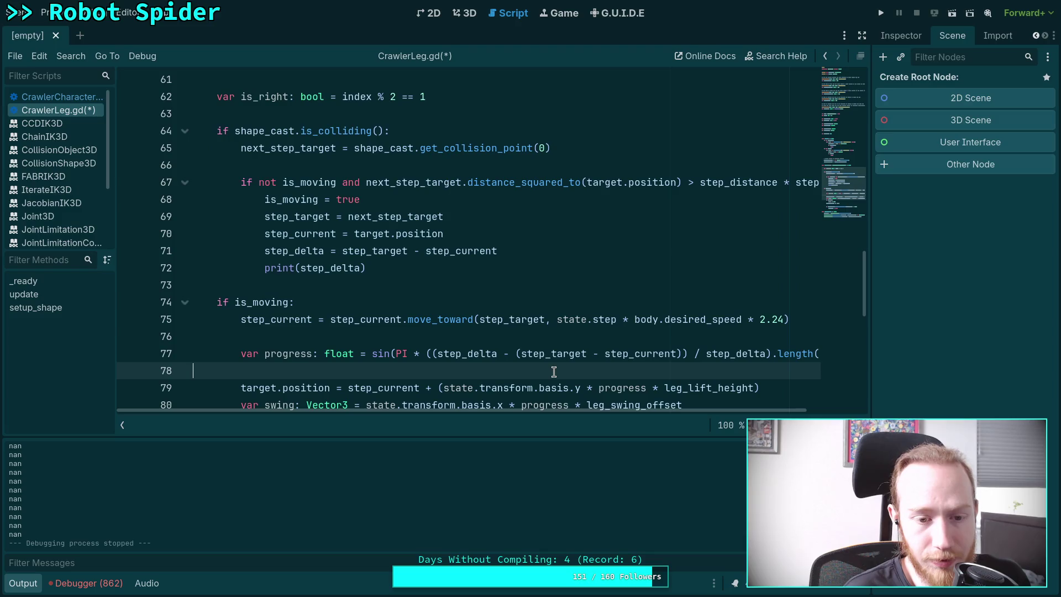
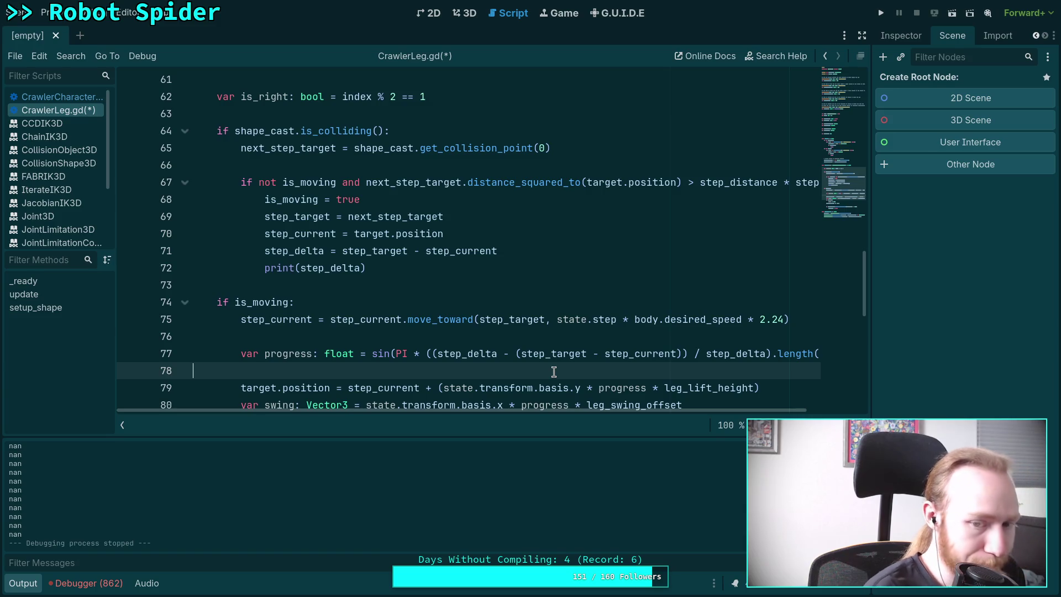
Step: On line 71, wrap (step_target - step_current) in parentheses and append .length()
{"action": "left_click", "coordinate": [313, 251]}
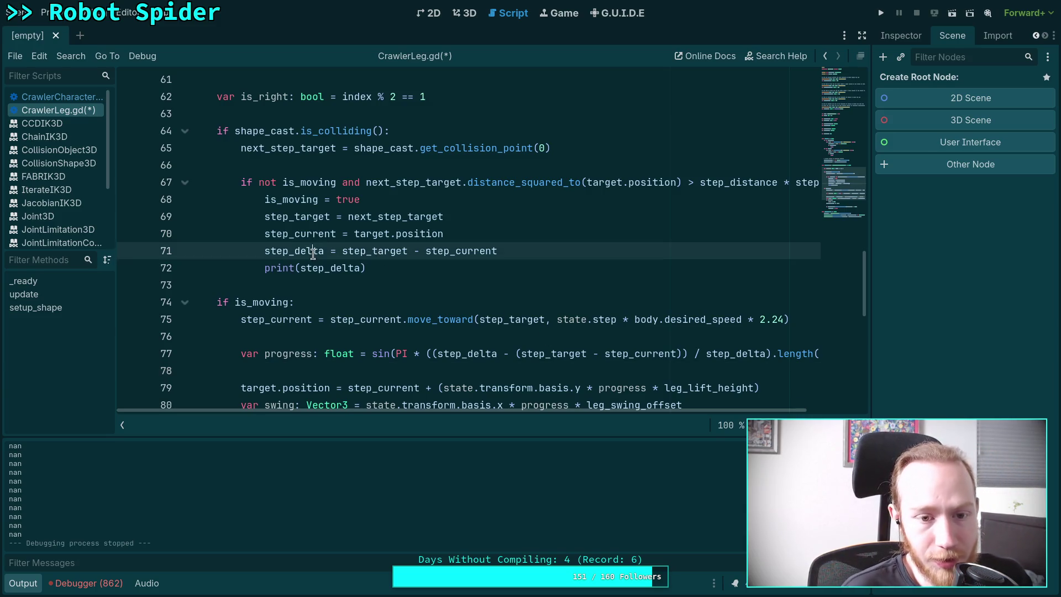
{"action": "double_click", "coordinate": [313, 251]}
{"action": "scroll", "coordinate": [387, 271], "scroll_direction": "down", "scroll_amount": 4}
{"action": "scroll", "coordinate": [441, 282], "scroll_direction": "up", "scroll_amount": 7}
{"action": "scroll", "coordinate": [352, 293], "scroll_direction": "down", "scroll_amount": 2}
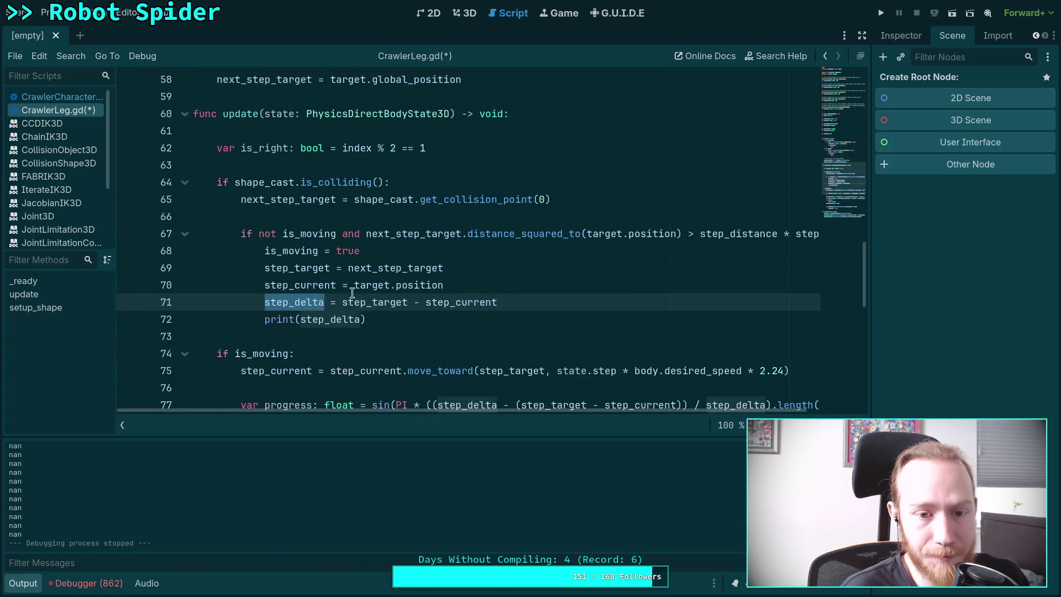
{"action": "left_click", "coordinate": [342, 301]}
{"action": "type", "text": "("}
{"action": "left_click", "coordinate": [557, 305]}
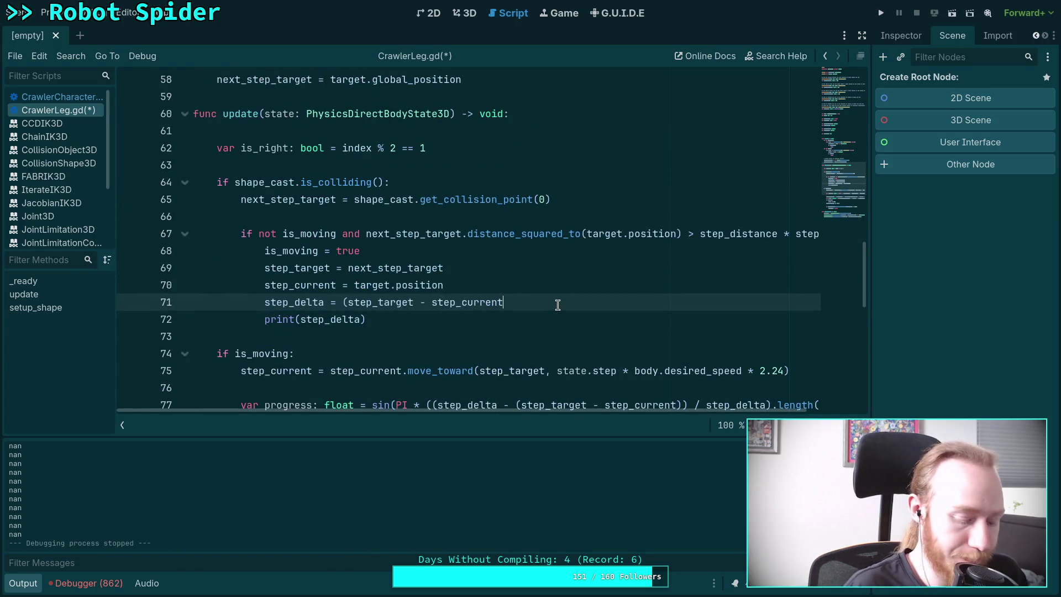
{"action": "type", "text": ".length"}
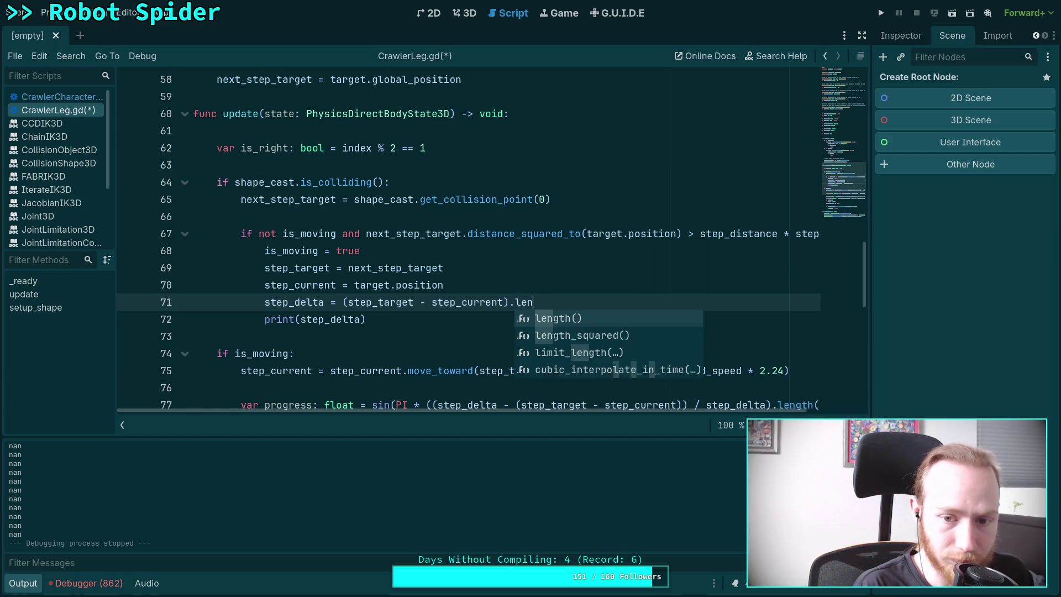
{"action": "key", "text": "Return"}
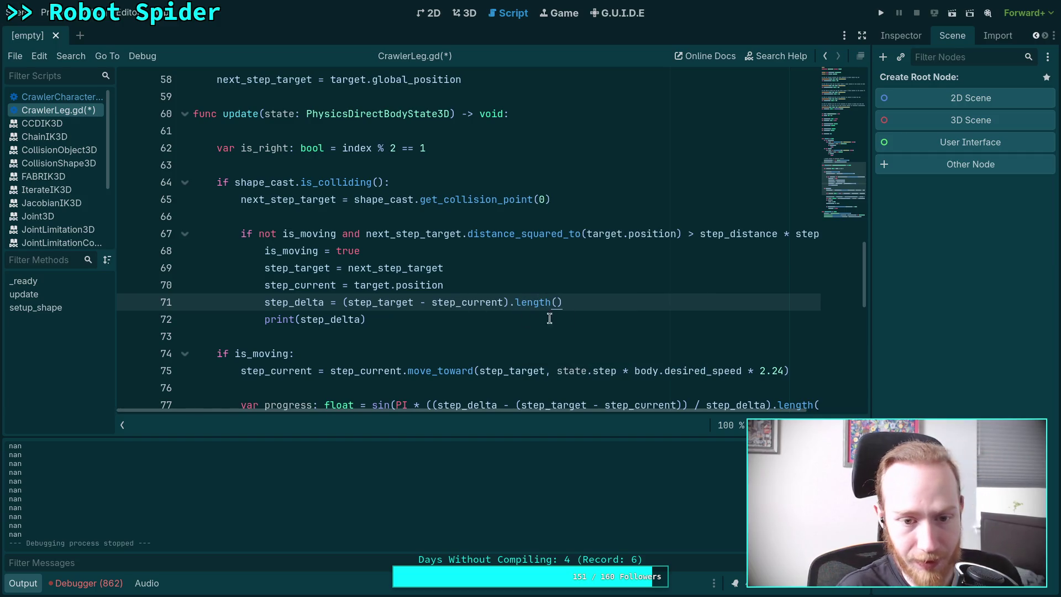
Step: Change step_delta's declared type from Vector3 to float
{"action": "scroll", "coordinate": [265, 235], "scroll_direction": "up", "scroll_amount": 9}
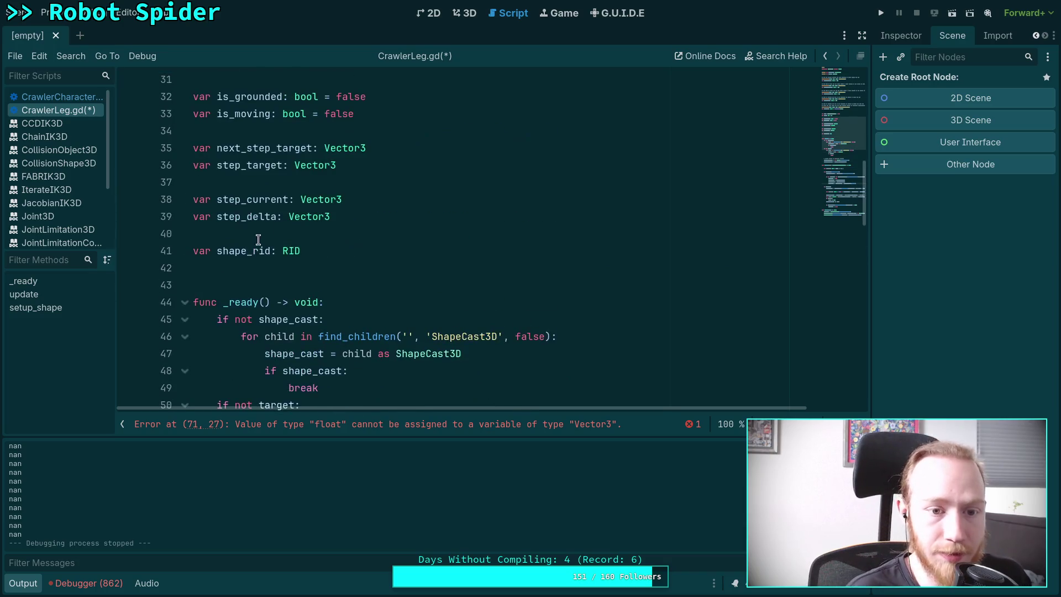
{"action": "double_click", "coordinate": [310, 216]}
{"action": "type", "text": "float"}
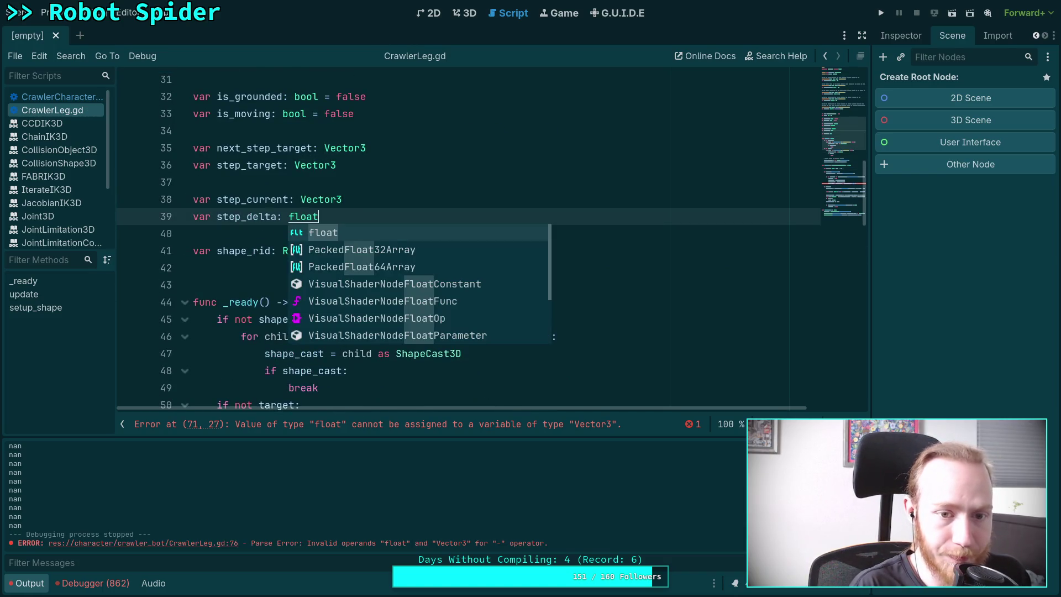
{"action": "key", "text": "Escape"}
Step: Add .length() after step_current) on line 76, remove the extra .length() call, and save
{"action": "scroll", "coordinate": [553, 280], "scroll_direction": "down", "scroll_amount": 10}
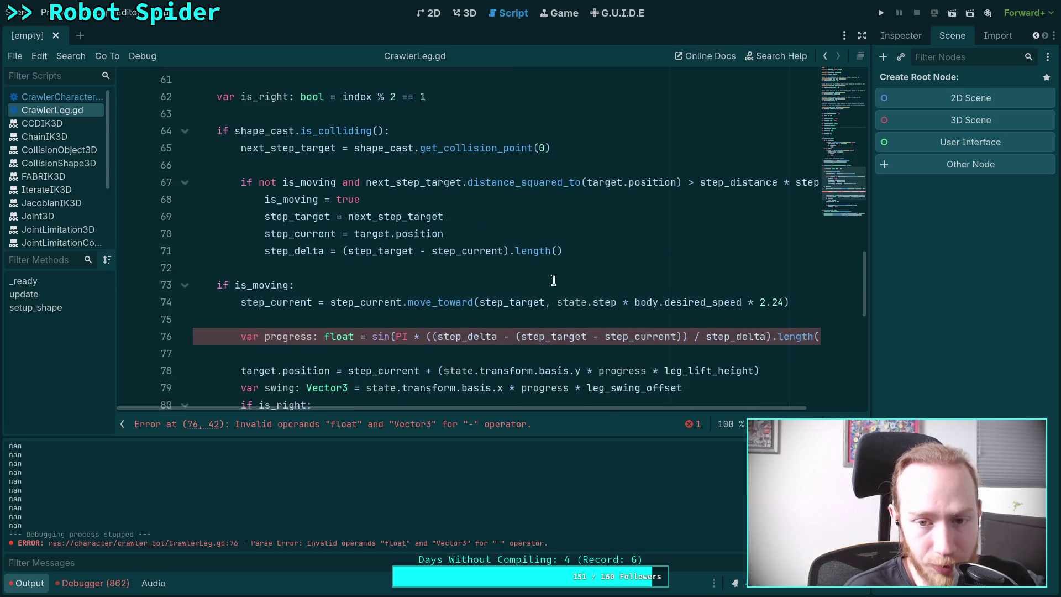
{"action": "left_click_drag", "start_coordinate": [554, 410], "coordinate": [628, 410]}
{"action": "left_click", "coordinate": [620, 336]}
{"action": "type", "text": ".length("}
{"action": "key", "text": "Return"}
{"action": "left_click_drag", "start_coordinate": [768, 337], "coordinate": [822, 337]}
{"action": "key", "text": "BackSpace"}
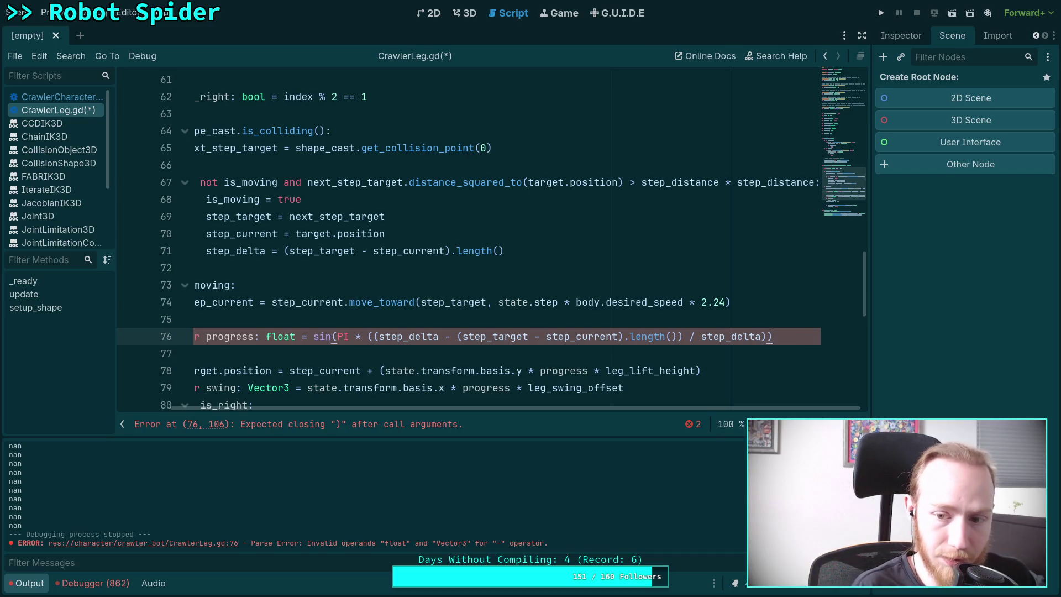
{"action": "key", "text": "ctrl+s"}
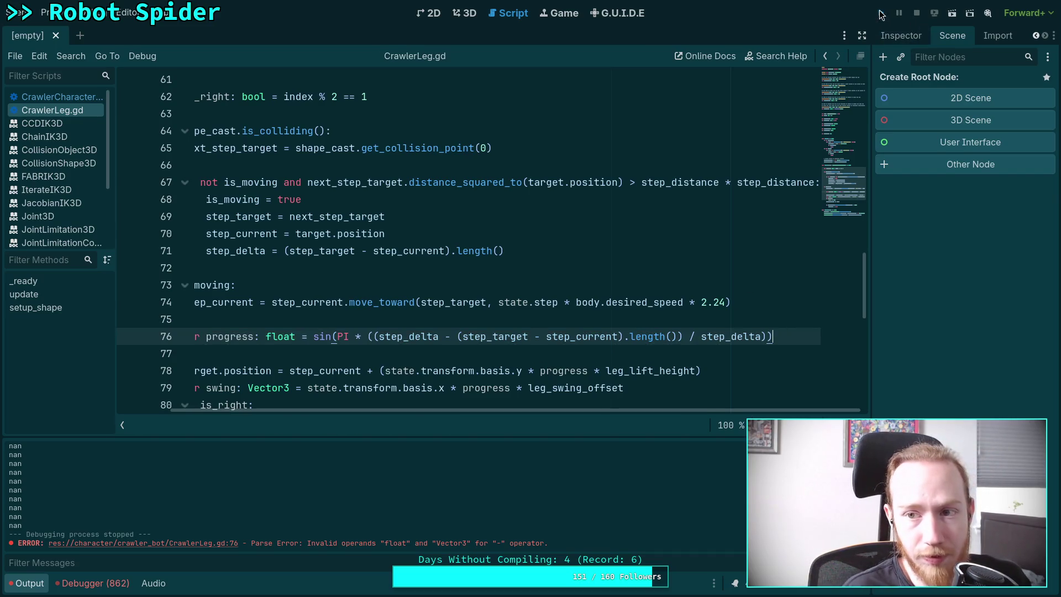
Step: Test-run the spider, then set leg_swing_offset on line 17 to 0.5
{"action": "left_click", "coordinate": [880, 14]}
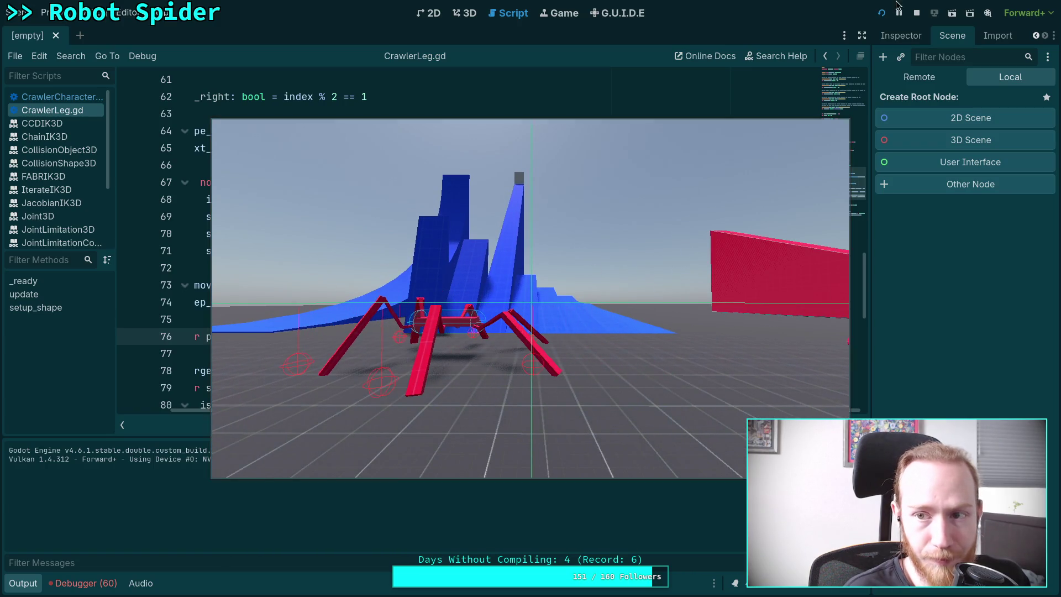
{"action": "left_click", "coordinate": [917, 13]}
{"action": "scroll", "coordinate": [345, 413], "scroll_direction": "left", "scroll_amount": 2}
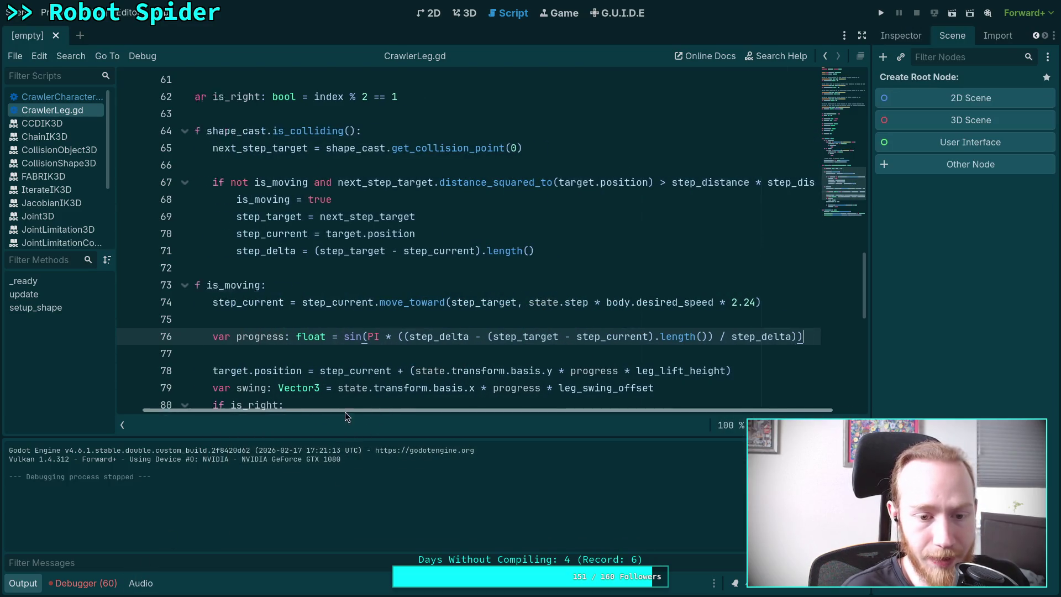
{"action": "scroll", "coordinate": [387, 331], "scroll_direction": "up", "scroll_amount": 15}
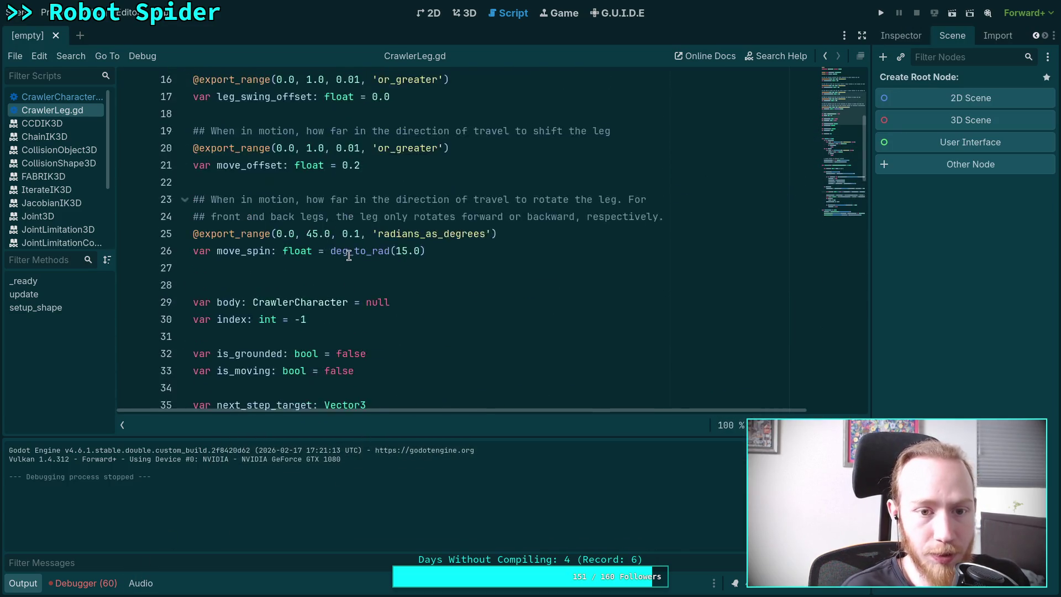
{"action": "scroll", "coordinate": [349, 256], "scroll_direction": "up", "scroll_amount": 2}
{"action": "scroll", "coordinate": [364, 251], "scroll_direction": "up", "scroll_amount": 2}
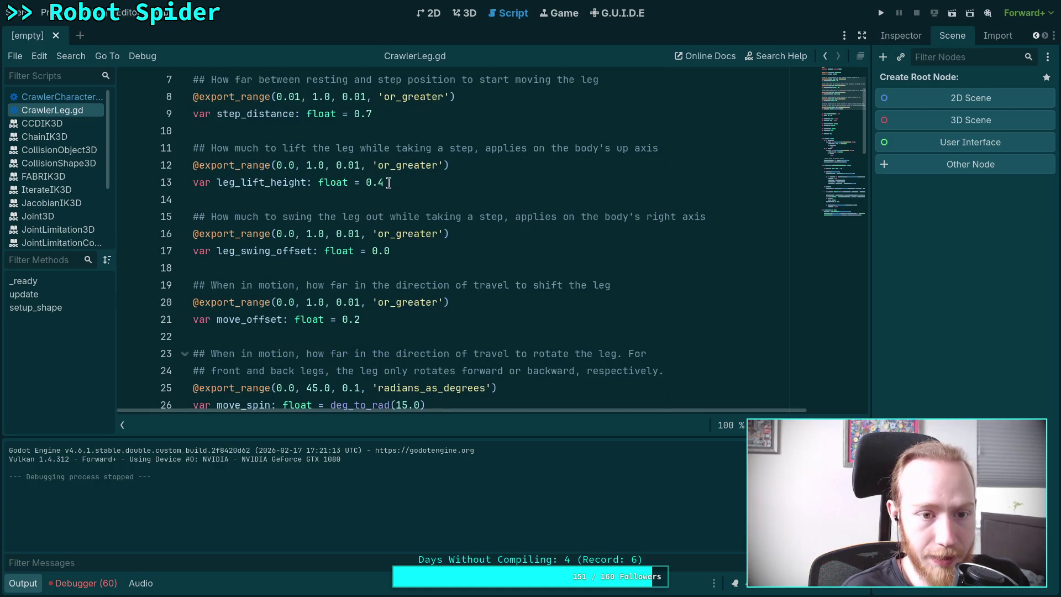
{"action": "left_click", "coordinate": [403, 252]}
{"action": "double_click", "coordinate": [386, 251]}
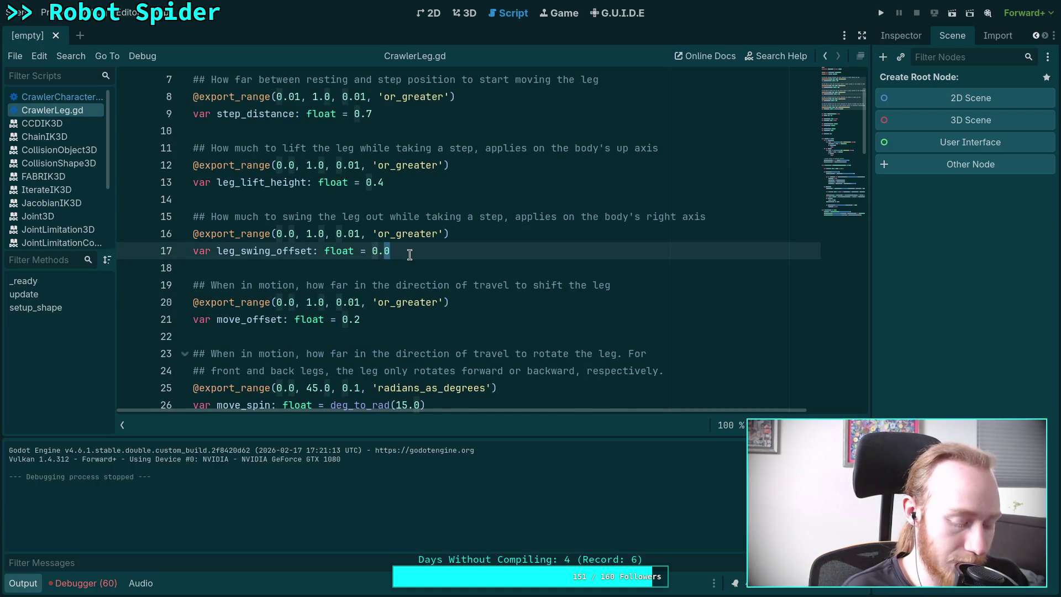
{"action": "type", "text": "5"}
Step: With leg_lift_height at 0.8, save and test-run the spider again
{"action": "key", "text": "Up"}
{"action": "key", "text": "Up"}
{"action": "key", "text": "Up"}
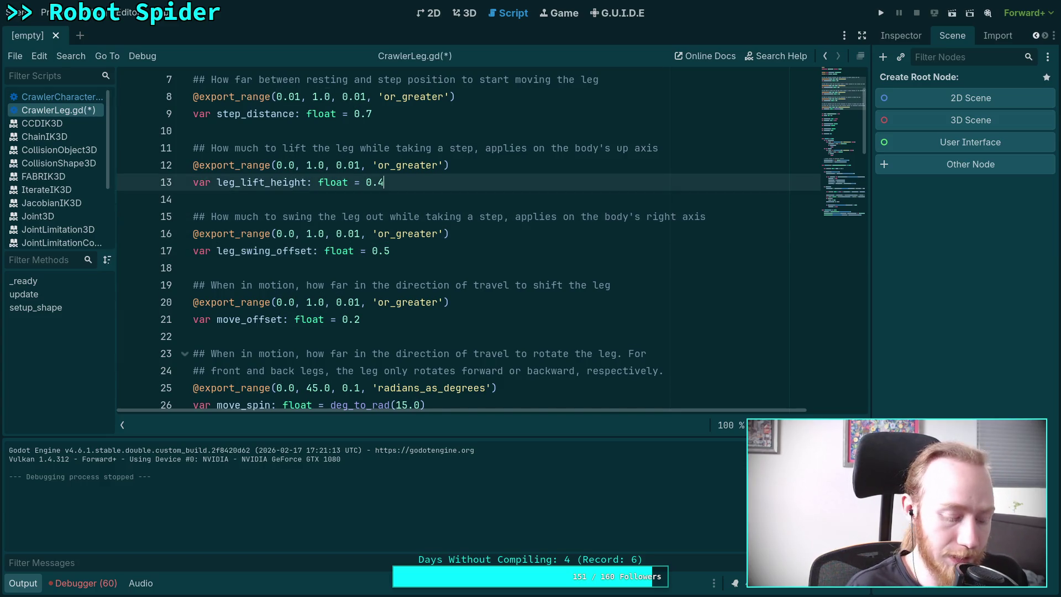
{"action": "key", "text": "F5"}
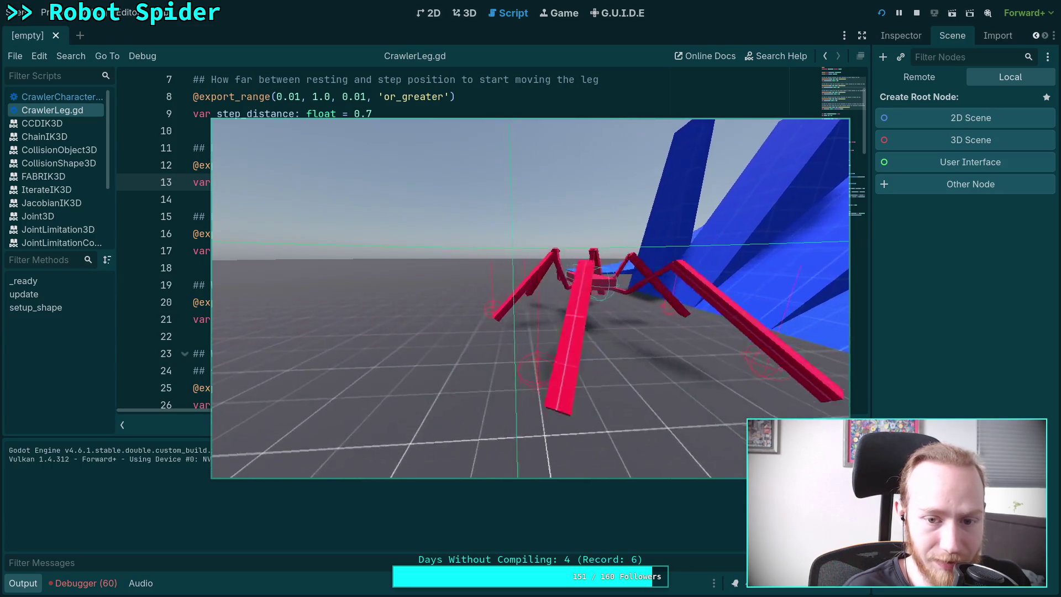
{"action": "left_click", "coordinate": [917, 13]}
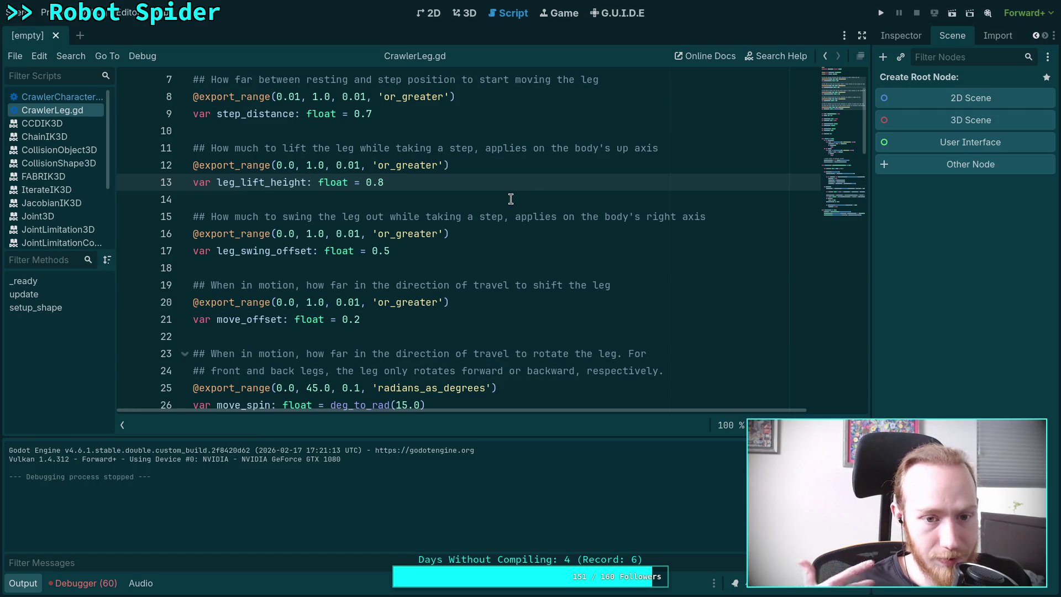
Step: Rename is_right to is_left on lines 80 and 62
{"action": "scroll", "coordinate": [511, 199], "scroll_direction": "down", "scroll_amount": 20}
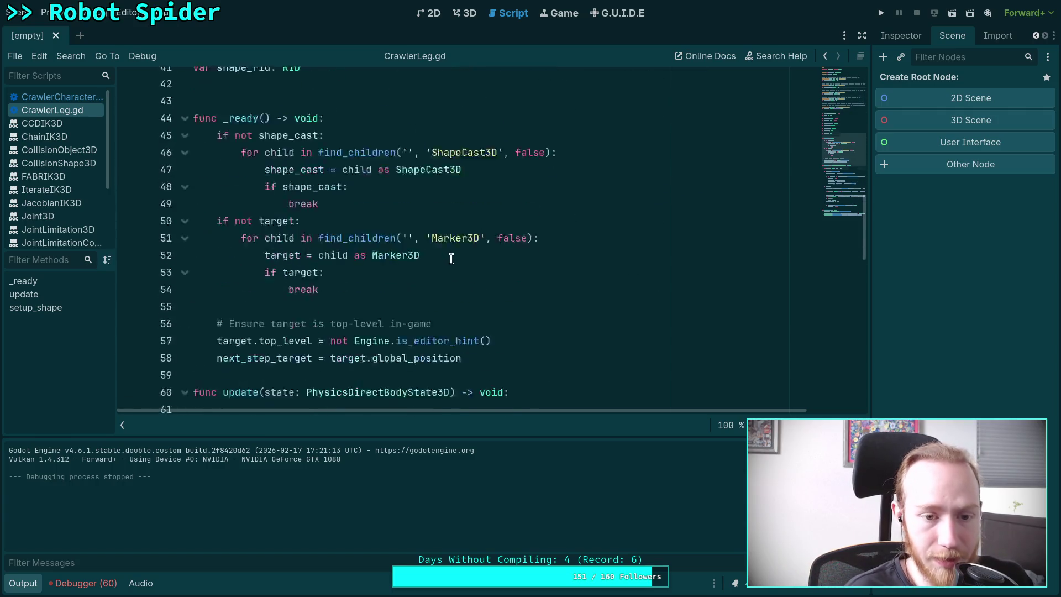
{"action": "scroll", "coordinate": [372, 261], "scroll_direction": "down", "scroll_amount": 1}
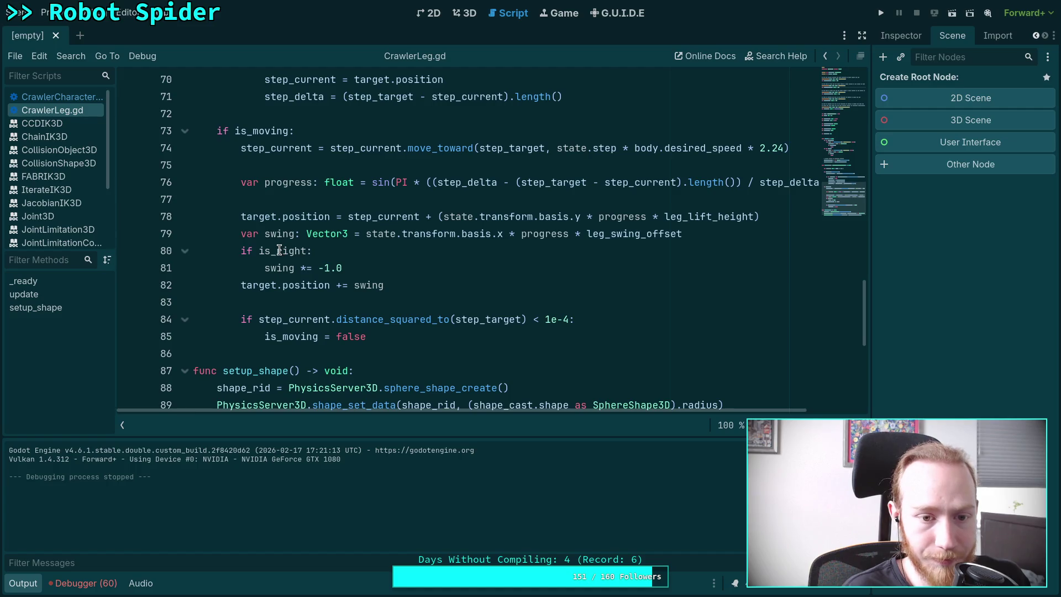
{"action": "left_click_drag", "start_coordinate": [280, 251], "coordinate": [307, 249]}
{"action": "type", "text": "left"}
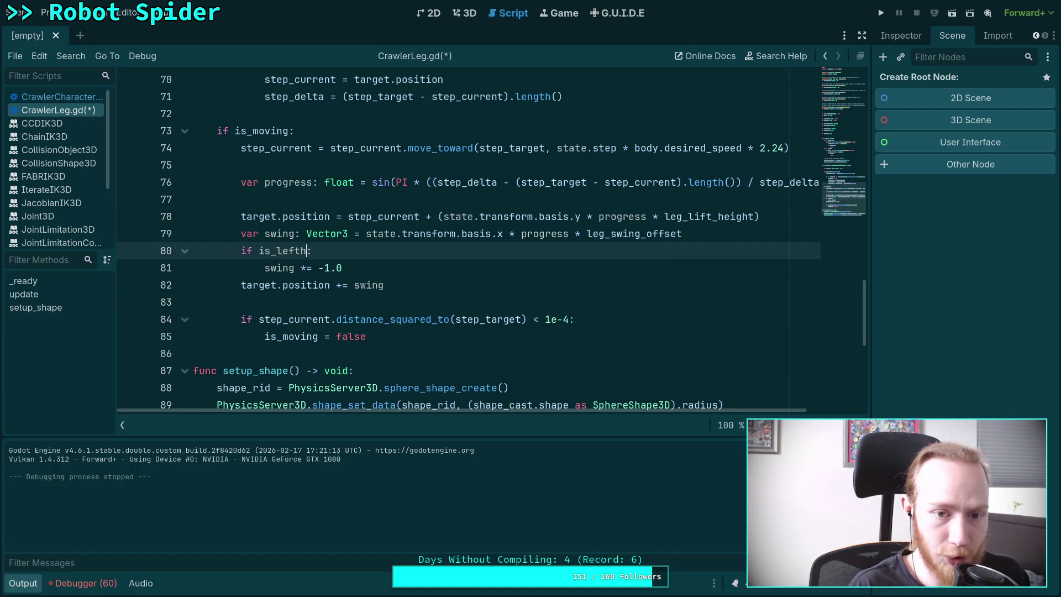
{"action": "scroll", "coordinate": [315, 252], "scroll_direction": "up", "scroll_amount": 6}
{"action": "left_click", "coordinate": [319, 252]}
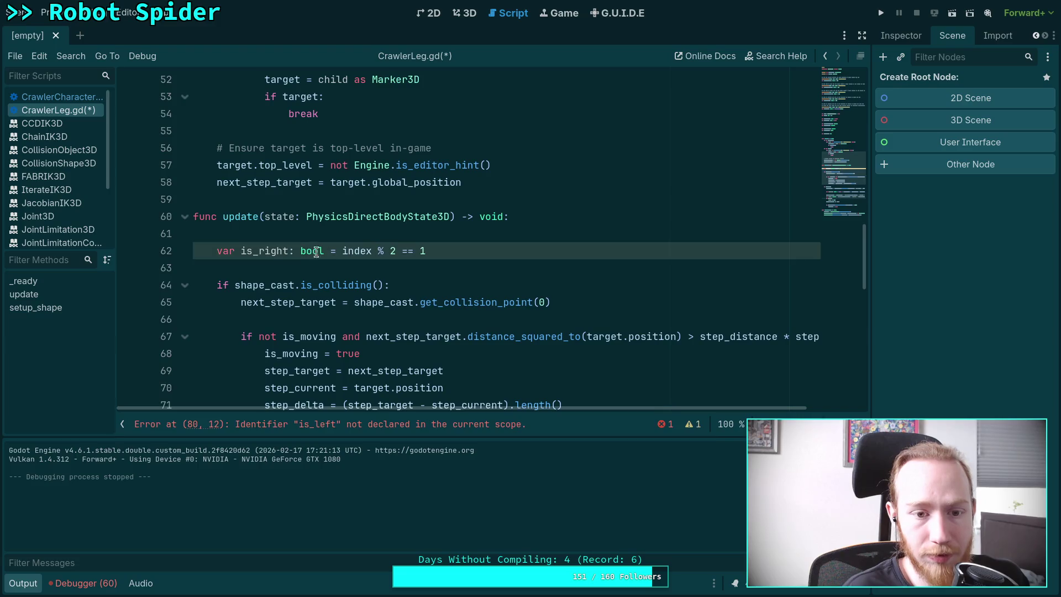
{"action": "left_click_drag", "start_coordinate": [258, 252], "coordinate": [287, 252]}
{"action": "type", "text": "left"}
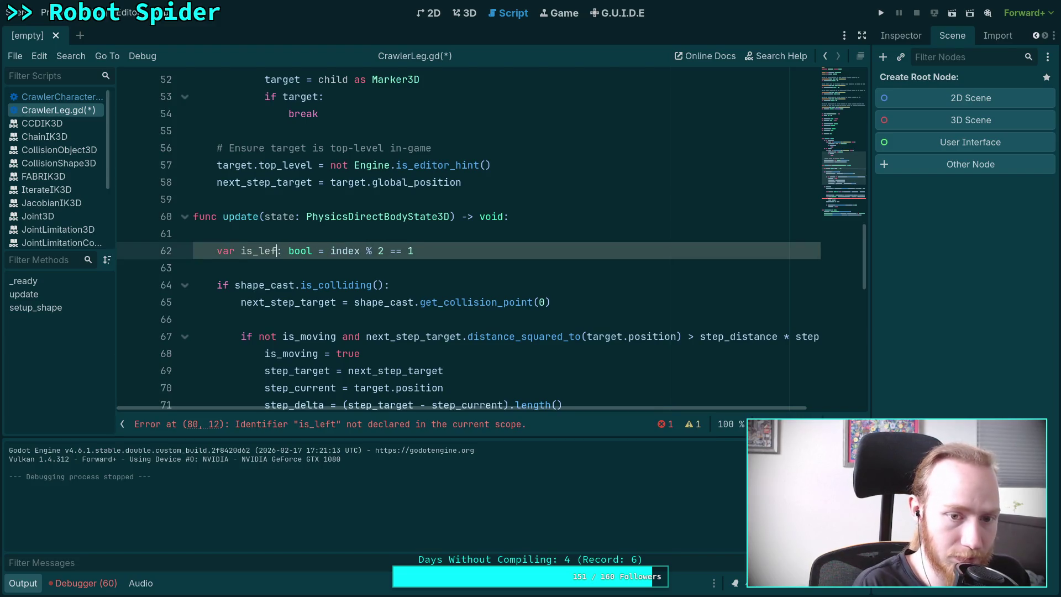
Step: Change the leg-side comparison from == 1 to == 0, save, and run the spider
{"action": "double_click", "coordinate": [419, 251]}
{"action": "type", "text": "0"}
{"action": "key", "text": "ctrl+s"}
{"action": "left_click", "coordinate": [883, 12]}
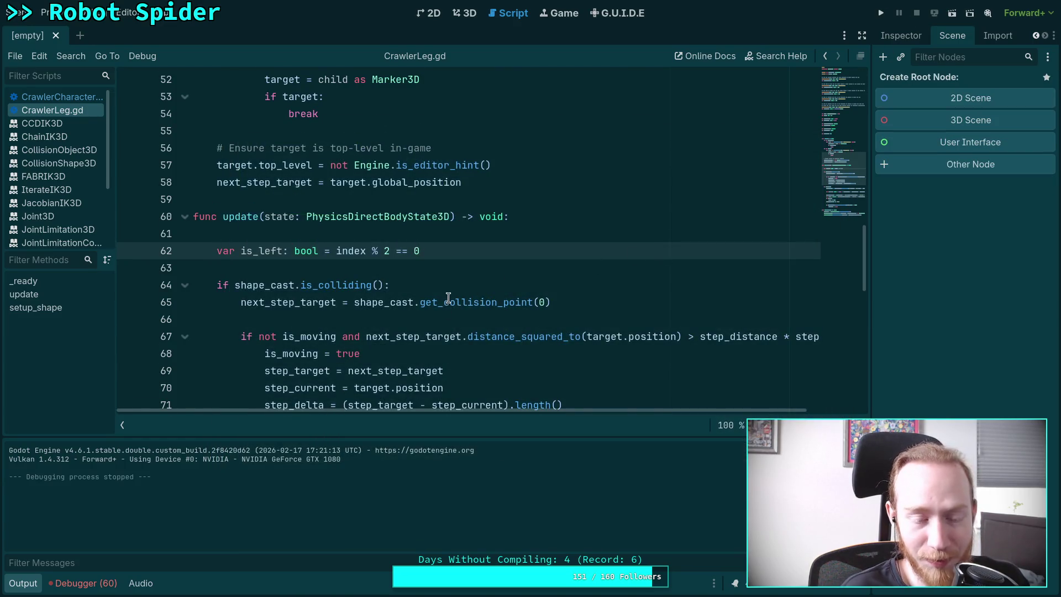
Step: Set leg_lift_height to 5.0 in CrawlerLeg.gd and save
{"action": "scroll", "coordinate": [449, 297], "scroll_direction": "down", "scroll_amount": 8}
{"action": "scroll", "coordinate": [351, 280], "scroll_direction": "up", "scroll_amount": 11}
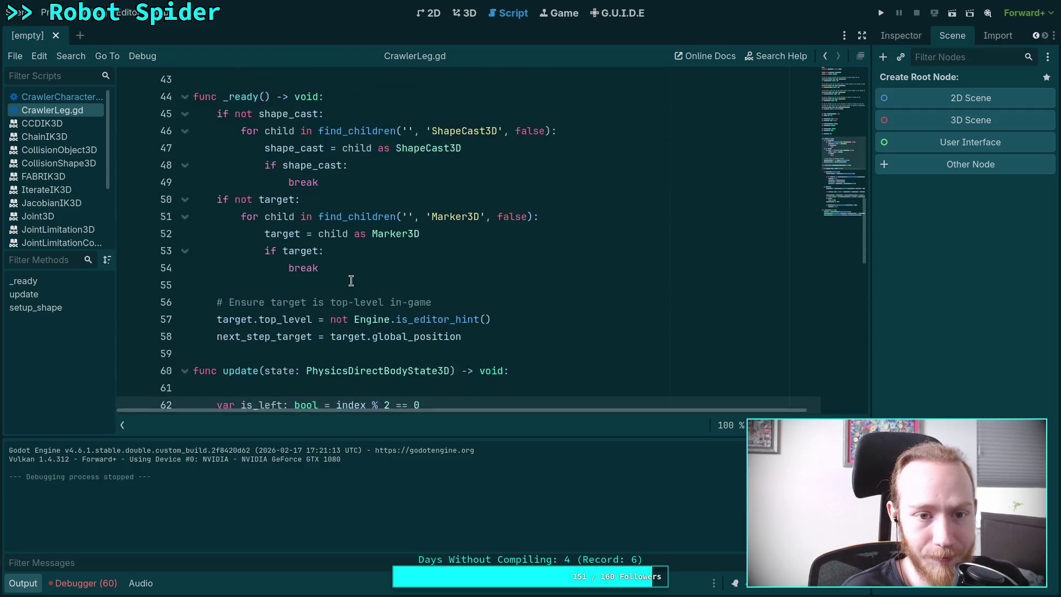
{"action": "scroll", "coordinate": [351, 281], "scroll_direction": "up", "scroll_amount": 8}
{"action": "scroll", "coordinate": [346, 271], "scroll_direction": "up", "scroll_amount": 3}
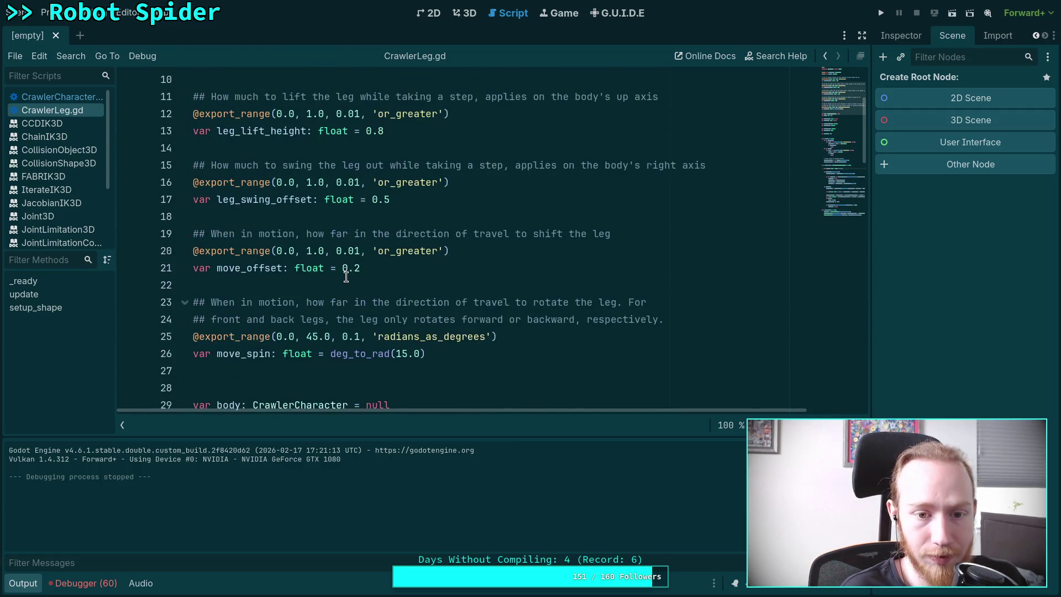
{"action": "scroll", "coordinate": [360, 259], "scroll_direction": "up", "scroll_amount": 1}
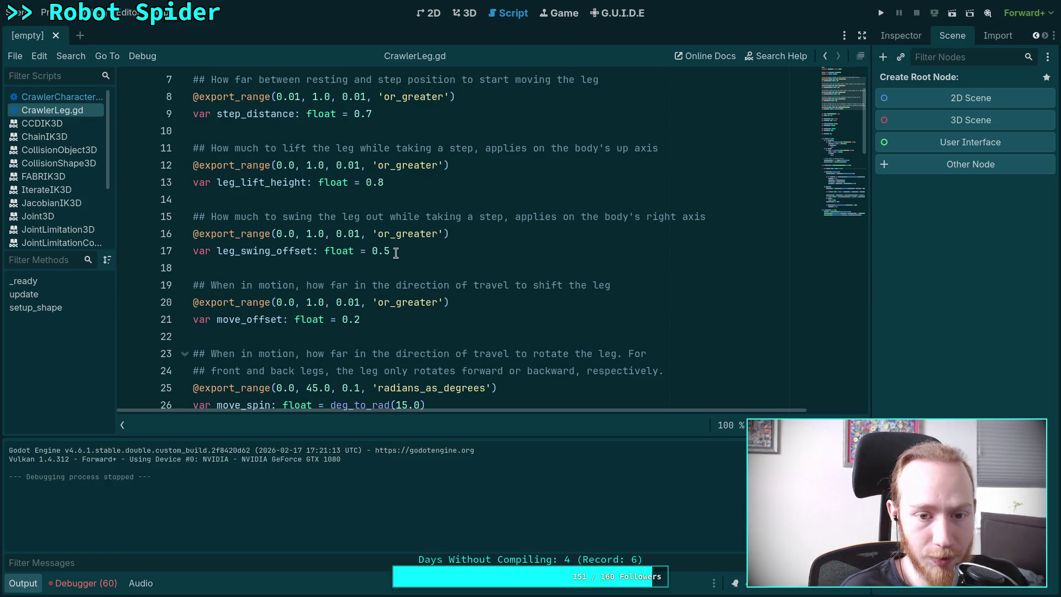
{"action": "left_click", "coordinate": [389, 252]}
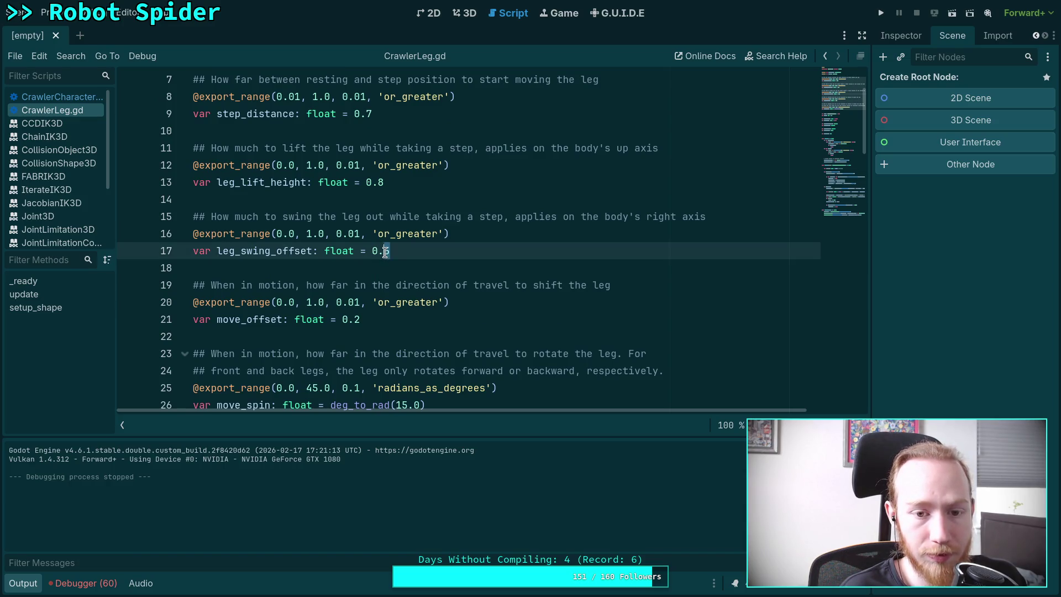
{"action": "double_click", "coordinate": [388, 182]}
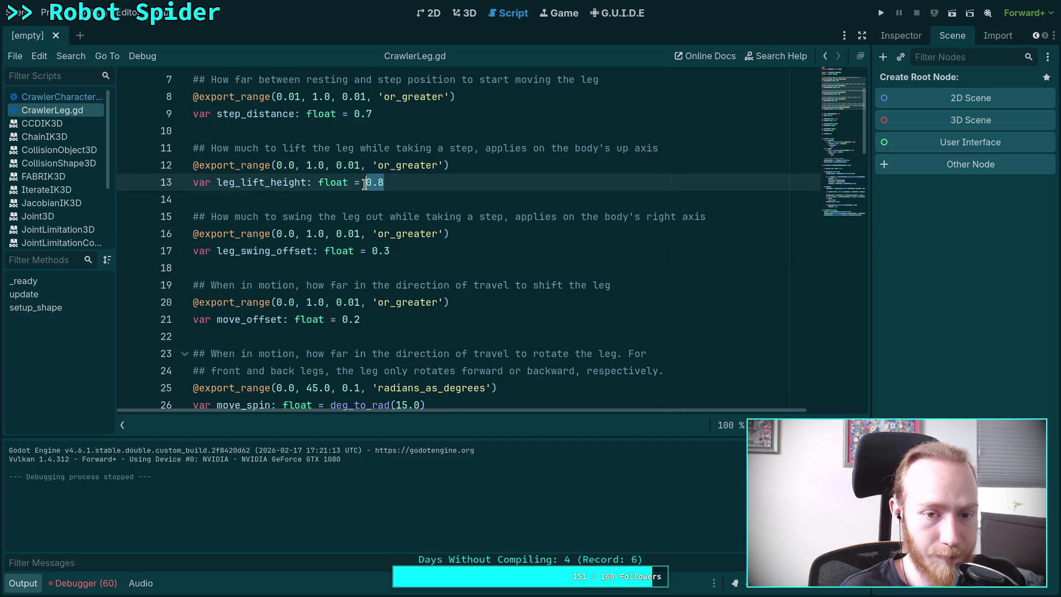
{"action": "type", "text": "5."}
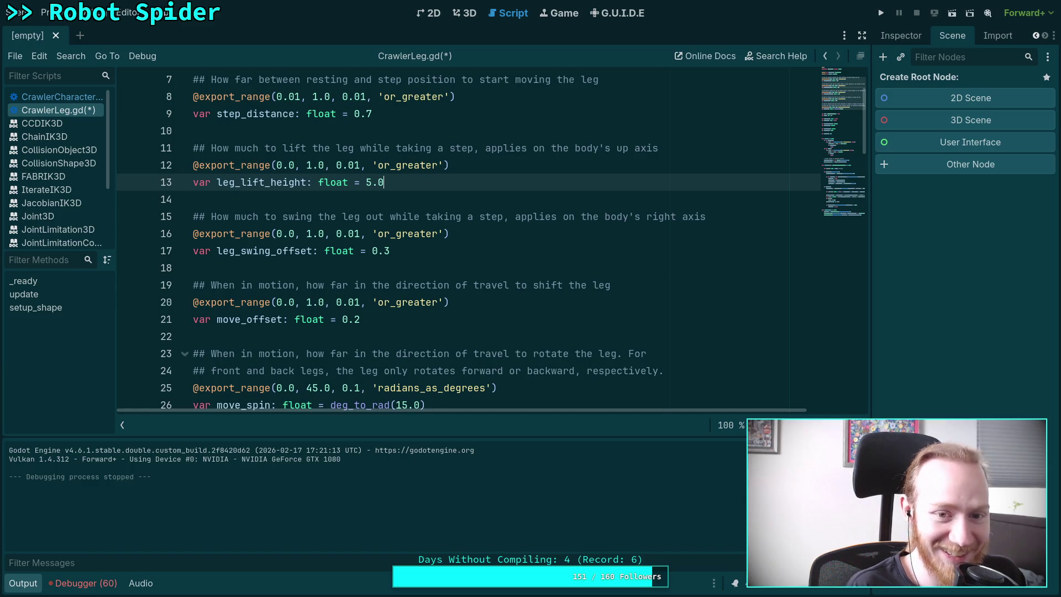
{"action": "key", "text": "ctrl+s"}
Step: Test-run the spider with leg_lift_height 5.0 and leg_swing_offset 1.0, then stop
{"action": "left_click", "coordinate": [394, 251]}
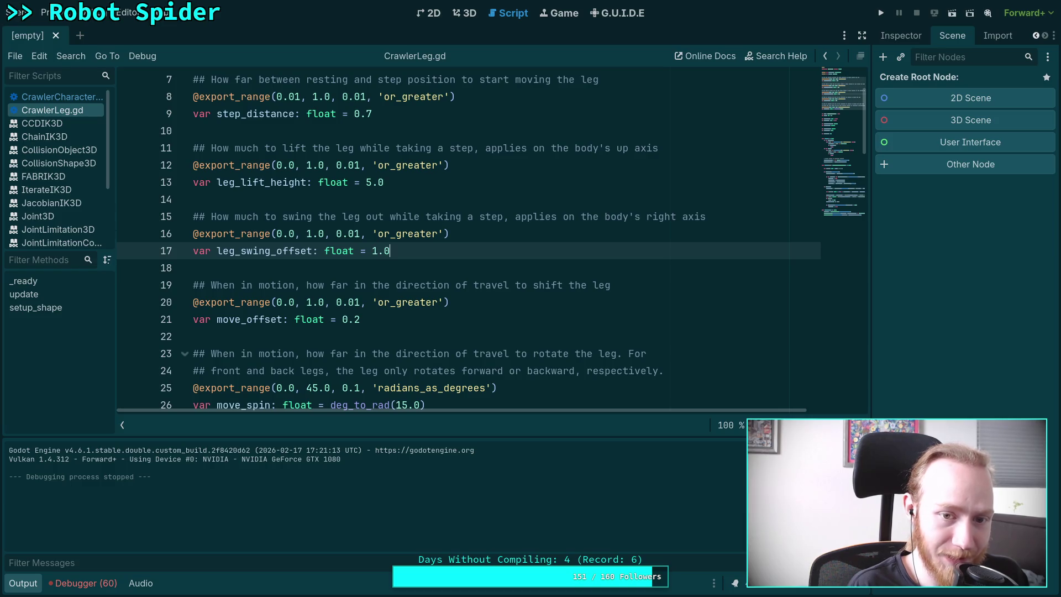
{"action": "left_click", "coordinate": [881, 13]}
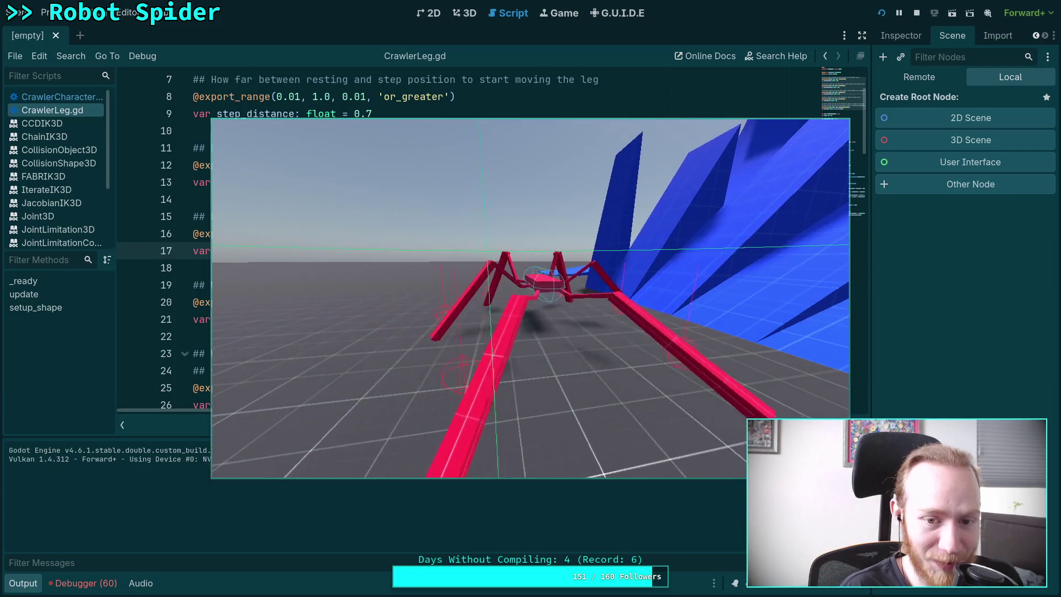
{"action": "left_click", "coordinate": [917, 13]}
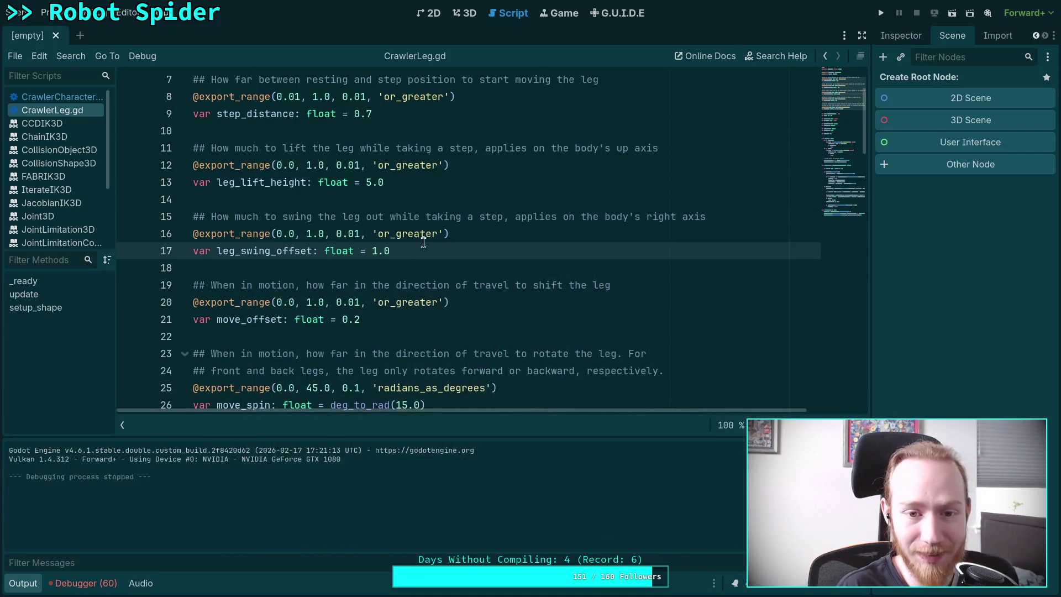
{"action": "left_click", "coordinate": [366, 182]}
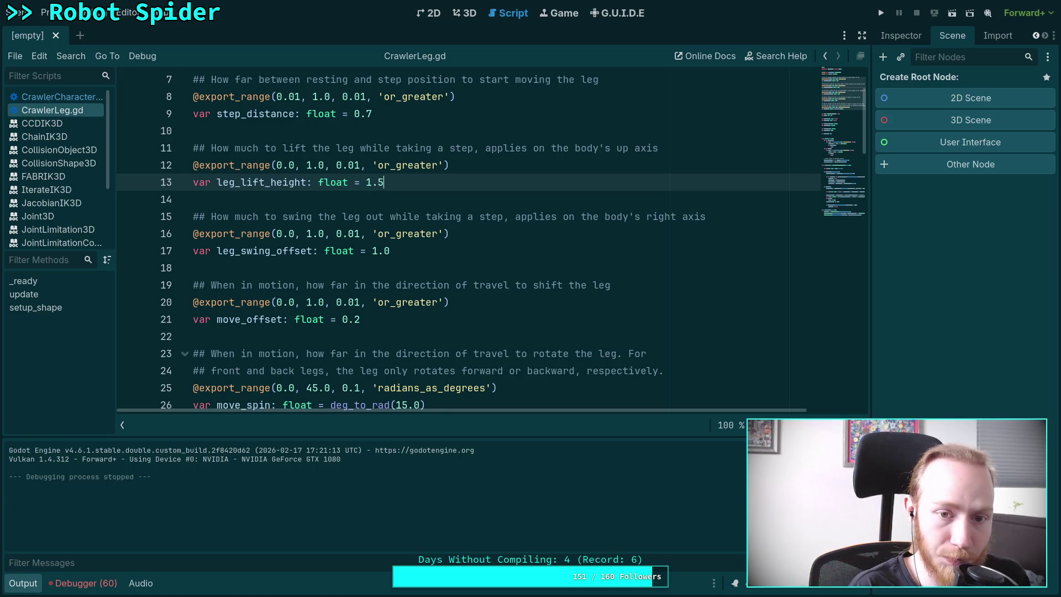
Step: Run the game with leg_lift_height 1.5, watch the spider stride, then stop it
{"action": "left_click", "coordinate": [881, 13]}
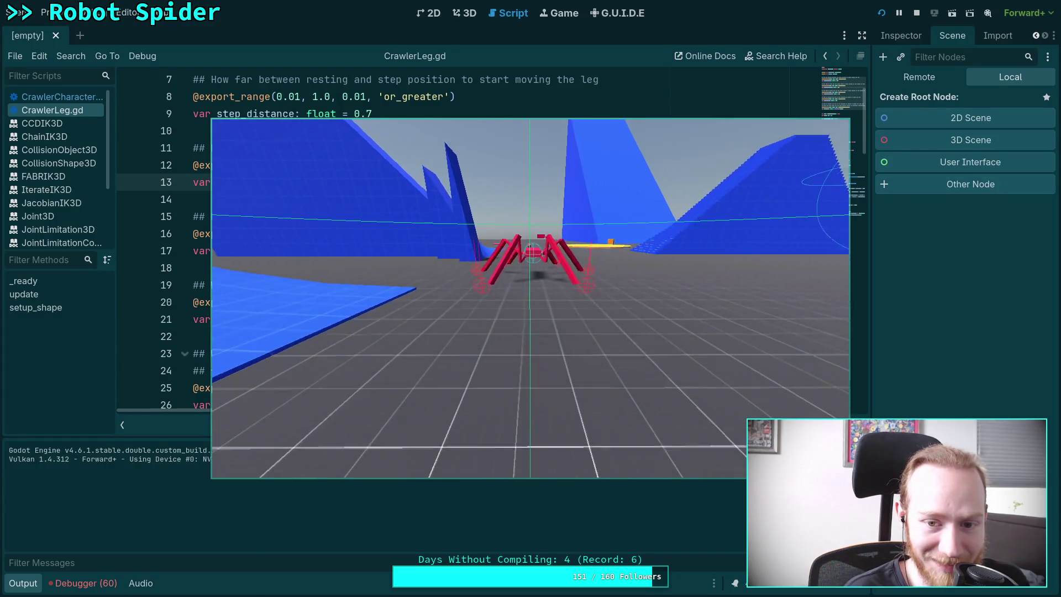
{"action": "left_click", "coordinate": [917, 13]}
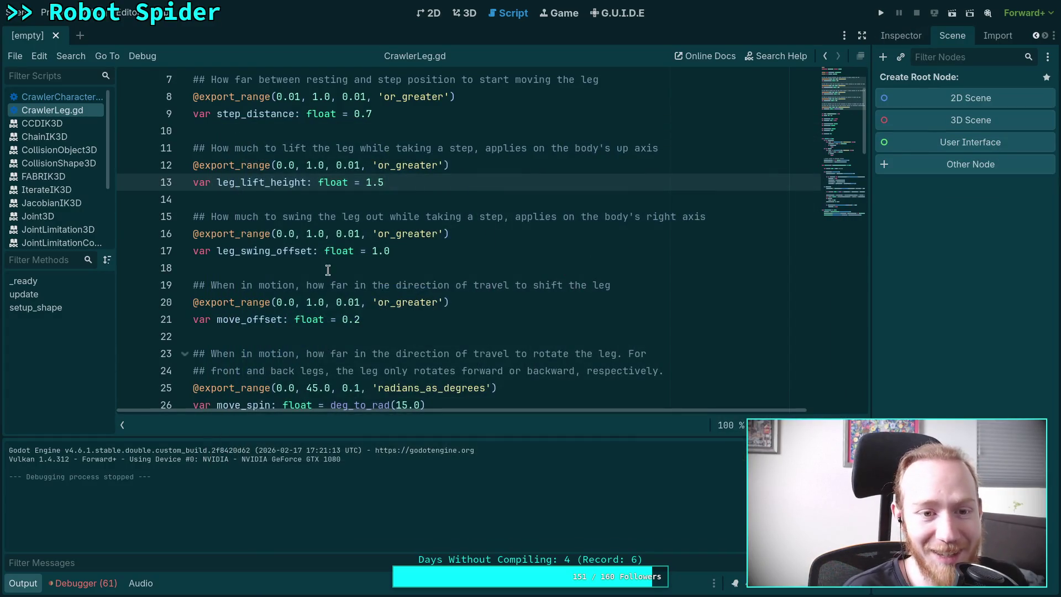
Step: Set leg_swing_offset to 0.2 and leg_lift_height to 0.5, then save CrawlerLeg.gd
{"action": "double_click", "coordinate": [416, 257]}
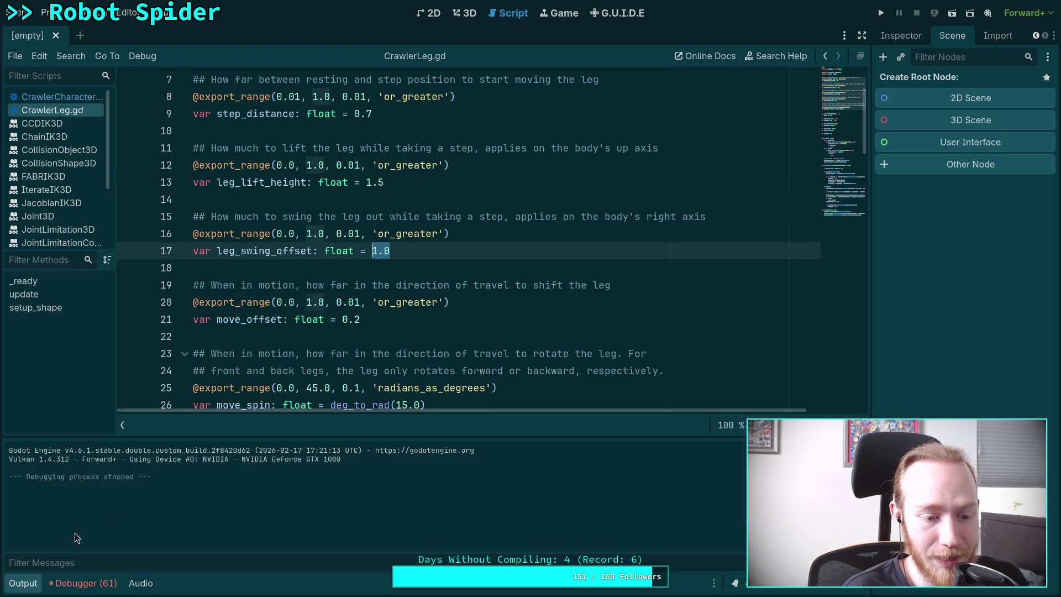
{"action": "left_click", "coordinate": [26, 589]}
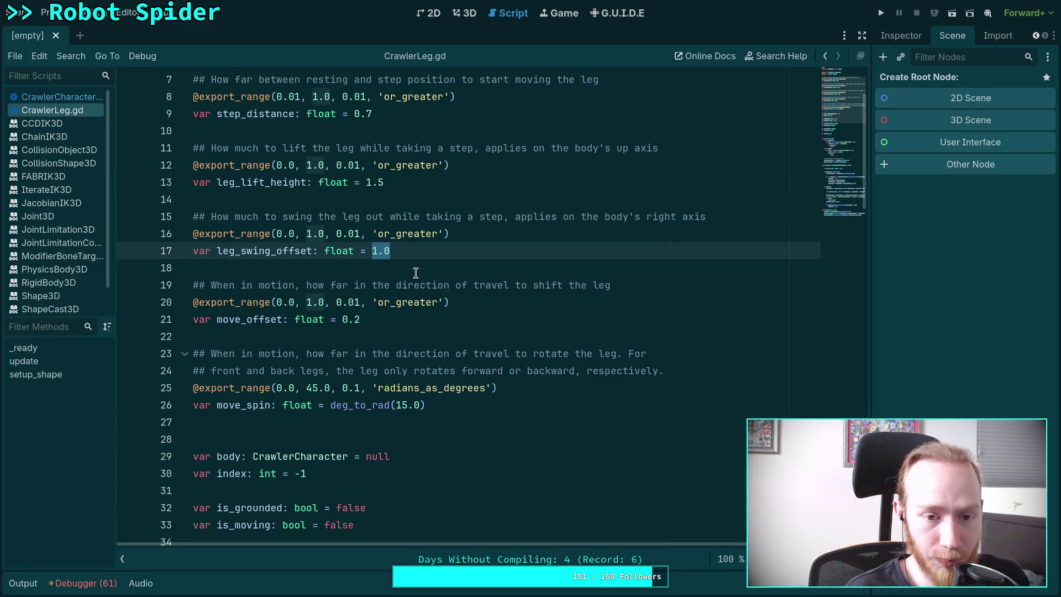
{"action": "type", "text": "0"}
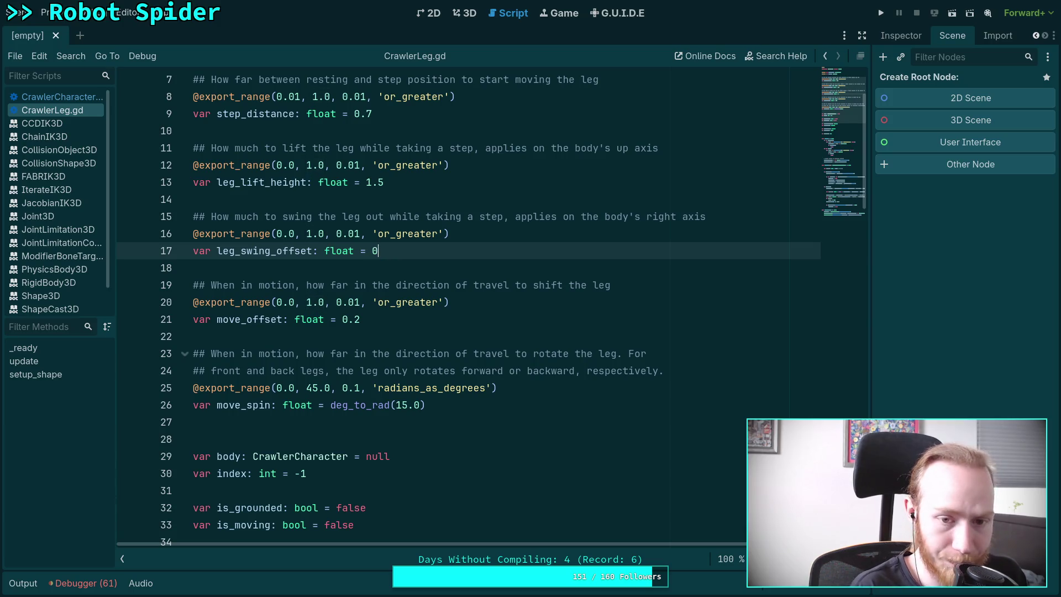
{"action": "double_click", "coordinate": [384, 184]}
{"action": "type", "text": "0"}
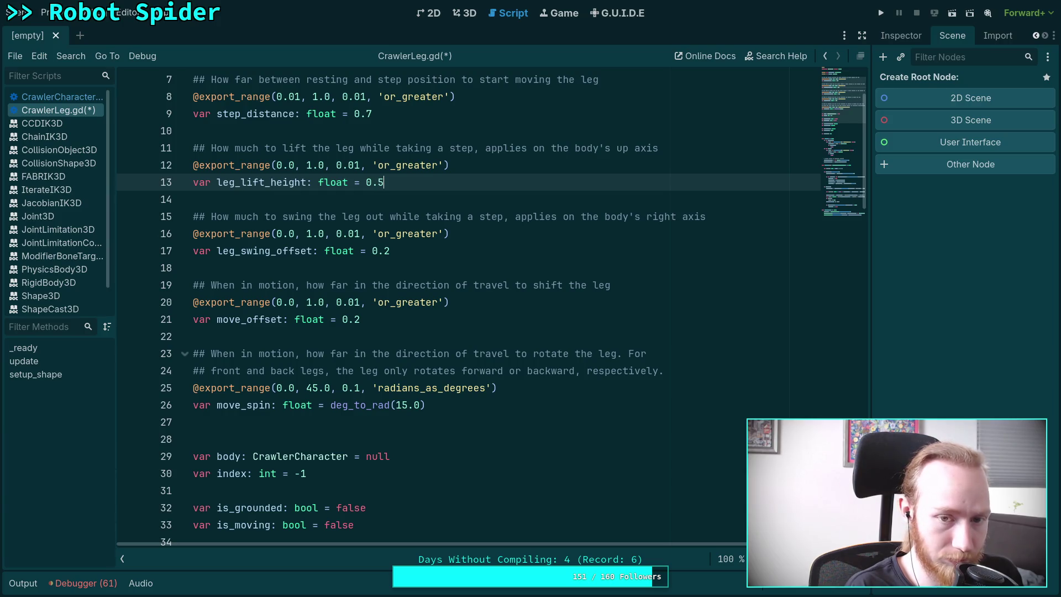
{"action": "key", "text": "ctrl+s"}
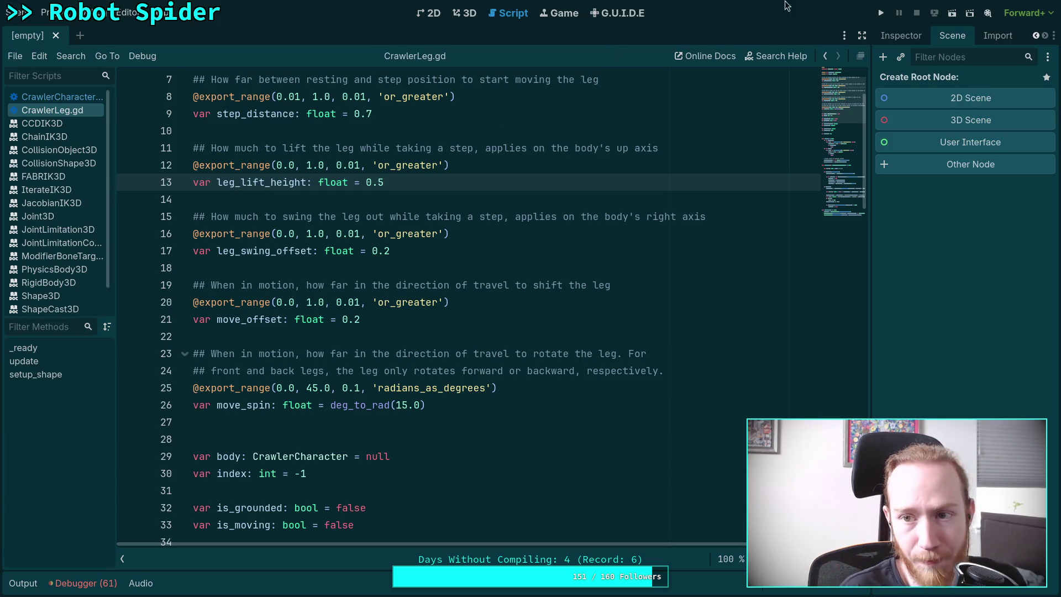
Step: Test-run the spider with the smaller gait values, then stop it
{"action": "left_click", "coordinate": [880, 14]}
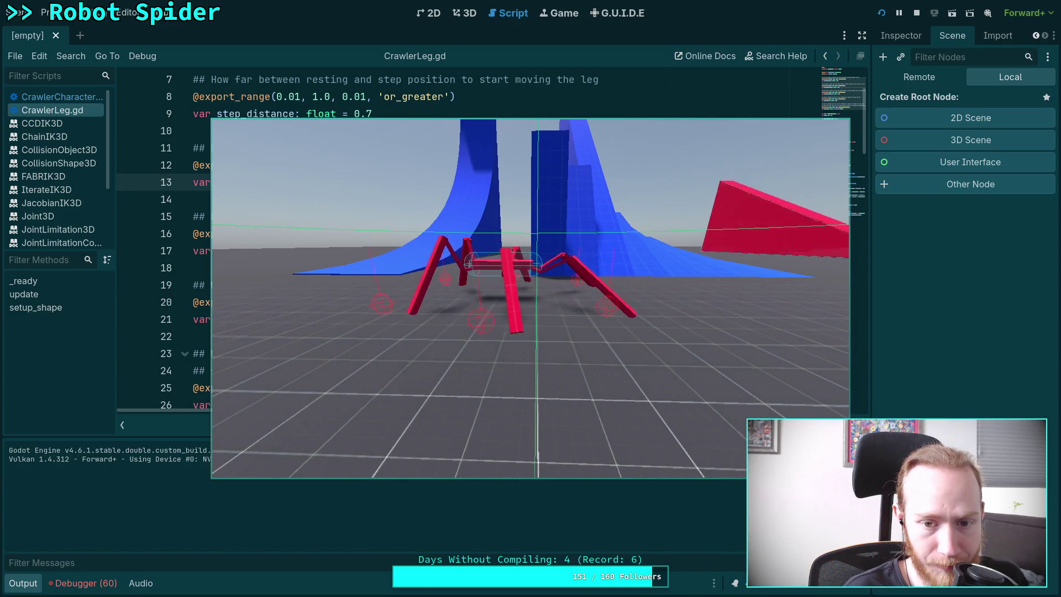
{"action": "left_click", "coordinate": [917, 13]}
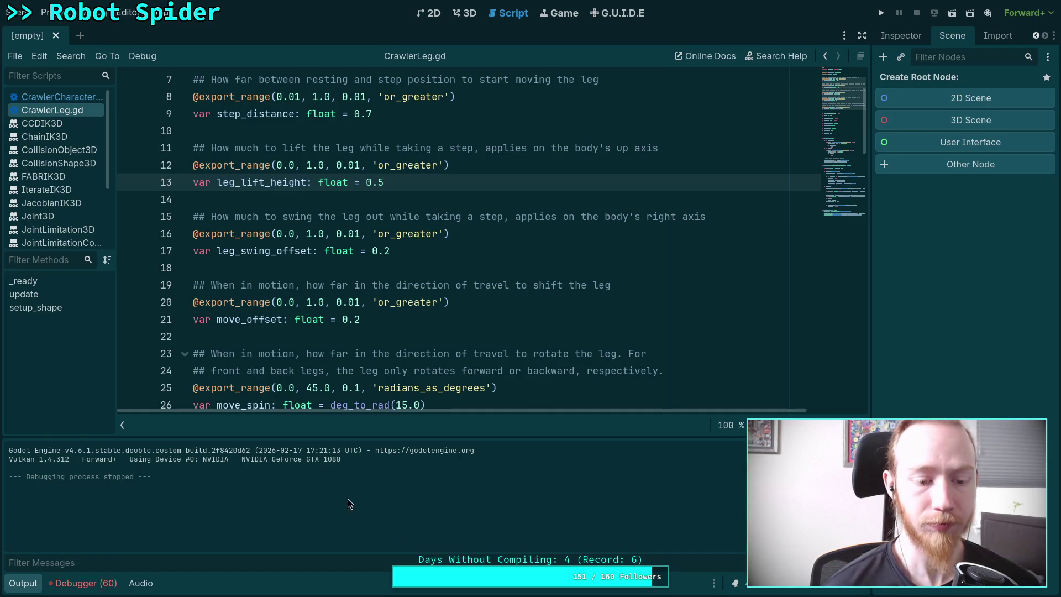
{"action": "left_click", "coordinate": [23, 583]}
Step: Multiply the move_toward speed 2.24 on line 74 by step_delta and test-run the spider
{"action": "scroll", "coordinate": [366, 422], "scroll_direction": "down", "scroll_amount": 10}
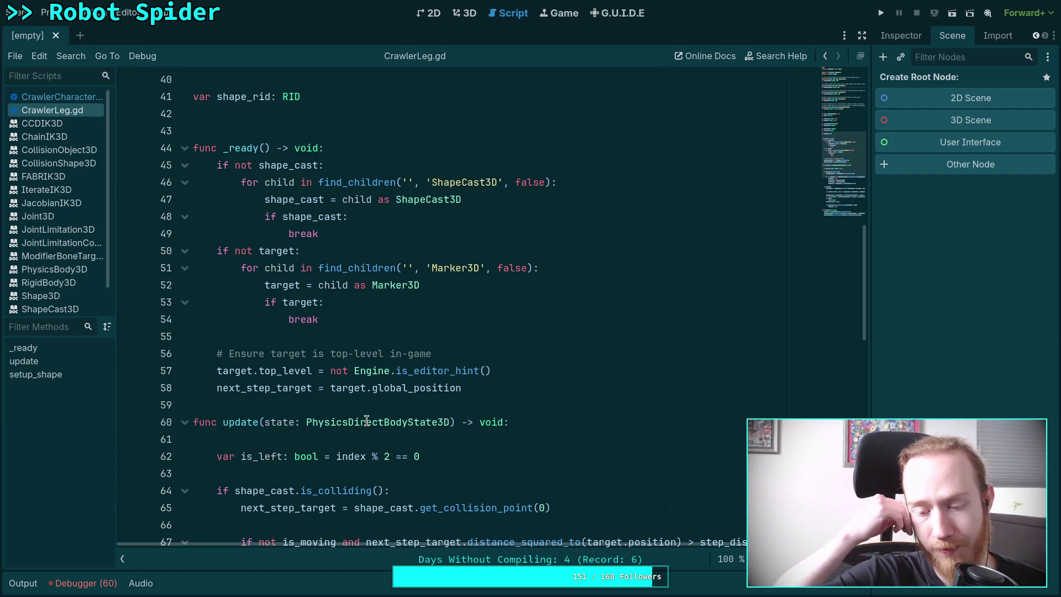
{"action": "scroll", "coordinate": [367, 421], "scroll_direction": "down", "scroll_amount": 2}
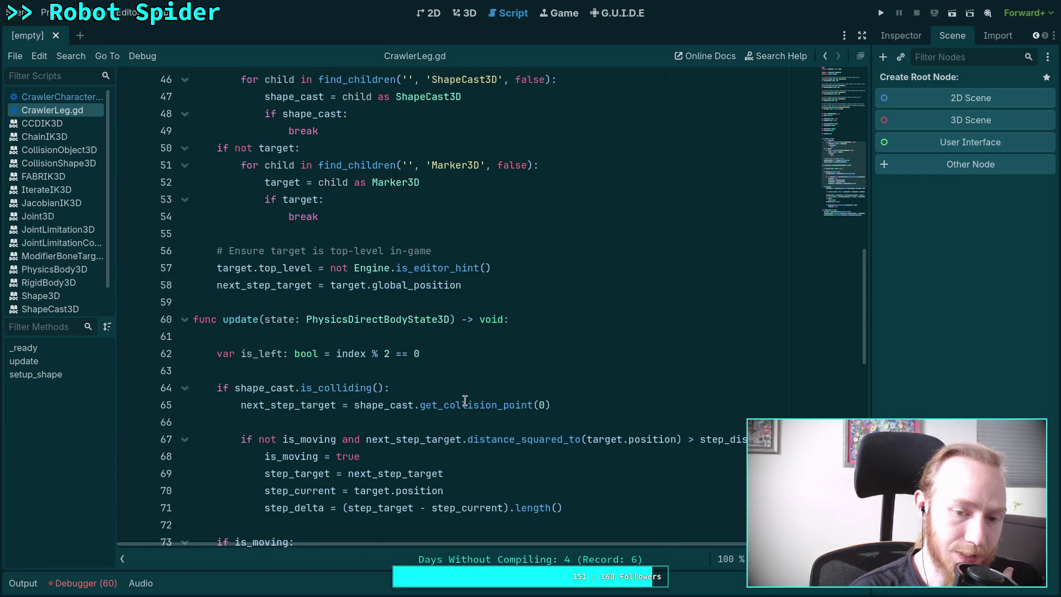
{"action": "left_click", "coordinate": [483, 422]}
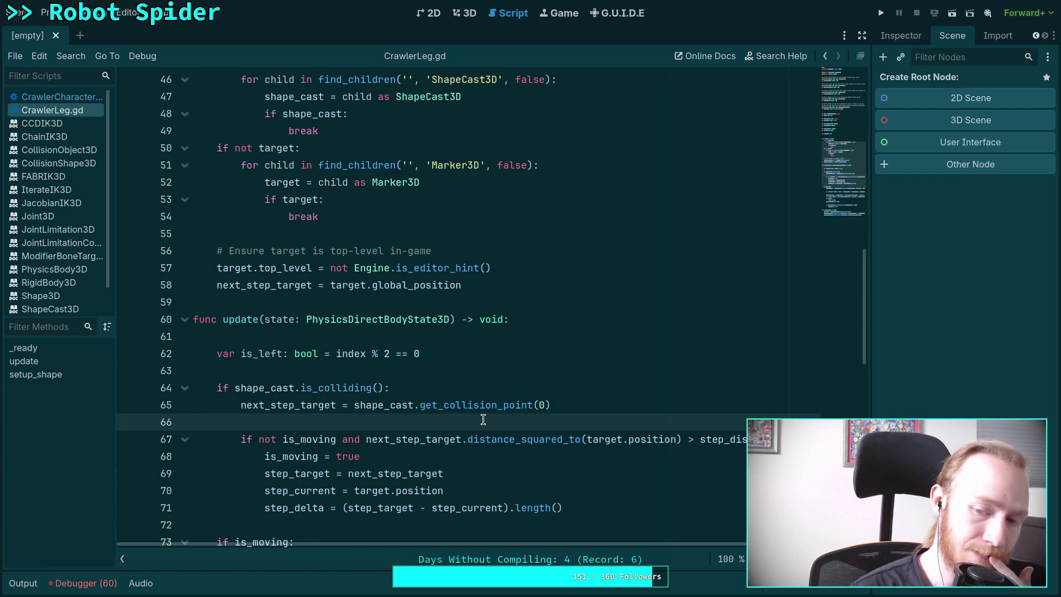
{"action": "scroll", "coordinate": [474, 415], "scroll_direction": "down", "scroll_amount": 1}
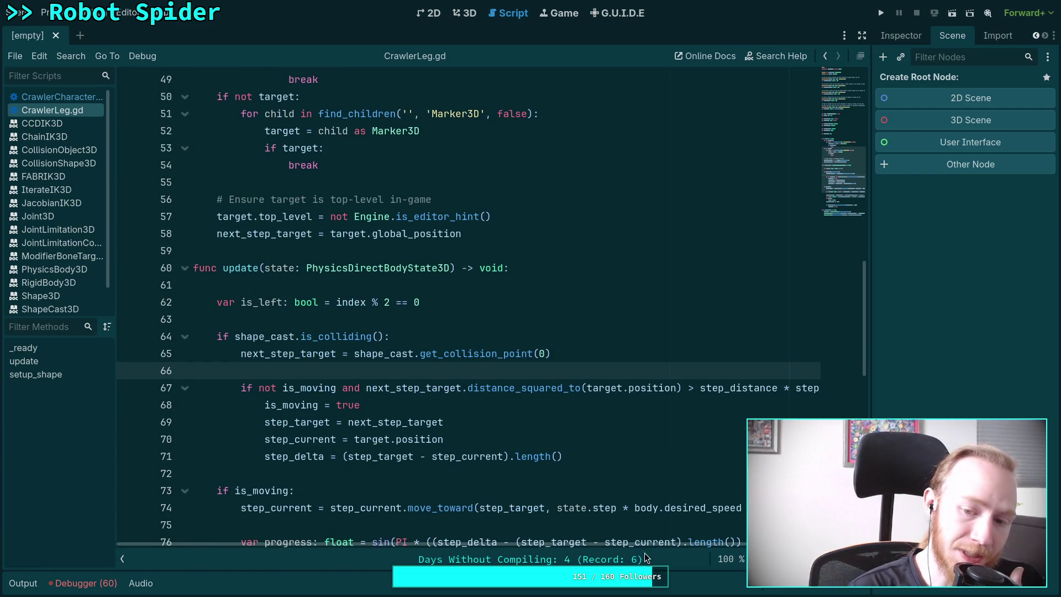
{"action": "scroll", "coordinate": [636, 503], "scroll_direction": "down", "scroll_amount": 2}
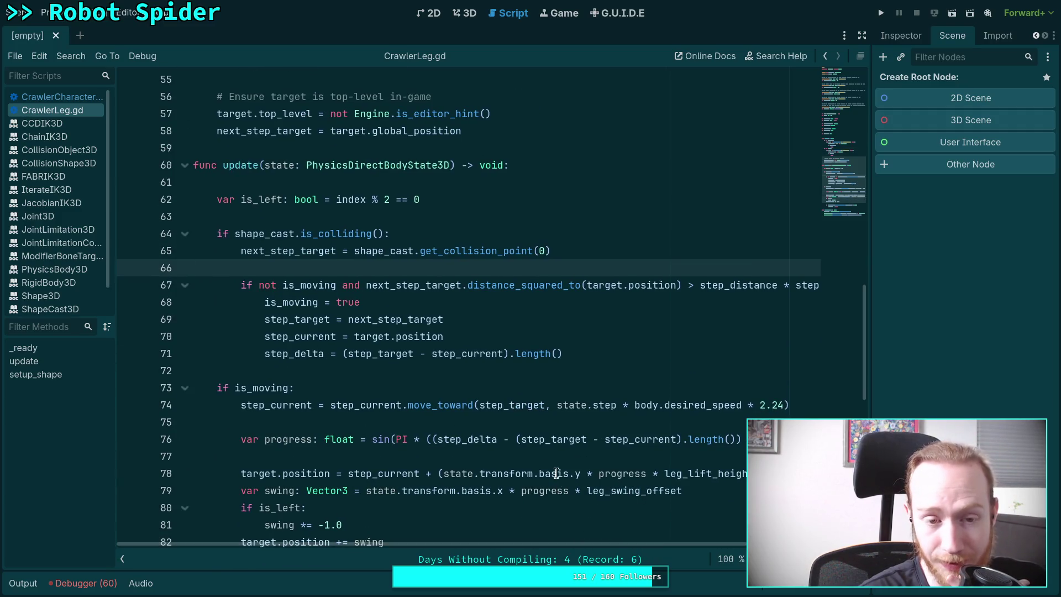
{"action": "scroll", "coordinate": [557, 459], "scroll_direction": "down", "scroll_amount": 1}
{"action": "scroll", "coordinate": [663, 542], "scroll_direction": "right", "scroll_amount": 3}
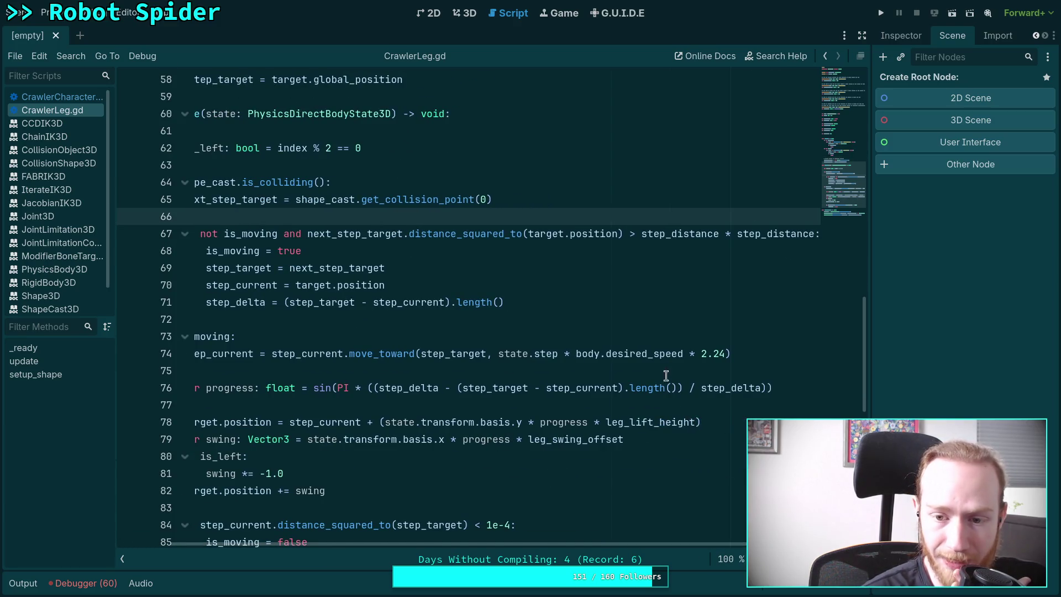
{"action": "left_click", "coordinate": [726, 357]}
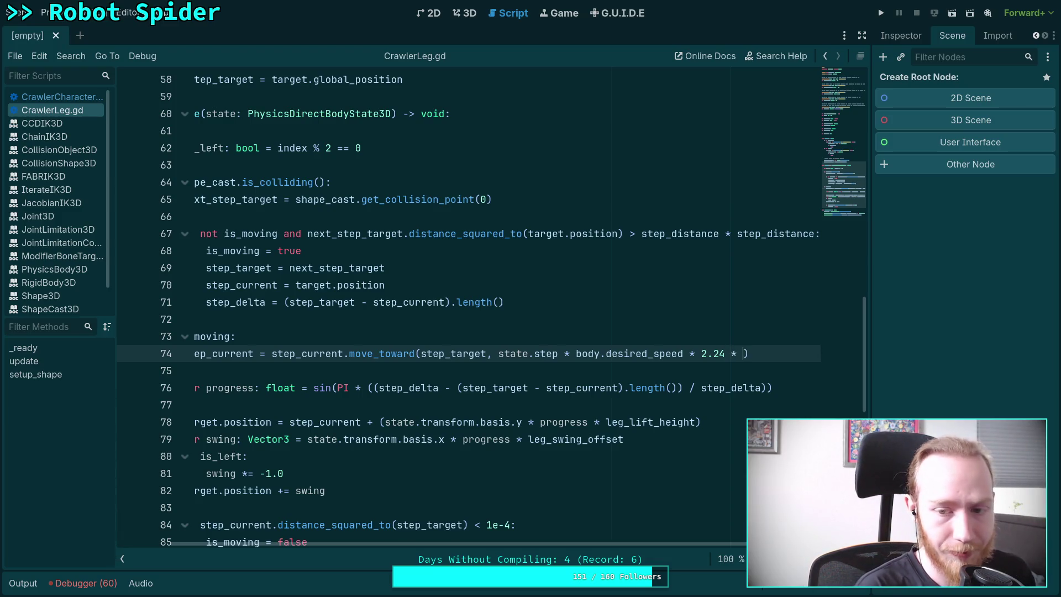
{"action": "type", "text": "p_"}
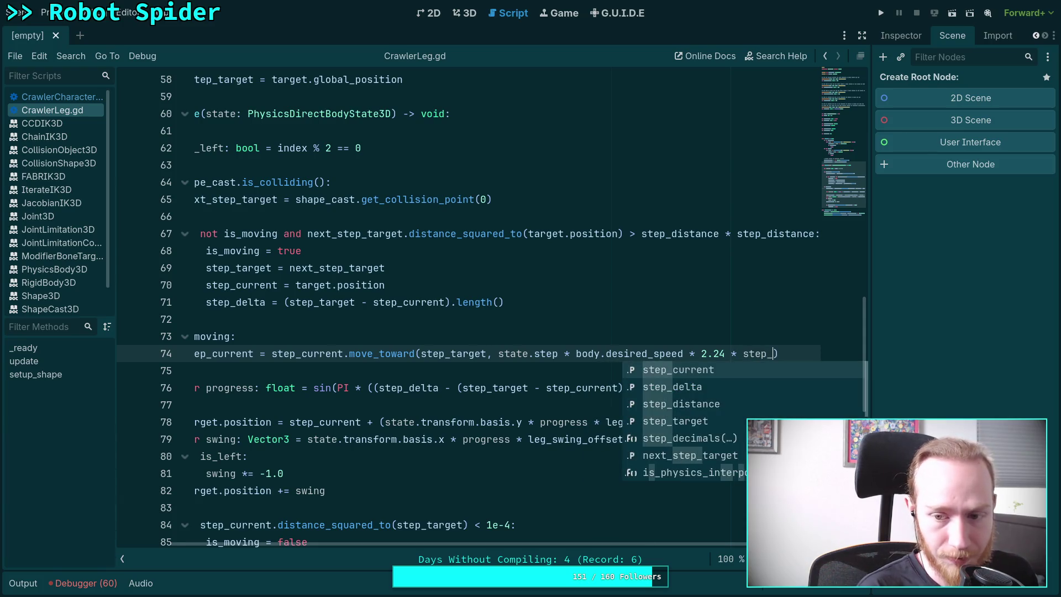
{"action": "key", "text": "Down"}
{"action": "key", "text": "Return"}
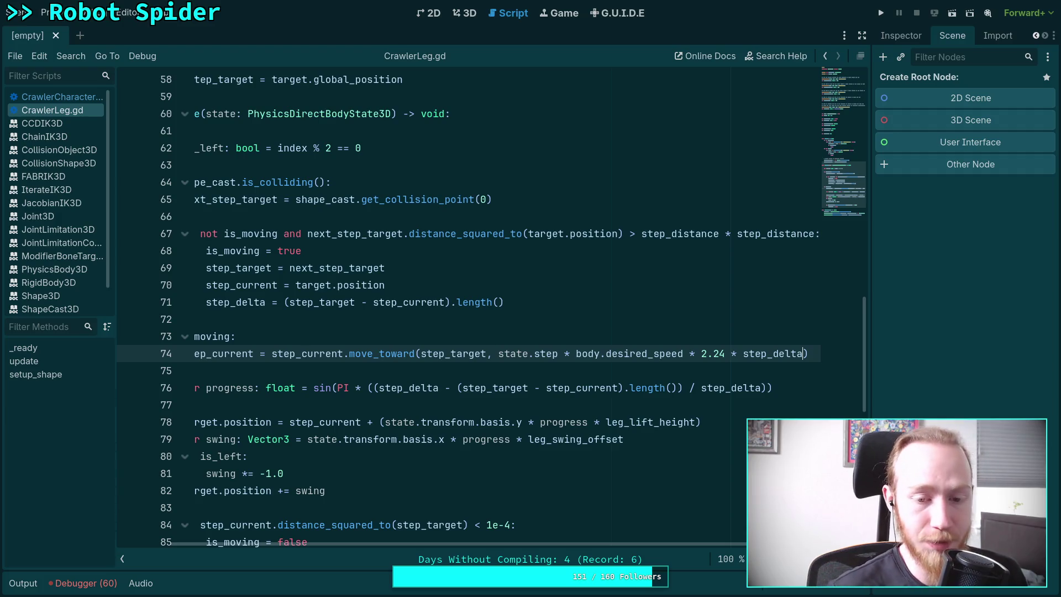
{"action": "left_click", "coordinate": [881, 13]}
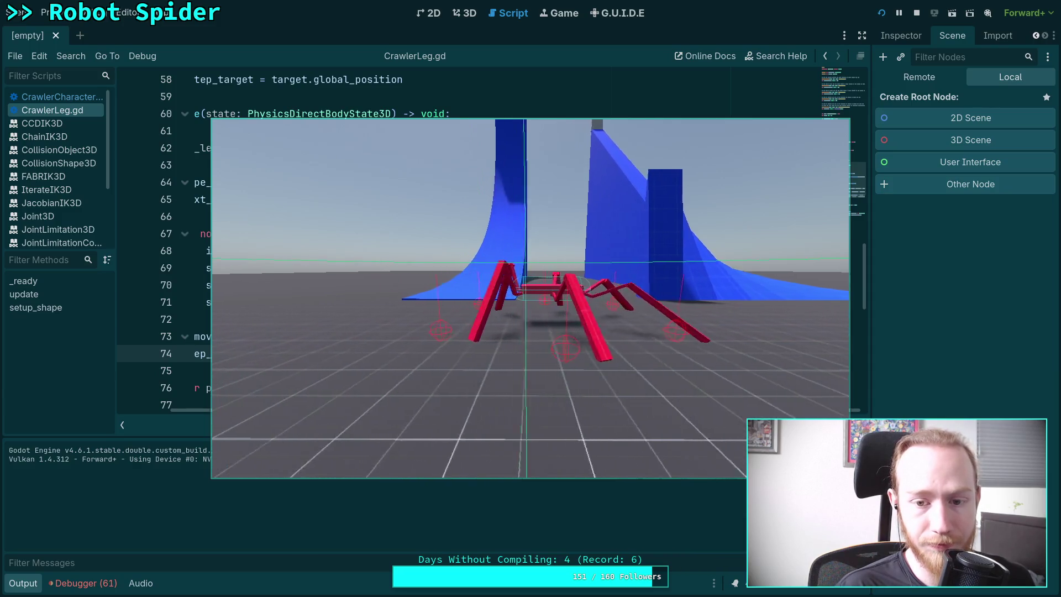
{"action": "left_click", "coordinate": [916, 12]}
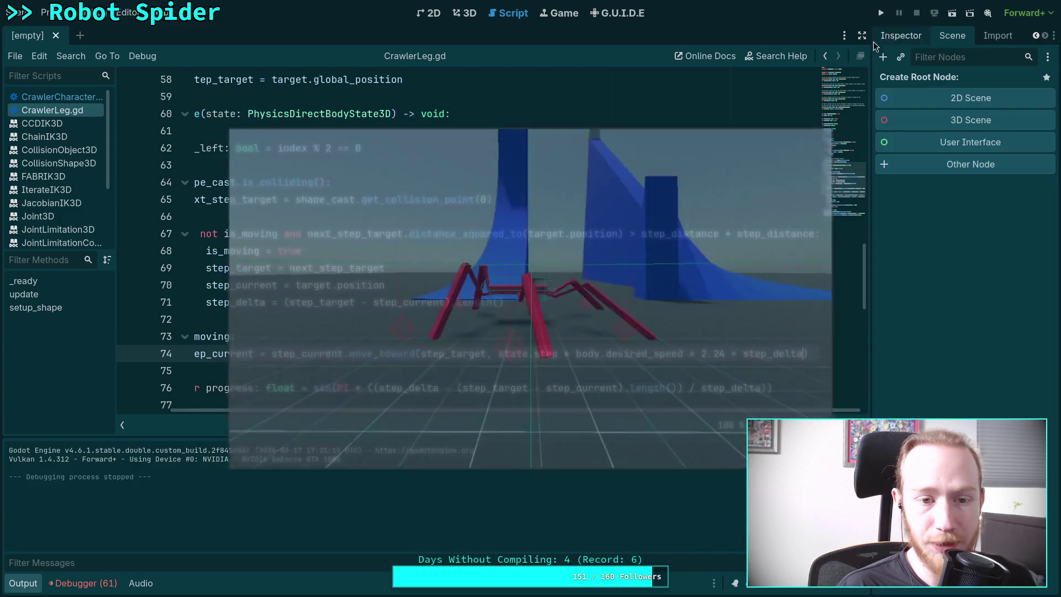
{"action": "left_click", "coordinate": [206, 238]}
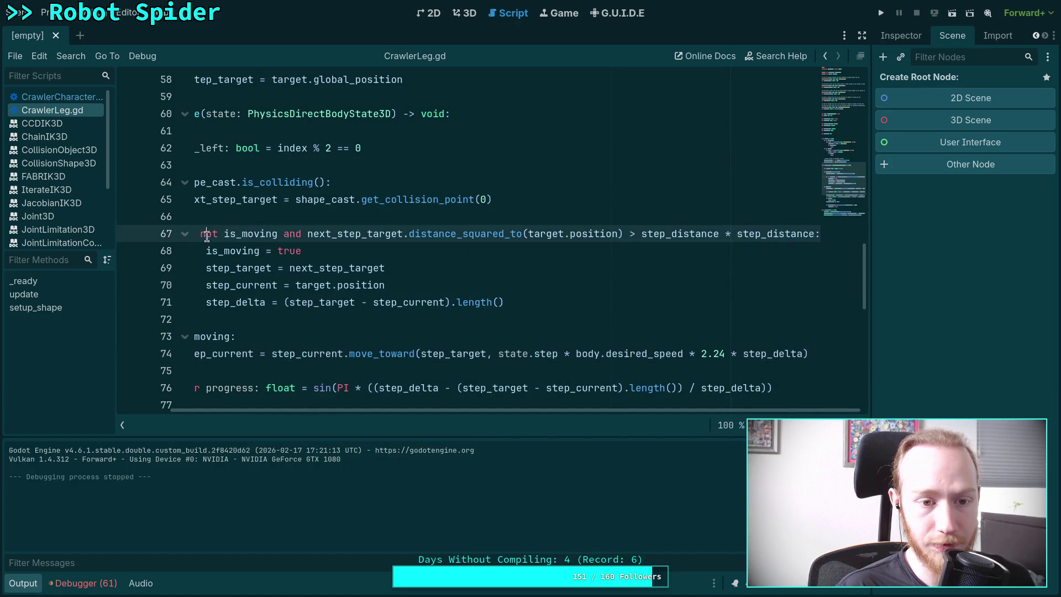
Step: Remove 'not is_moving and' from line 67 and test-run the spider without it
{"action": "scroll", "coordinate": [206, 238], "scroll_direction": "left", "scroll_amount": 2}
{"action": "left_click_drag", "start_coordinate": [259, 234], "coordinate": [340, 233]}
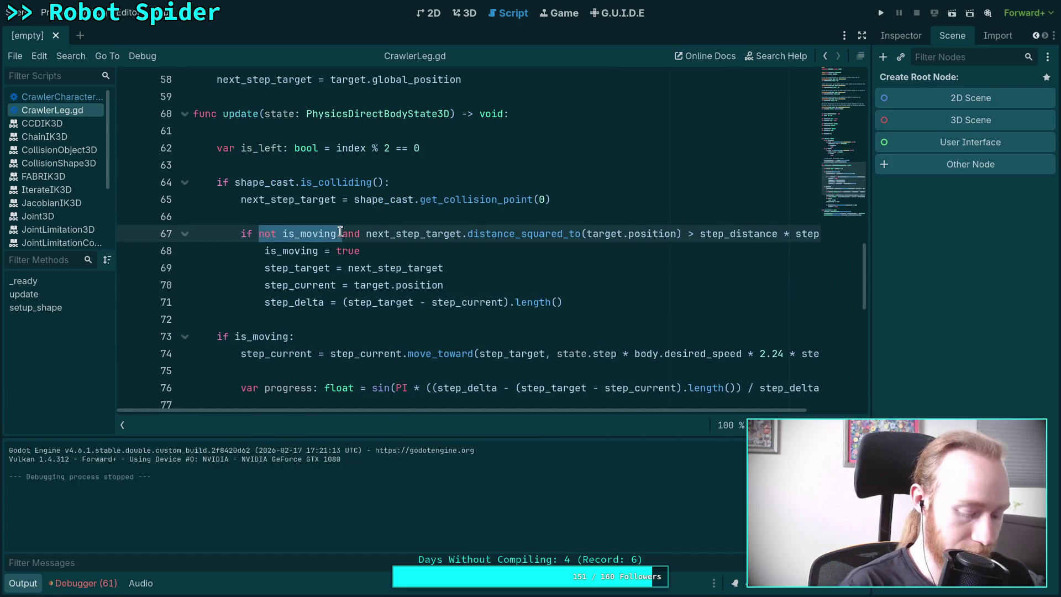
{"action": "key", "text": "BackSpace"}
{"action": "key", "text": "Delete"}
{"action": "key", "text": "Delete"}
{"action": "key", "text": "Delete"}
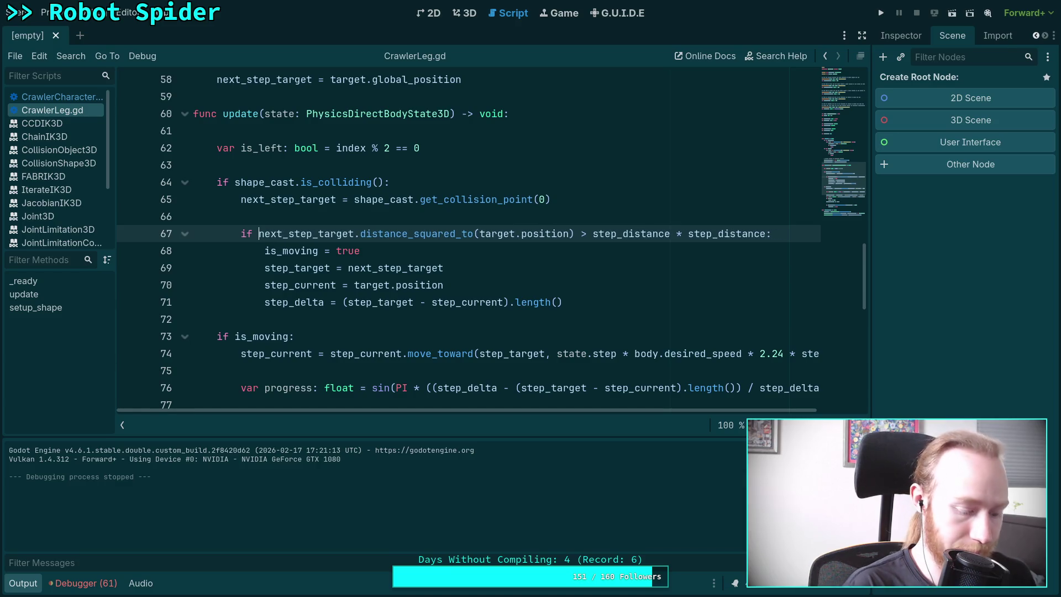
{"action": "key", "text": "F5"}
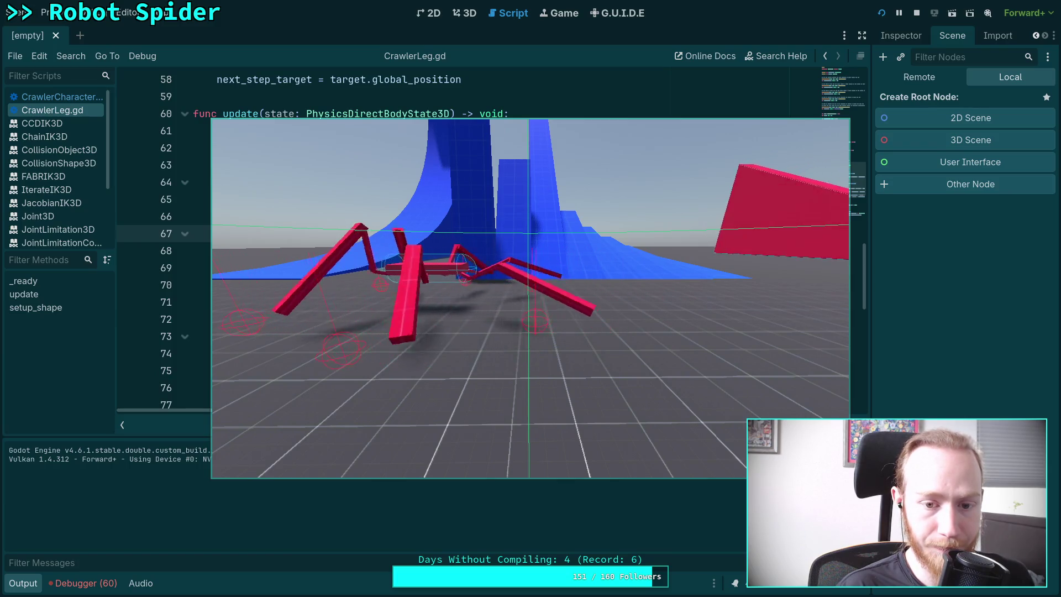
{"action": "left_click", "coordinate": [914, 14]}
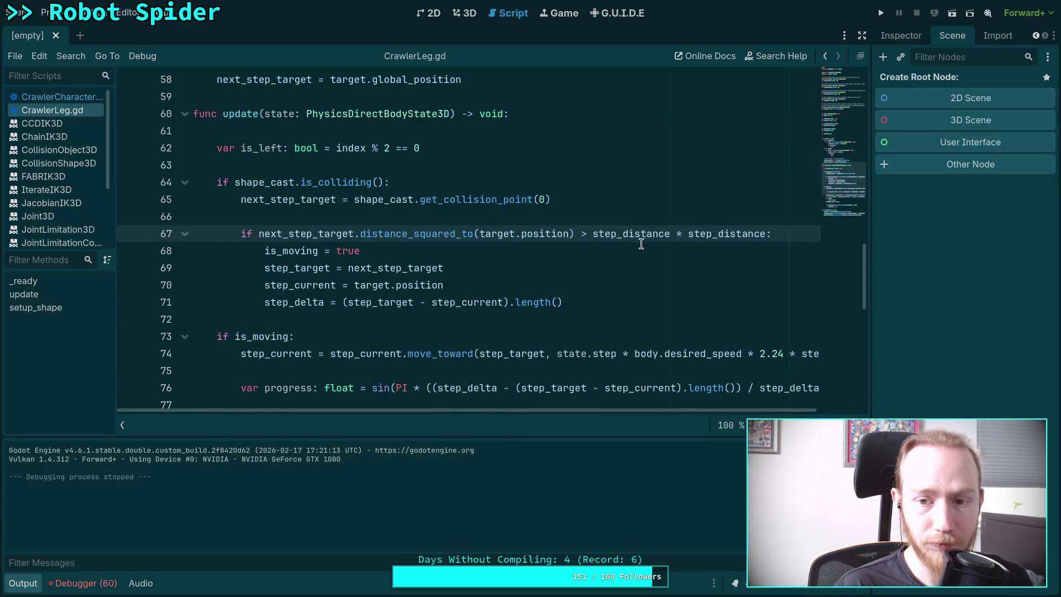
Step: Restore the condition on line 67 as (not is_moving) and save CrawlerLeg.gd
{"action": "mouse_move", "coordinate": [300, 234]}
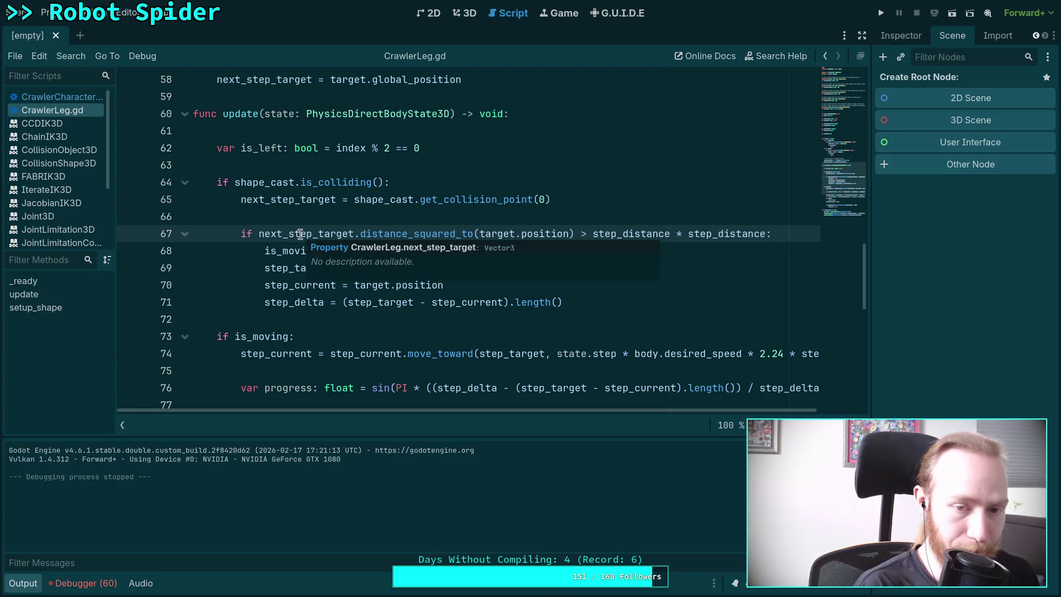
{"action": "left_click", "coordinate": [259, 234]}
{"action": "type", "text": "not is_movin"}
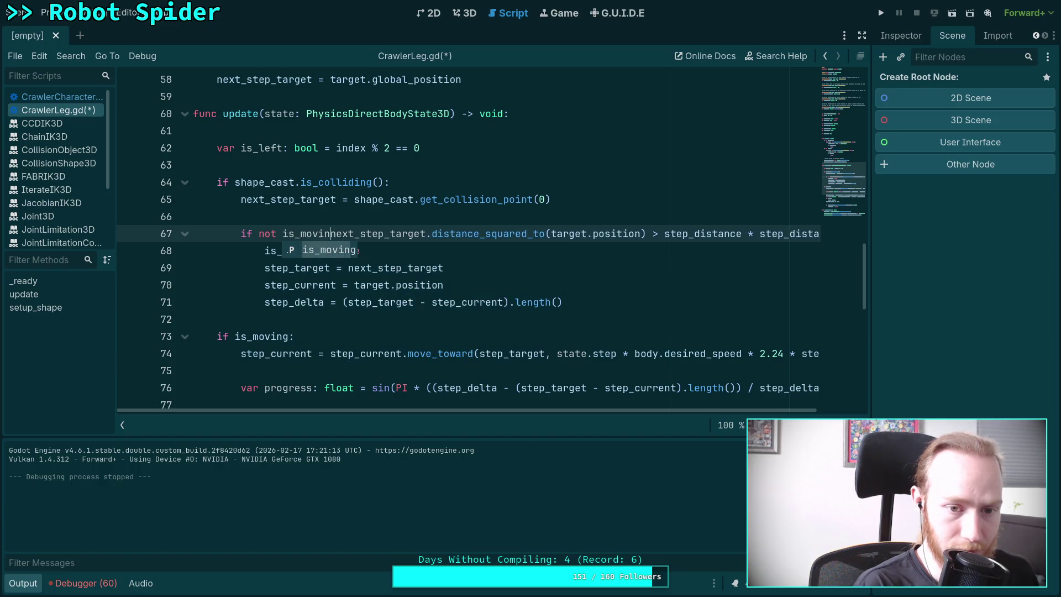
{"action": "type", "text": "g and"}
{"action": "left_click_drag", "start_coordinate": [260, 234], "coordinate": [340, 234]}
{"action": "type", "text": "("}
{"action": "key", "text": "ctrl+s"}
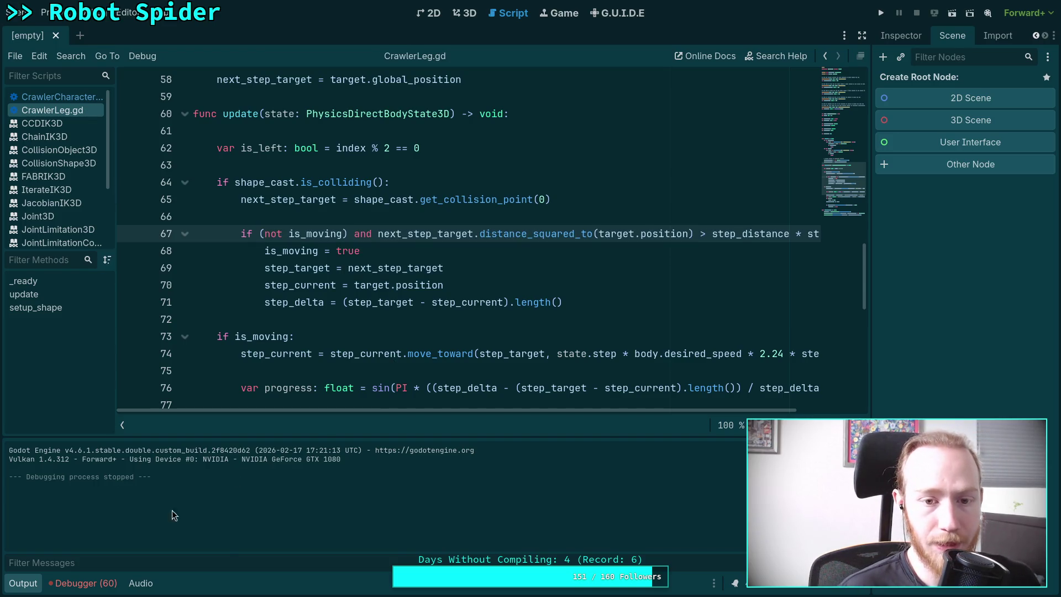
Step: Collapse the Output panel and switch to the Firefox workspace
{"action": "left_click", "coordinate": [24, 585]}
{"action": "scroll", "coordinate": [318, 309], "scroll_direction": "up", "scroll_amount": 1}
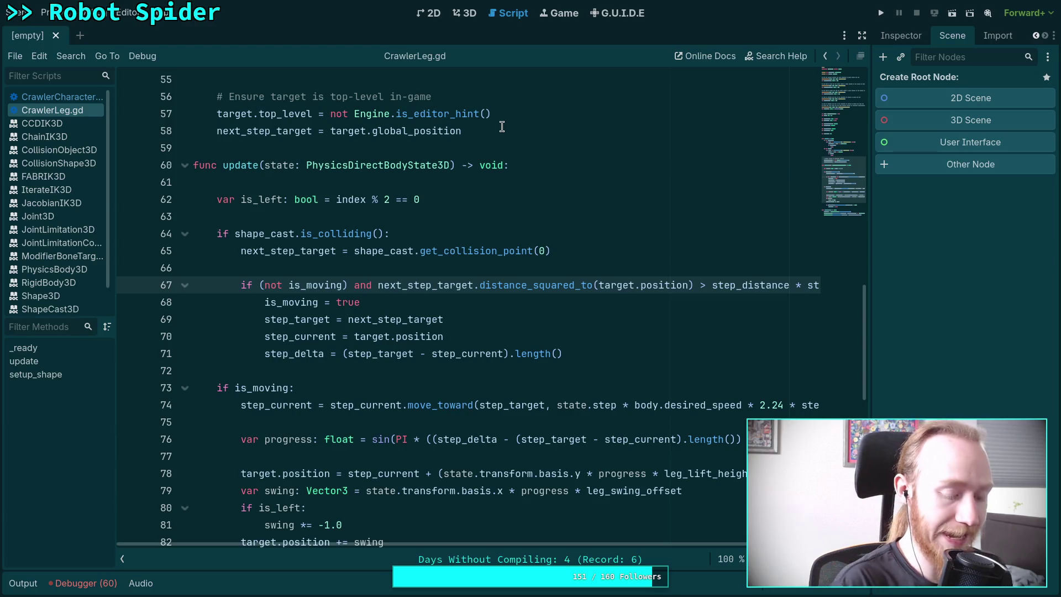
{"action": "key", "text": "super+4"}
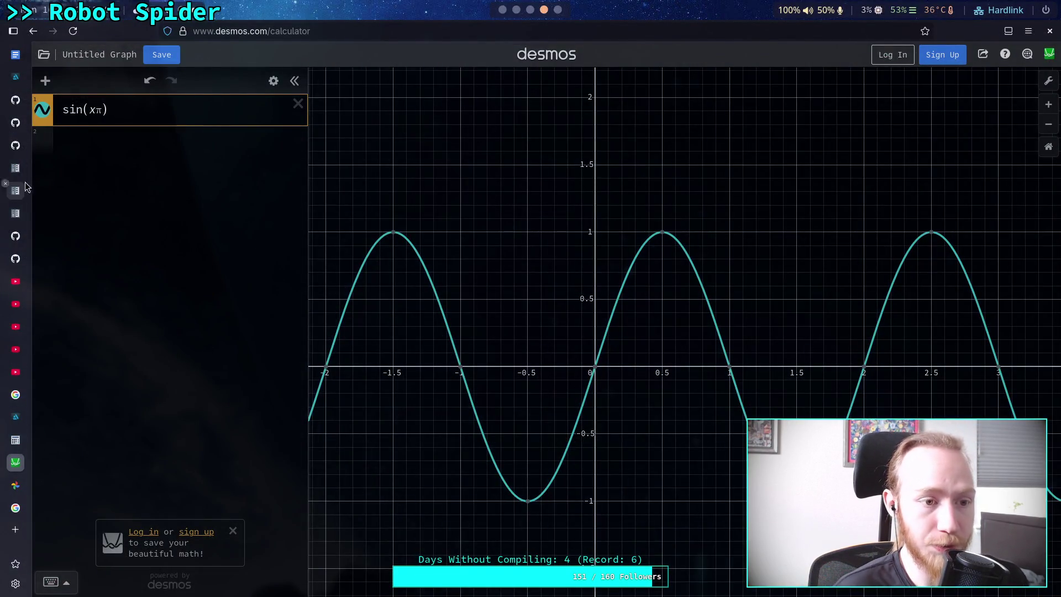
Step: Review Leg.kt's updateMovement canMove check on line 173, then go up to the body folder
{"action": "left_click", "coordinate": [20, 245]}
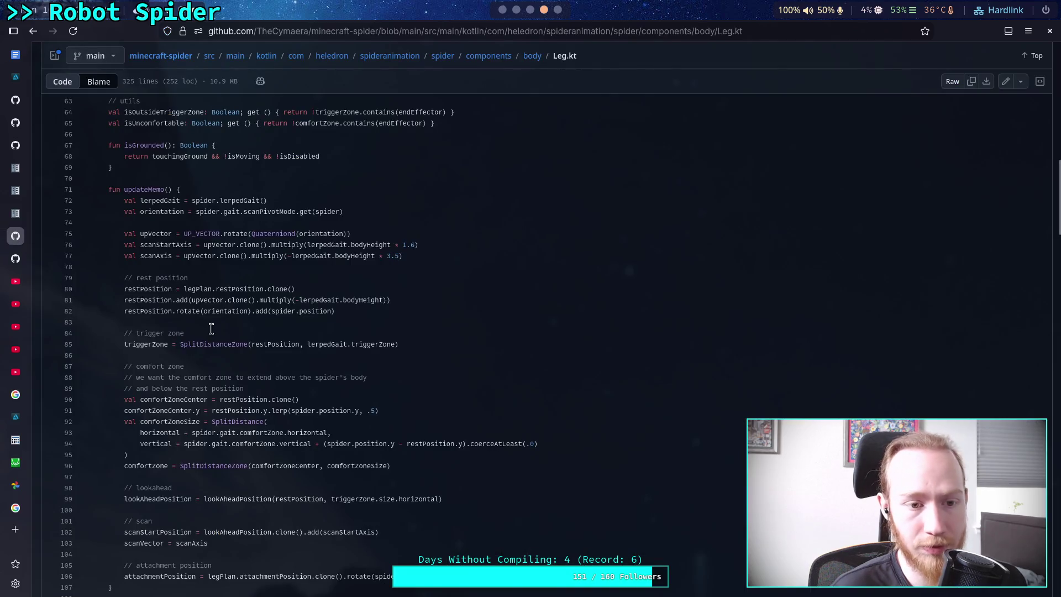
{"action": "scroll", "coordinate": [194, 212], "scroll_direction": "down", "scroll_amount": 5}
{"action": "scroll", "coordinate": [221, 277], "scroll_direction": "up", "scroll_amount": 5}
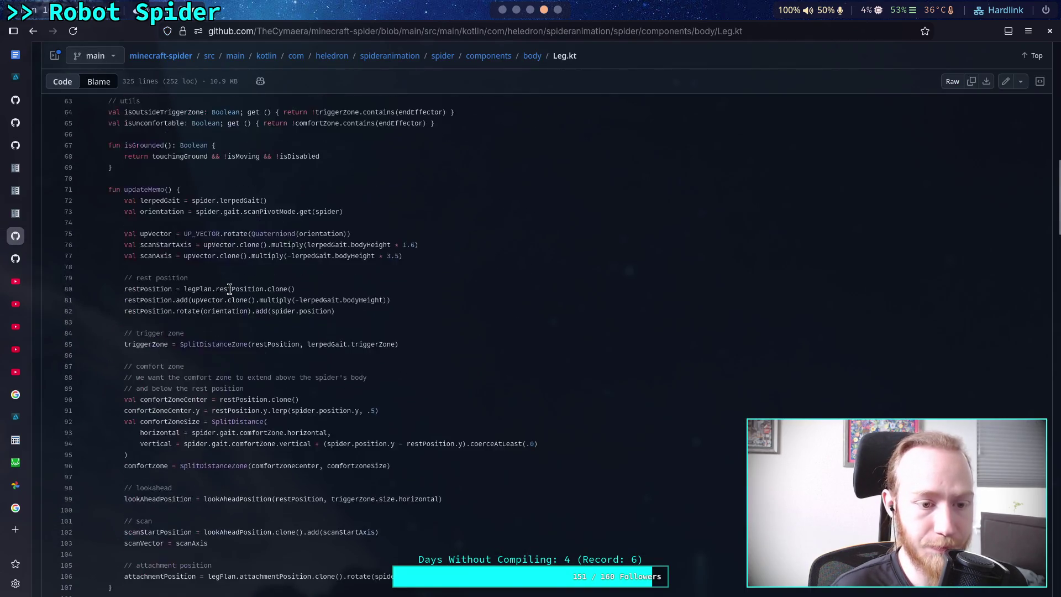
{"action": "scroll", "coordinate": [229, 289], "scroll_direction": "down", "scroll_amount": 7}
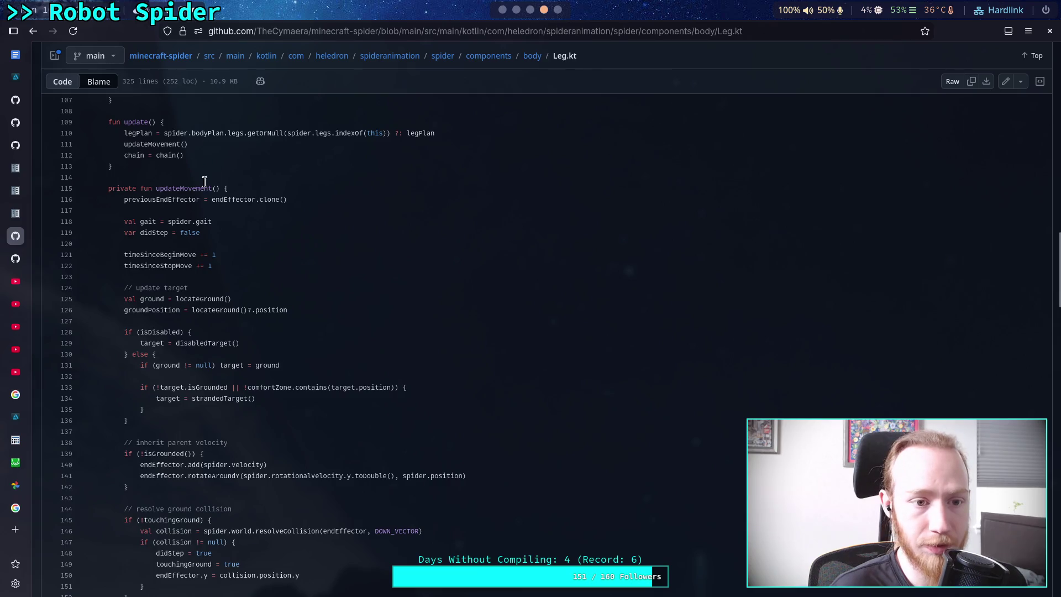
{"action": "scroll", "coordinate": [181, 331], "scroll_direction": "down", "scroll_amount": 5}
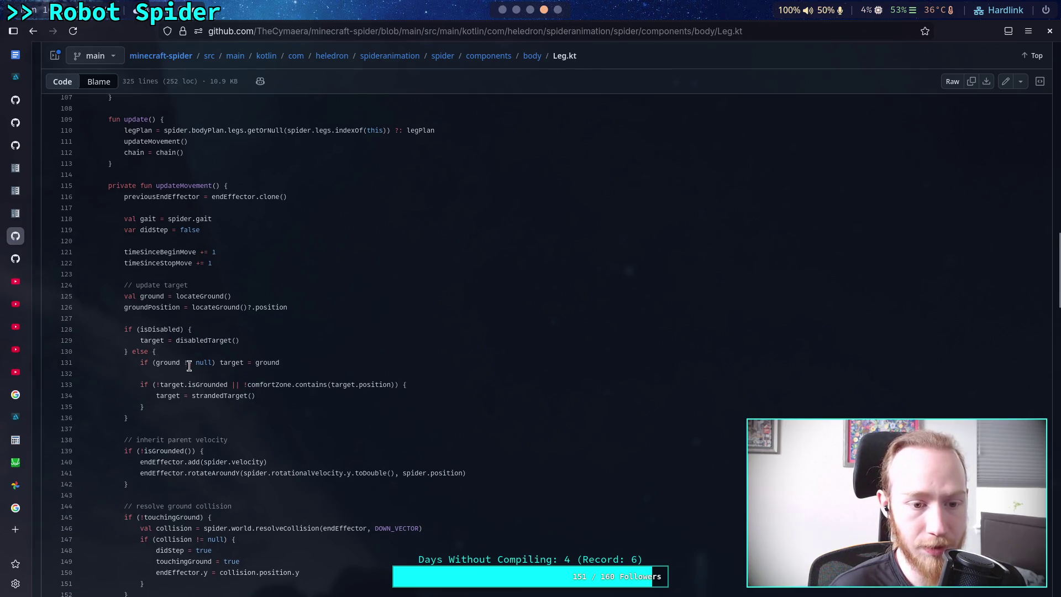
{"action": "scroll", "coordinate": [226, 343], "scroll_direction": "down", "scroll_amount": 3}
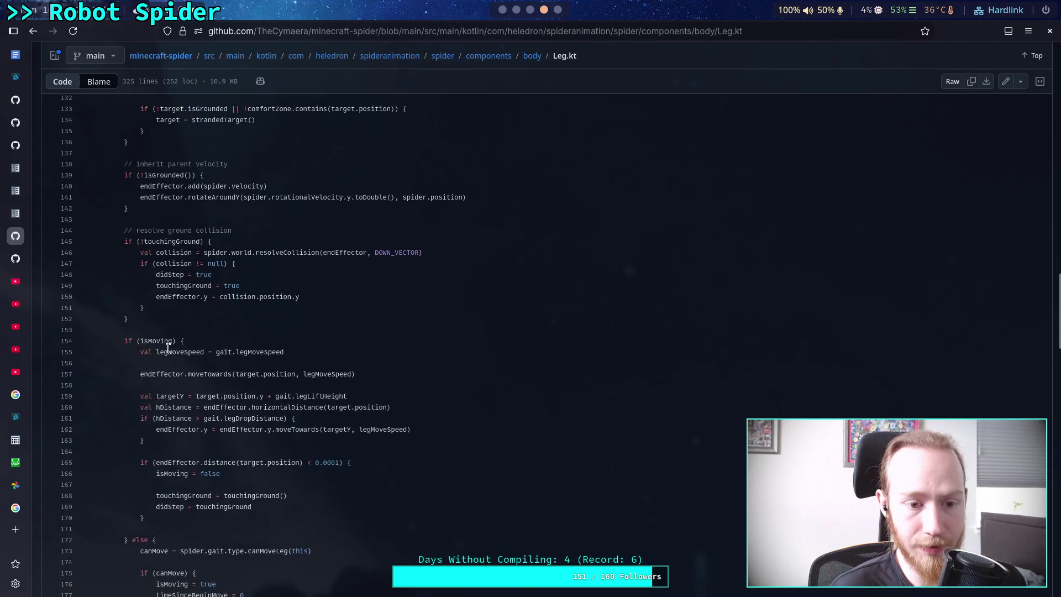
{"action": "scroll", "coordinate": [193, 316], "scroll_direction": "down", "scroll_amount": 3}
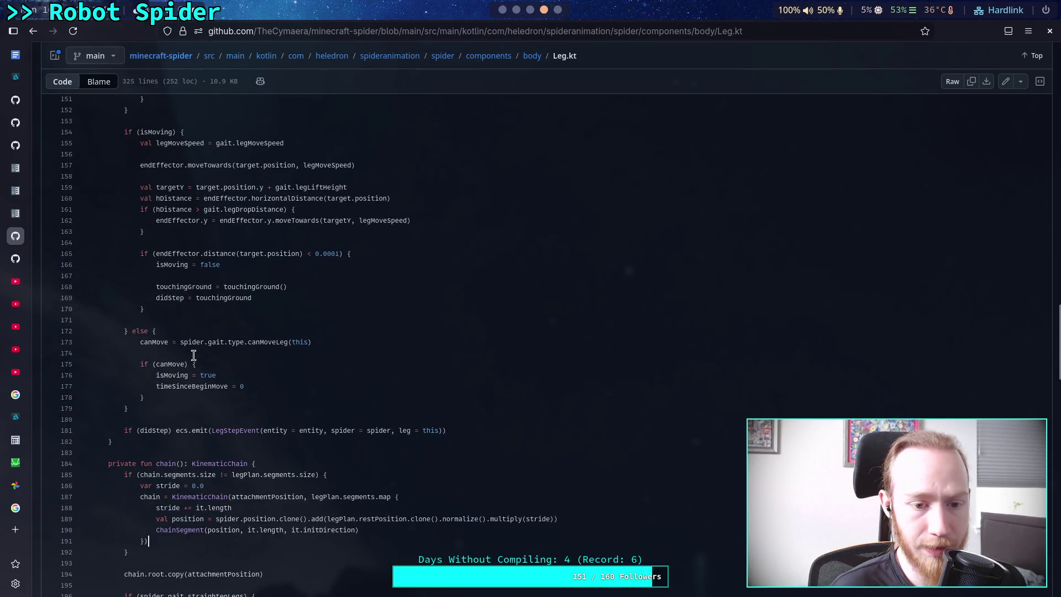
{"action": "left_click_drag", "start_coordinate": [152, 343], "coordinate": [370, 341]}
{"action": "left_click", "coordinate": [322, 352]}
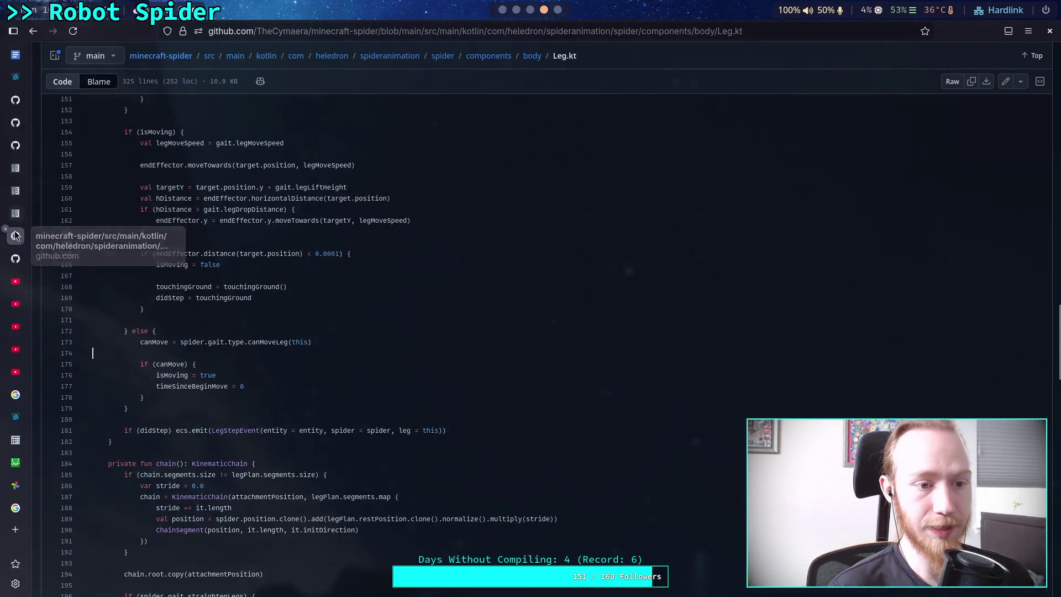
{"action": "left_click", "coordinate": [7, 253]}
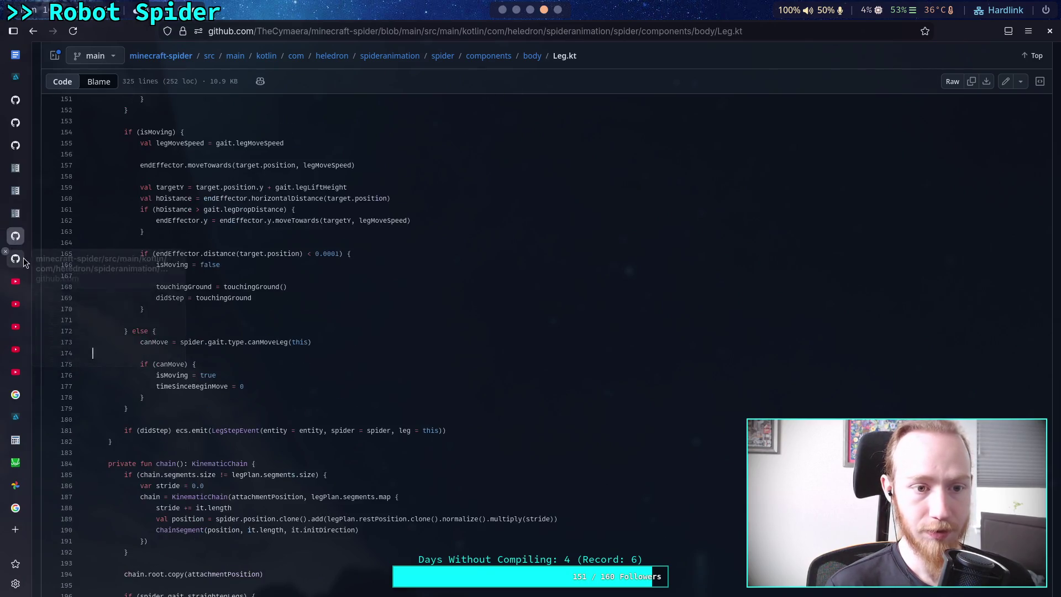
{"action": "left_click", "coordinate": [531, 57]}
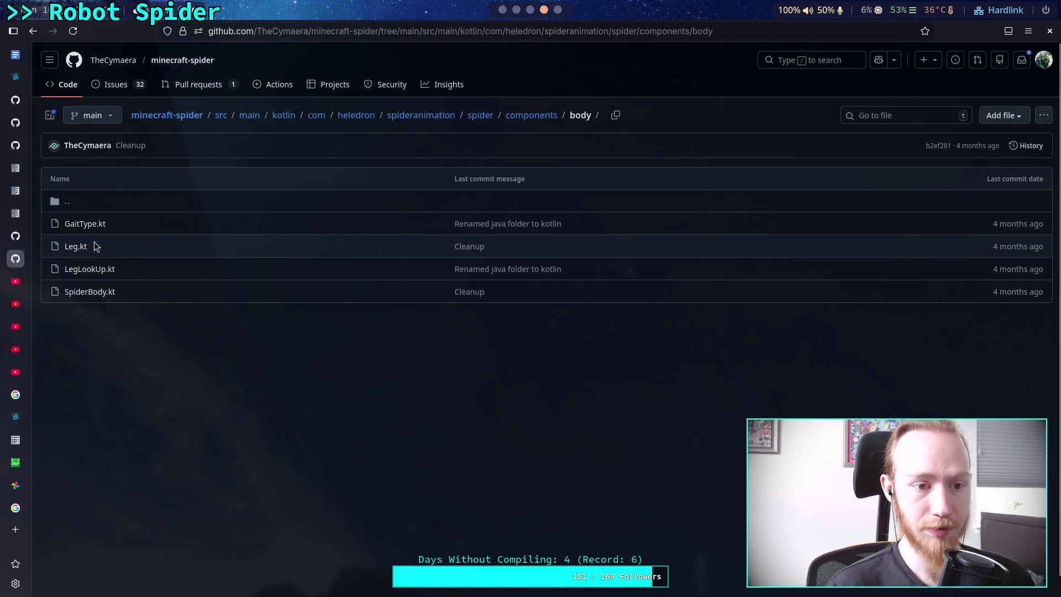
Step: Open GaitType.kt and scroll to WalkGaitType's canMoveLeg cross-pair check
{"action": "left_click", "coordinate": [90, 224]}
{"action": "scroll", "coordinate": [306, 282], "scroll_direction": "up", "scroll_amount": 3}
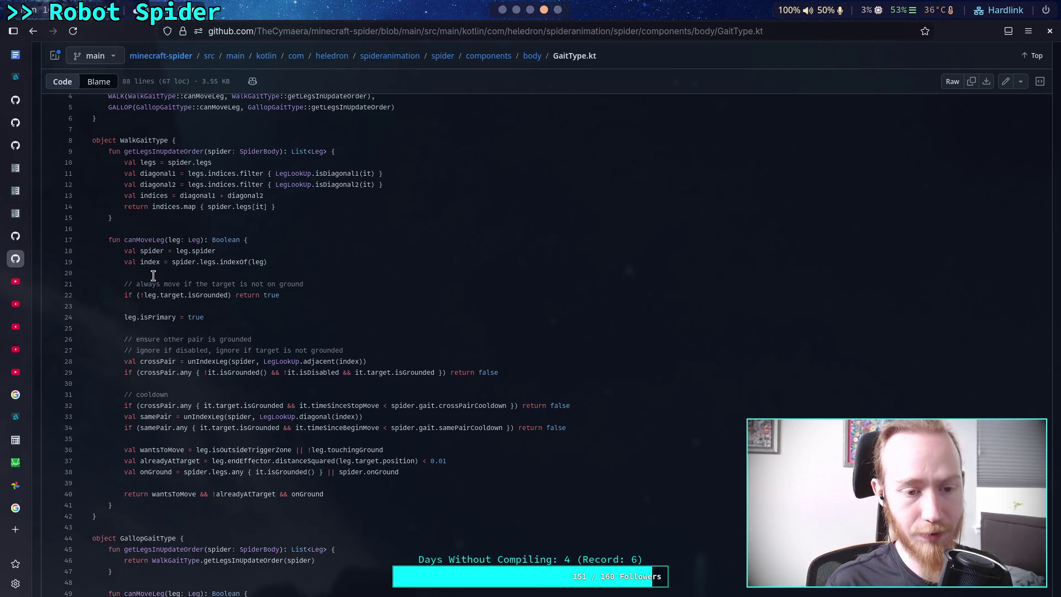
{"action": "scroll", "coordinate": [257, 329], "scroll_direction": "down", "scroll_amount": 3}
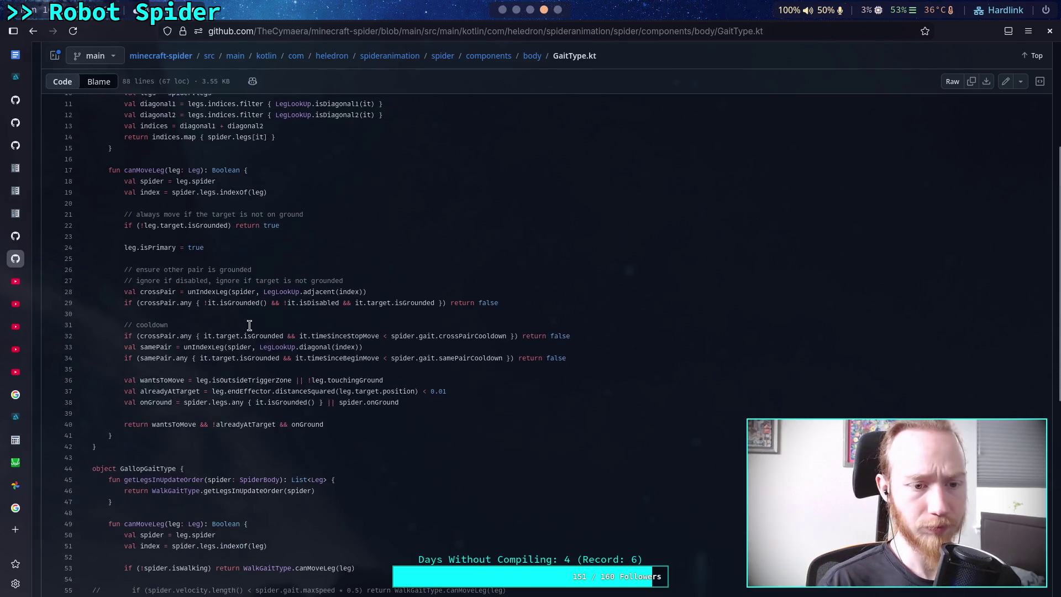
{"action": "left_click", "coordinate": [227, 314]}
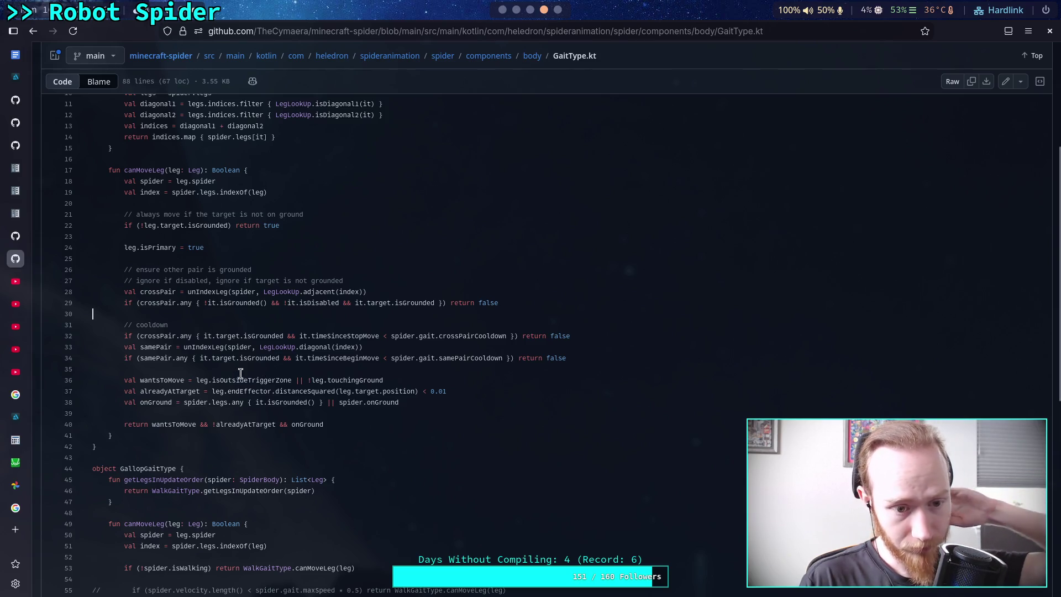
Step: Highlight and read the walk gait's wantsToMove, alreadyAtTarget and onGround conditions in GaitType.kt
{"action": "double_click", "coordinate": [145, 380]}
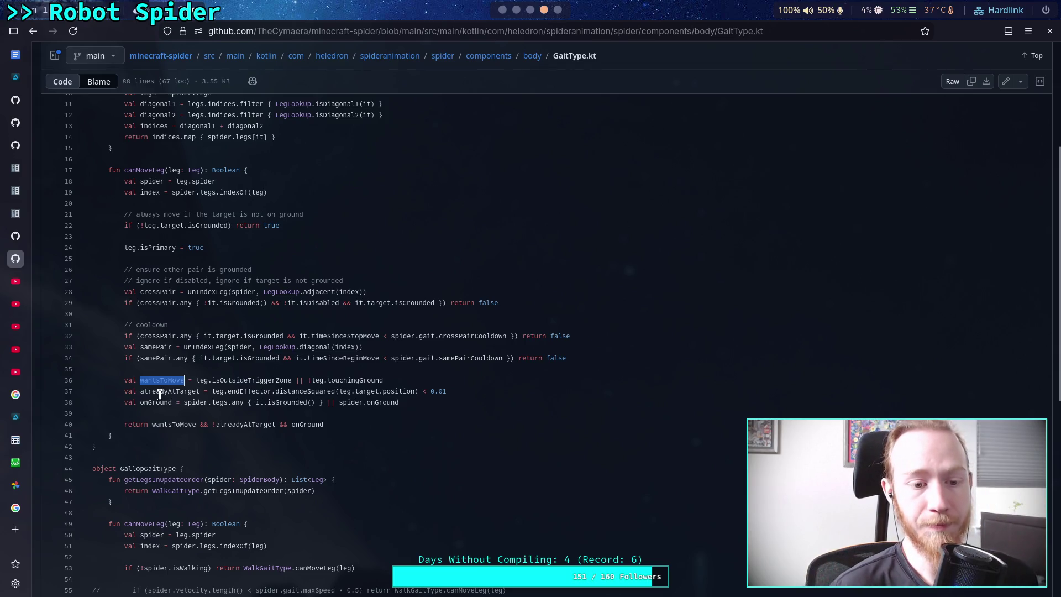
{"action": "left_click_drag", "start_coordinate": [152, 425], "coordinate": [350, 423]}
{"action": "left_click", "coordinate": [266, 422]}
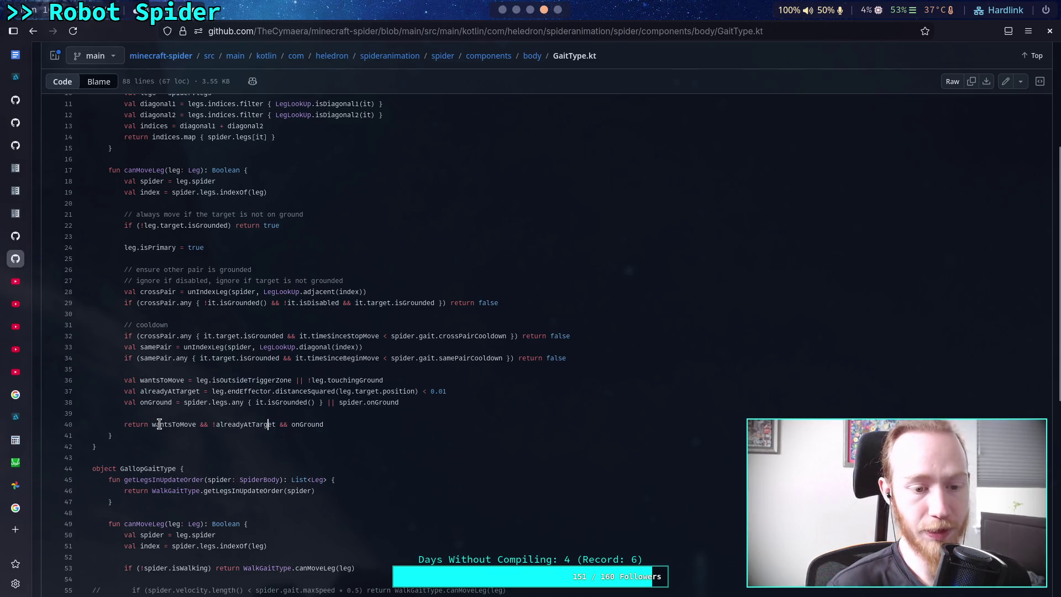
{"action": "left_click_drag", "start_coordinate": [195, 380], "coordinate": [395, 381]}
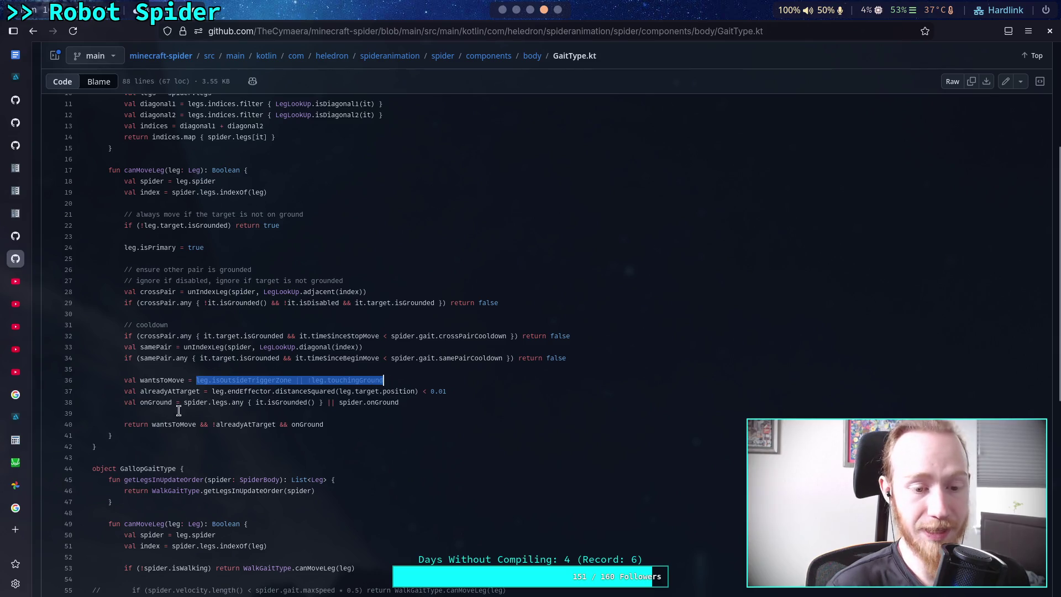
{"action": "double_click", "coordinate": [161, 424]}
{"action": "left_click_drag", "start_coordinate": [136, 393], "coordinate": [426, 406]}
{"action": "left_click", "coordinate": [391, 410]}
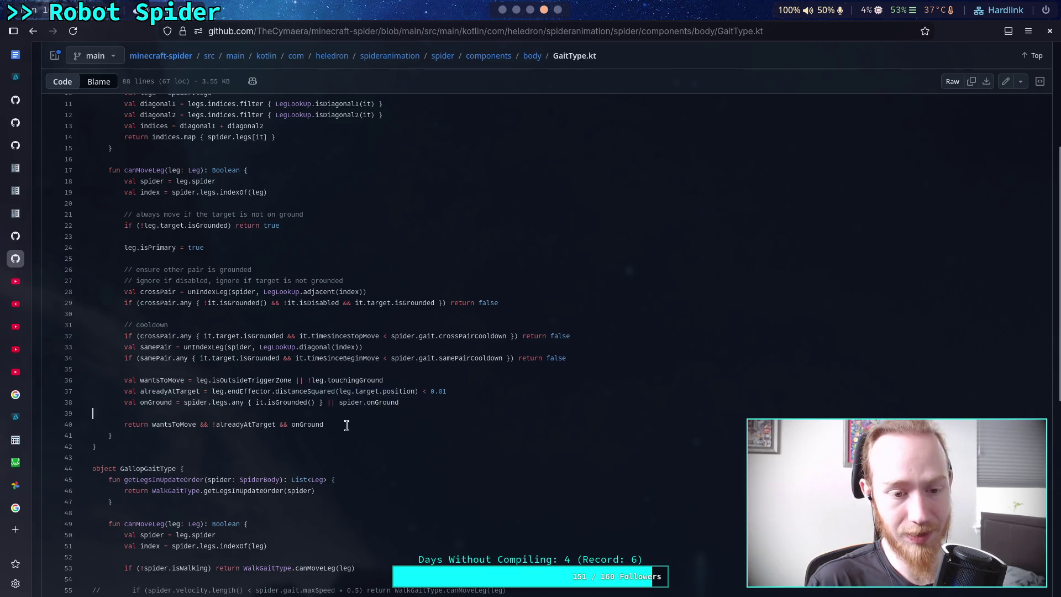
{"action": "left_click_drag", "start_coordinate": [188, 405], "coordinate": [328, 402]}
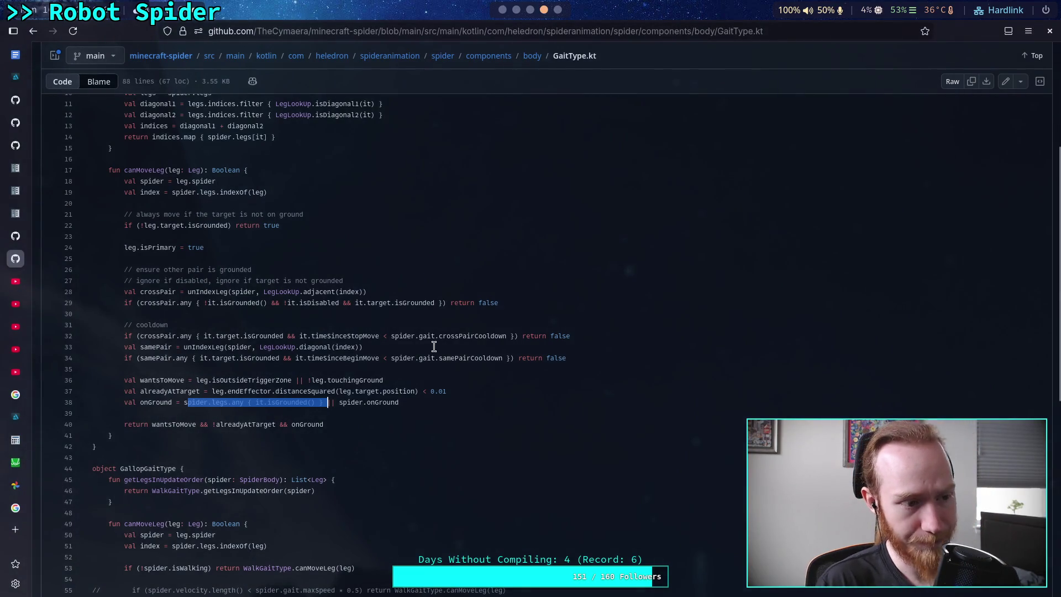
{"action": "left_click", "coordinate": [444, 402]}
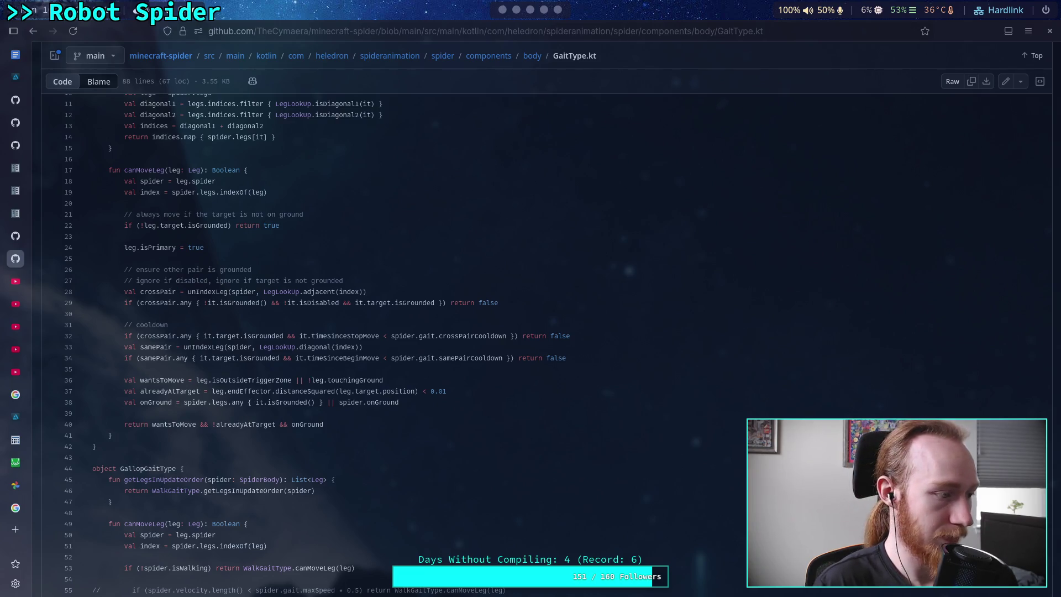
{"action": "left_click", "coordinate": [399, 401]}
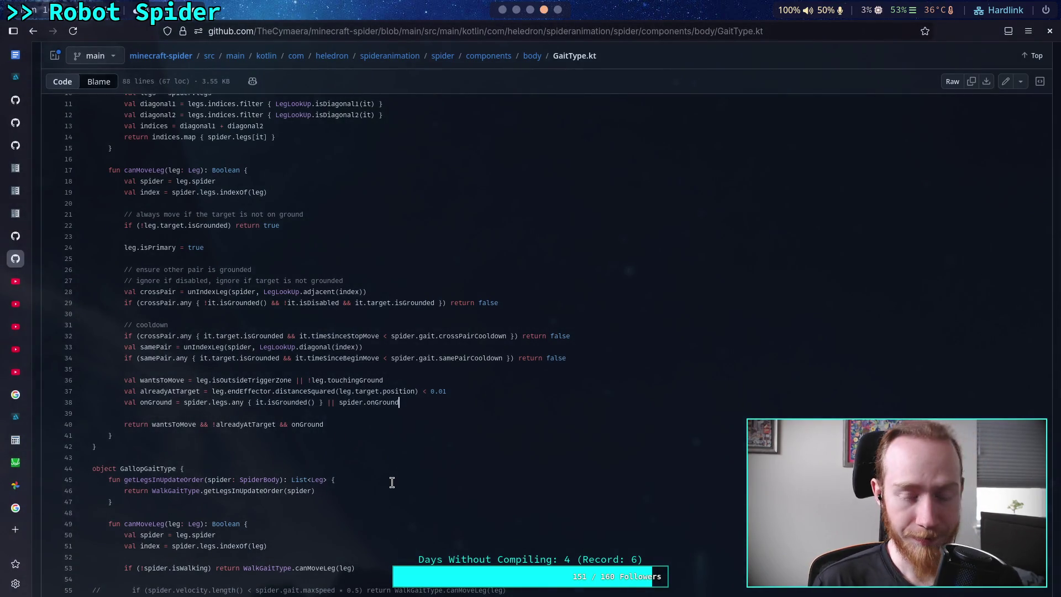
{"action": "left_click", "coordinate": [363, 459]}
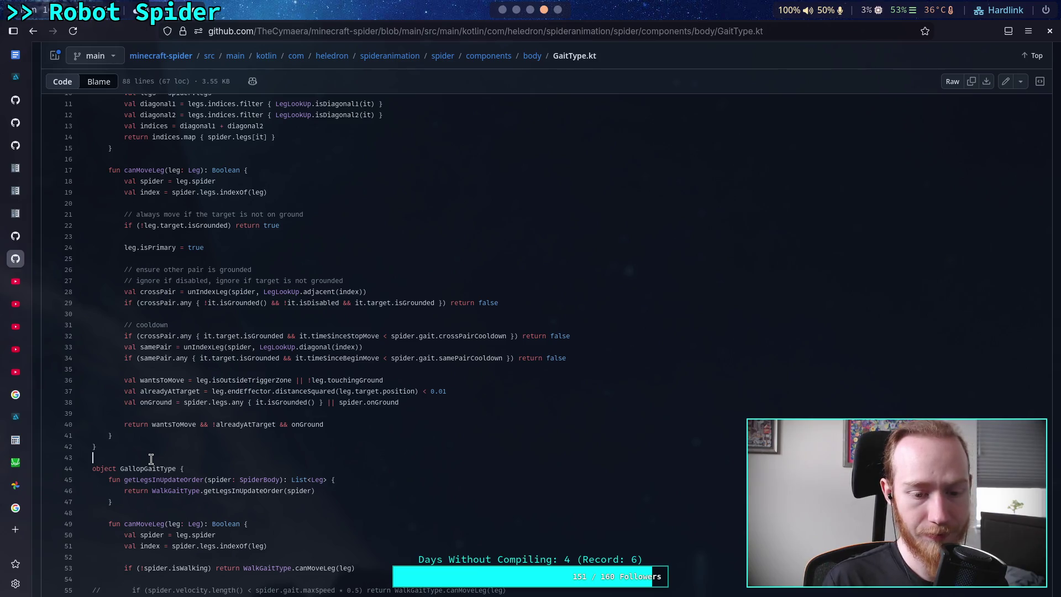
Step: Scroll through GallopGaitType's cross-pair check, then return to the Godot script editor
{"action": "scroll", "coordinate": [150, 459], "scroll_direction": "down", "scroll_amount": 5}
{"action": "scroll", "coordinate": [356, 450], "scroll_direction": "down", "scroll_amount": 2}
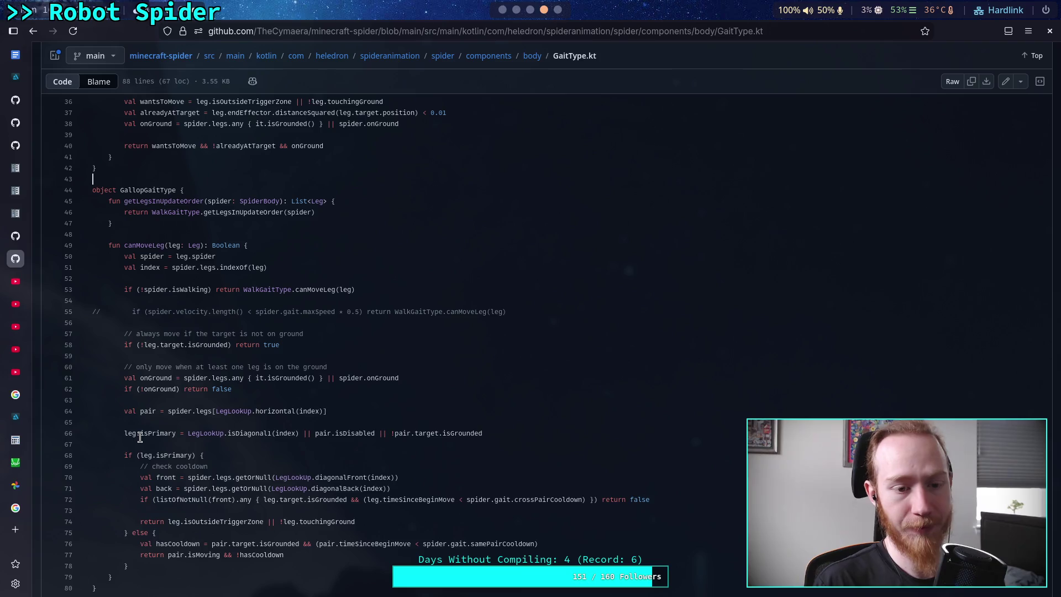
{"action": "left_click", "coordinate": [380, 283]}
{"action": "scroll", "coordinate": [457, 309], "scroll_direction": "up", "scroll_amount": 4}
{"action": "scroll", "coordinate": [457, 309], "scroll_direction": "up", "scroll_amount": 5}
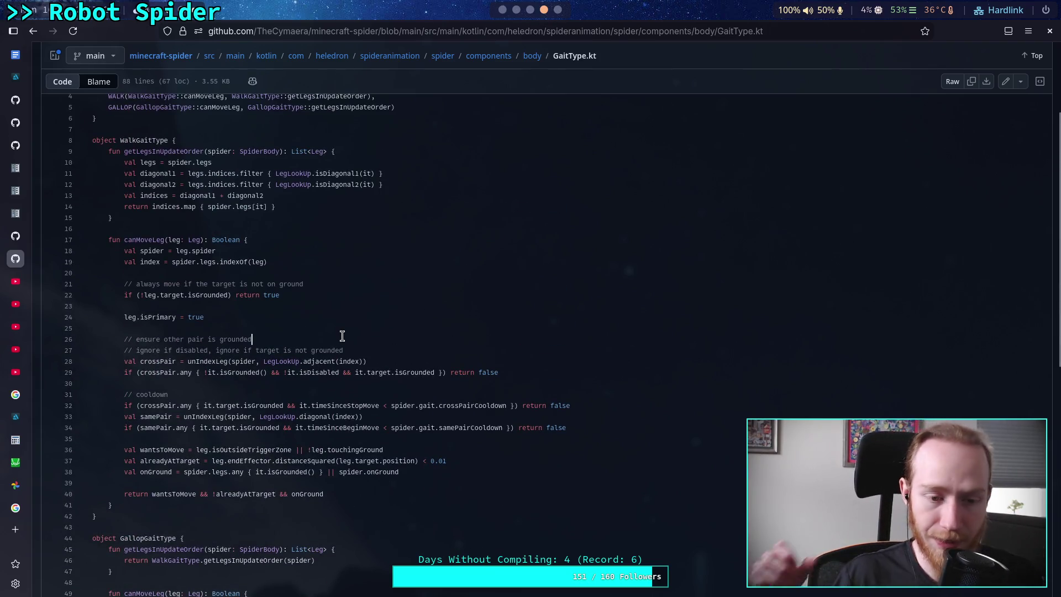
{"action": "left_click", "coordinate": [288, 328]}
{"action": "scroll", "coordinate": [293, 343], "scroll_direction": "up", "scroll_amount": 2}
{"action": "scroll", "coordinate": [293, 346], "scroll_direction": "down", "scroll_amount": 2}
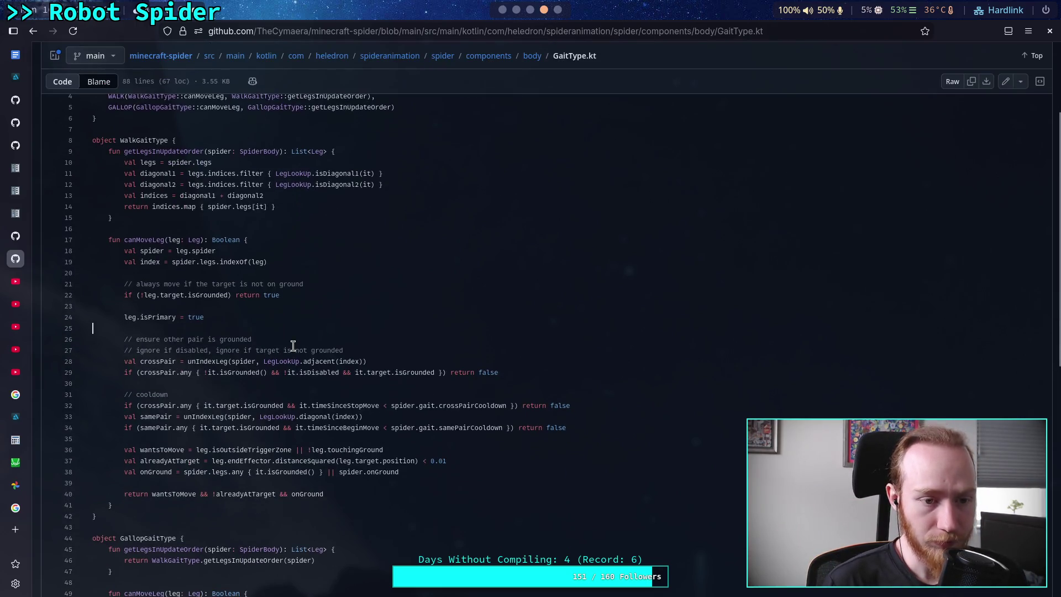
{"action": "key", "text": "alt+Tab"}
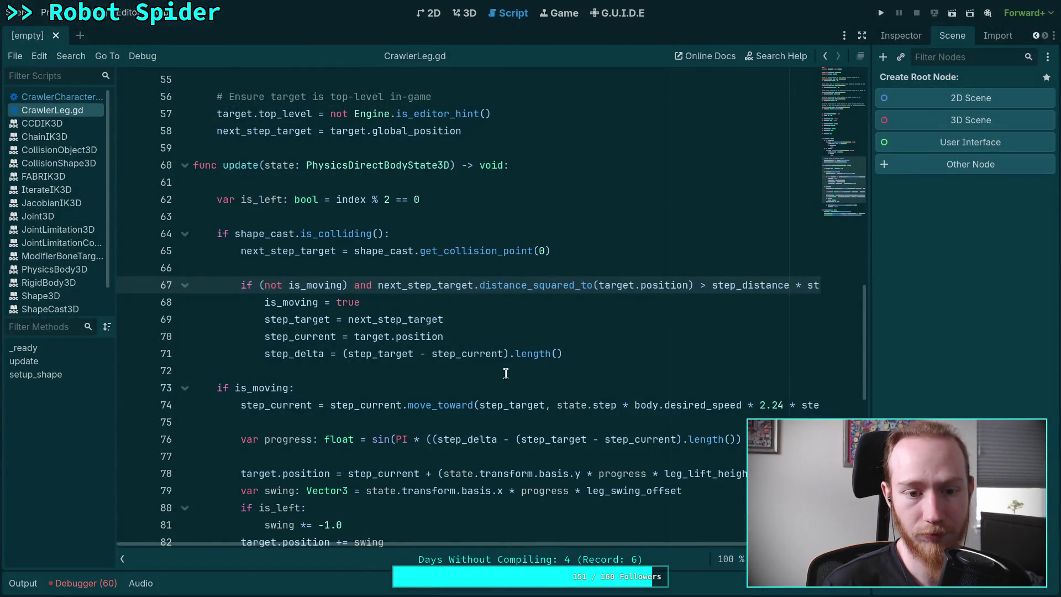
Step: Run the project (F5) to watch the red spider crawl onto the blue ramp, then stop it
{"action": "left_click", "coordinate": [507, 372]}
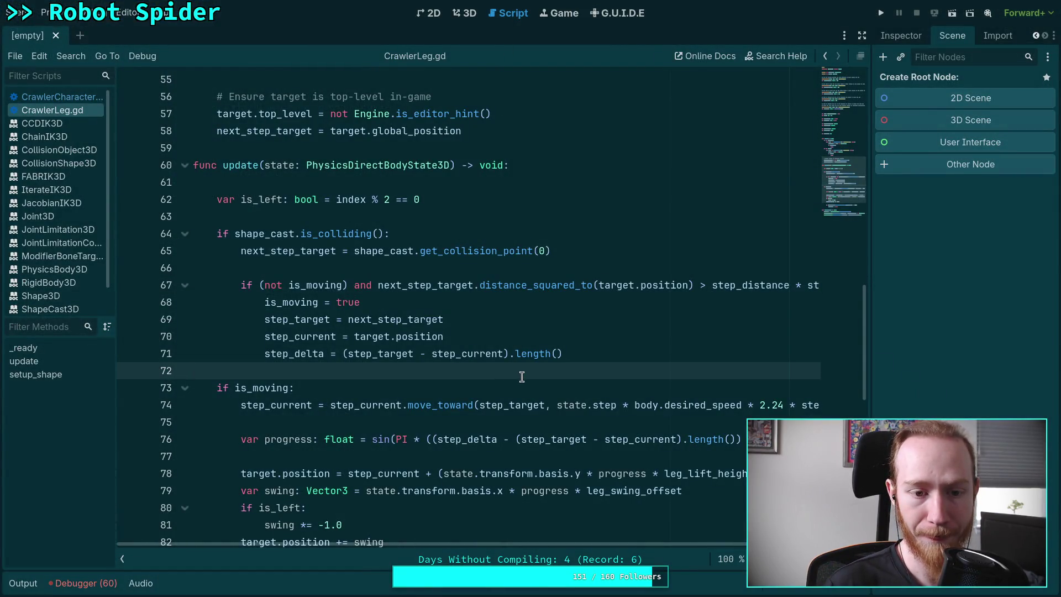
{"action": "scroll", "coordinate": [521, 377], "scroll_direction": "down", "scroll_amount": 4}
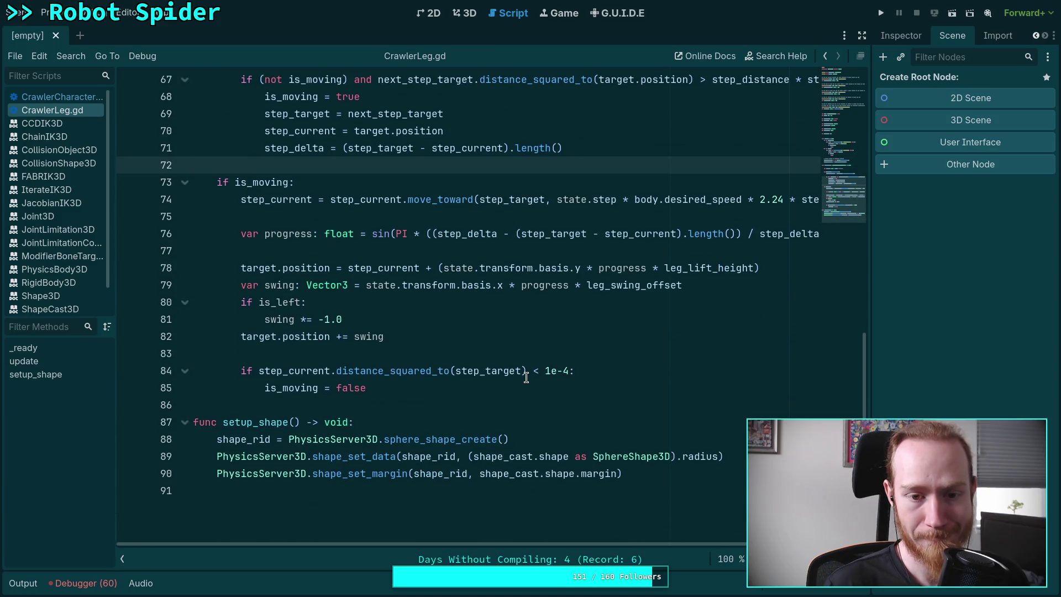
{"action": "key", "text": "F5"}
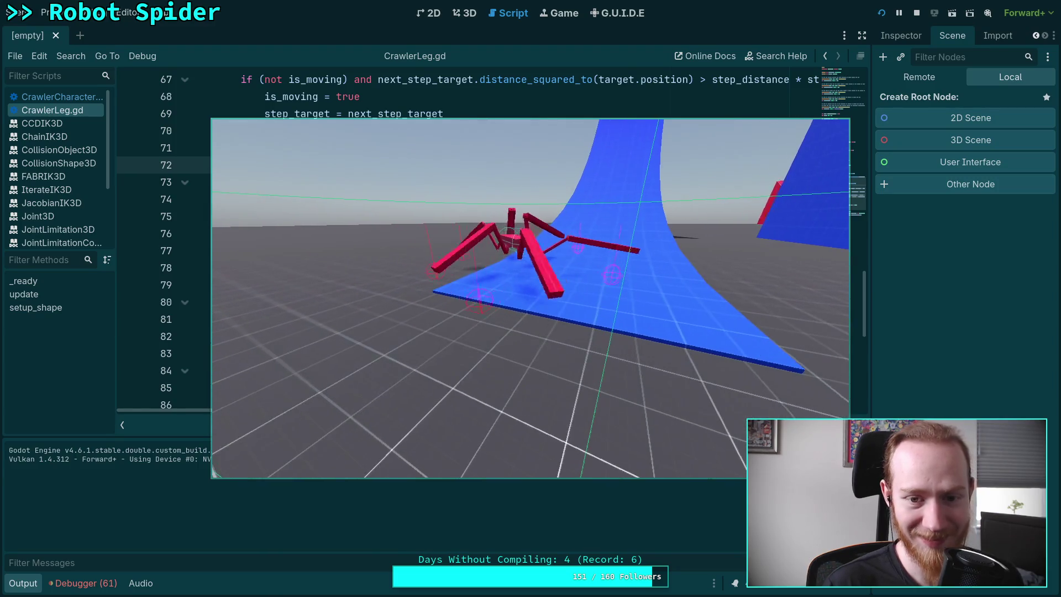
{"action": "key", "text": "F8"}
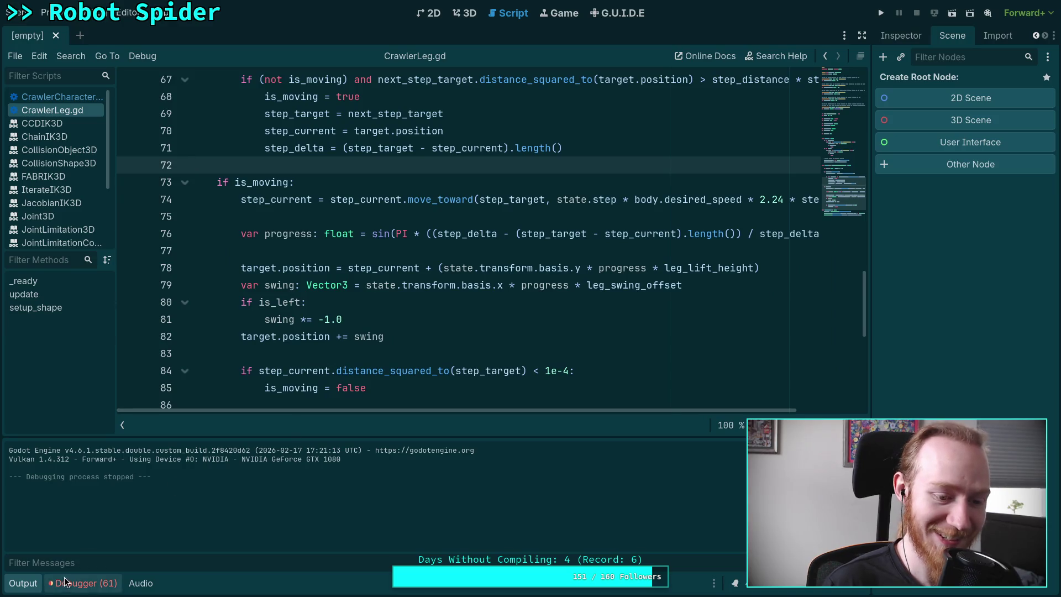
Step: Hide the Output panel and read through update()'s left-leg marking and lift-and-swing code
{"action": "left_click", "coordinate": [22, 583]}
{"action": "left_click", "coordinate": [276, 487]}
{"action": "left_click", "coordinate": [375, 404]}
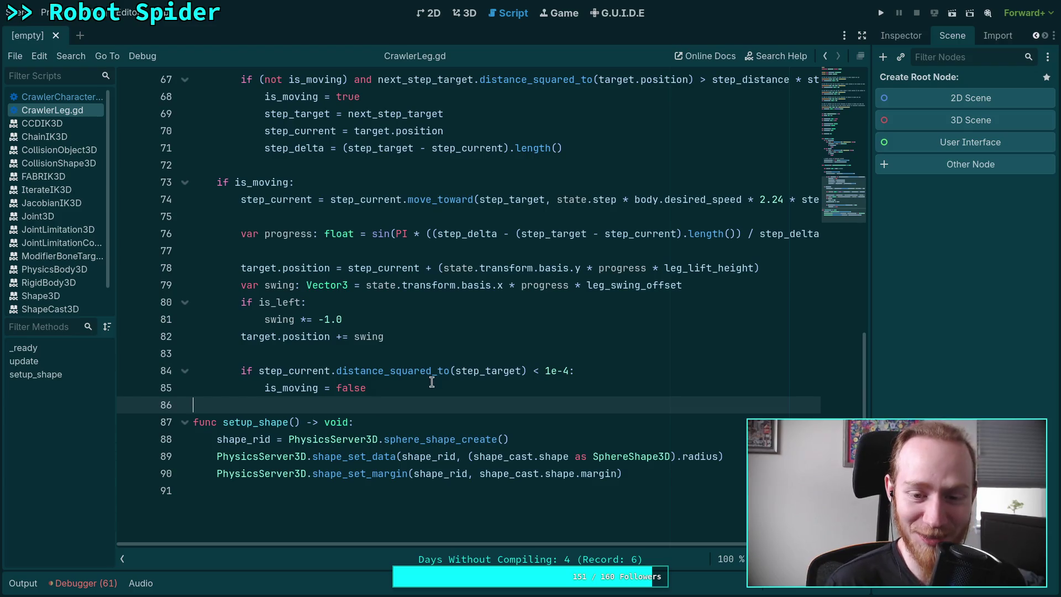
{"action": "scroll", "coordinate": [442, 387], "scroll_direction": "up", "scroll_amount": 1}
{"action": "left_click", "coordinate": [448, 402]}
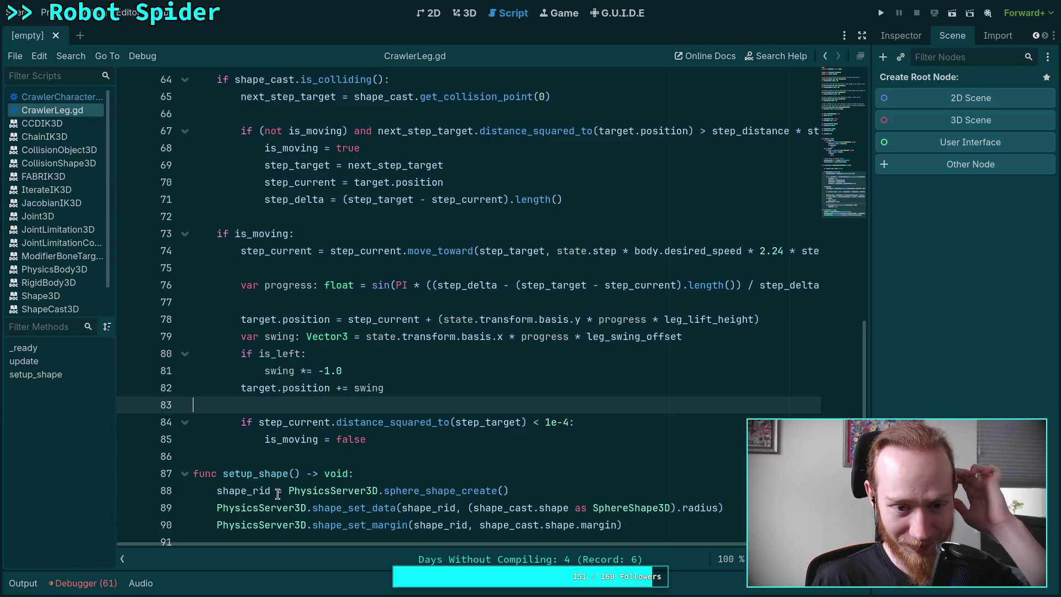
{"action": "left_click", "coordinate": [326, 305]}
Step: Collapse the script list with Ctrl+\ and add a new line after setup_shape at the file end
{"action": "scroll", "coordinate": [320, 326], "scroll_direction": "up", "scroll_amount": 2}
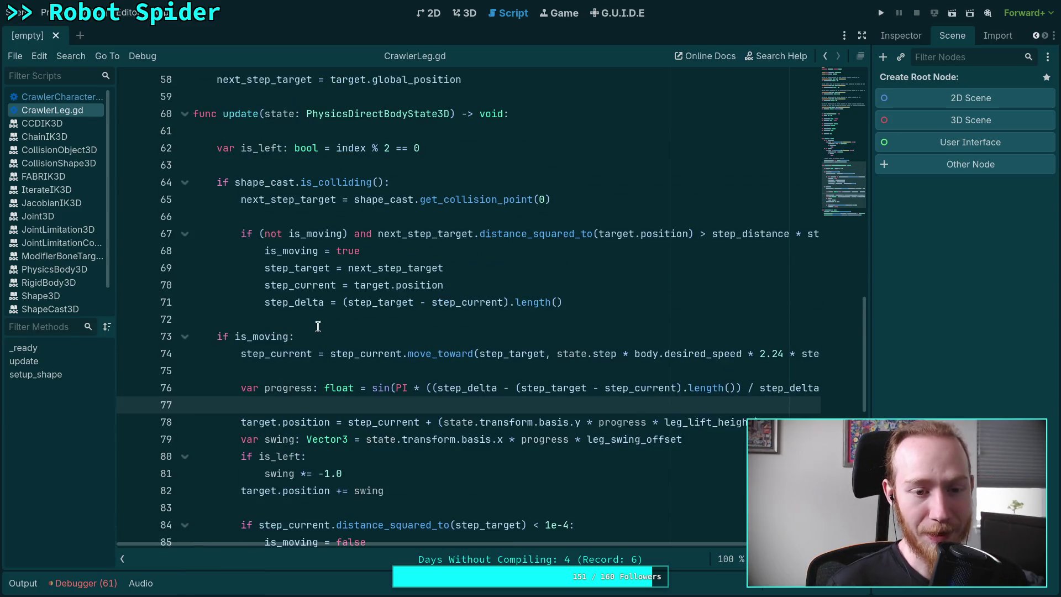
{"action": "left_click", "coordinate": [348, 316]}
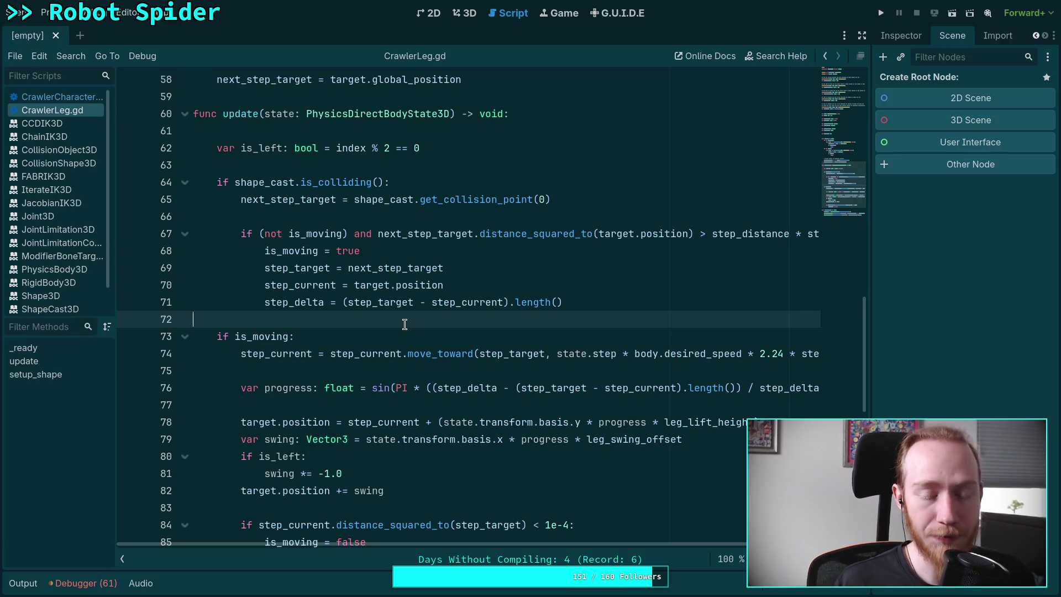
{"action": "key", "text": "ctrl+backslash"}
{"action": "key", "text": "ctrl+End"}
{"action": "key", "text": "Return"}
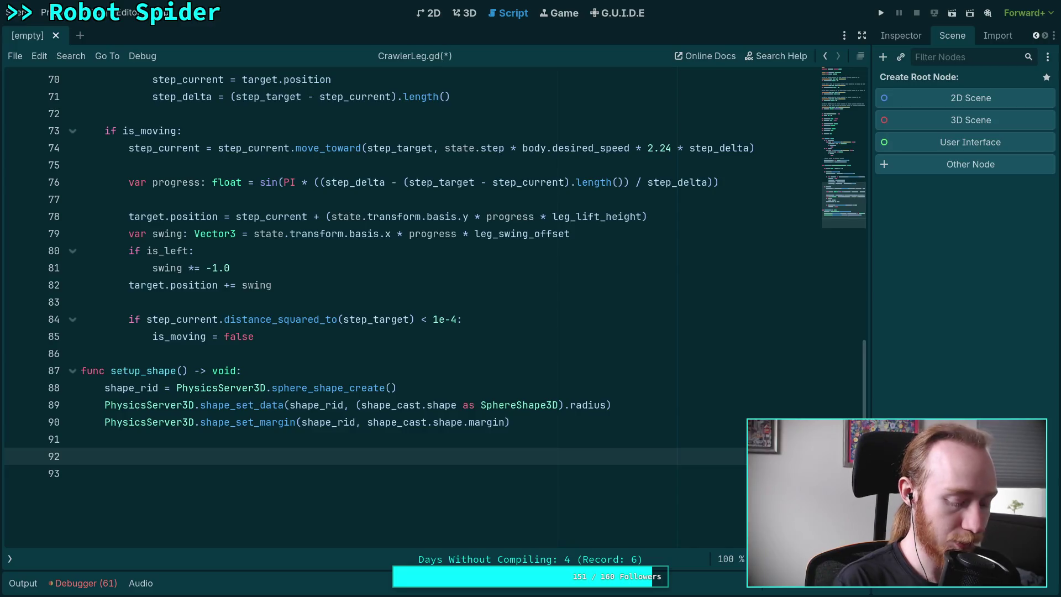
Step: Start the new function line with 'func' and check where is_moving is used
{"action": "type", "text": "f"}
{"action": "key", "text": "Escape"}
{"action": "type", "text": "unc"}
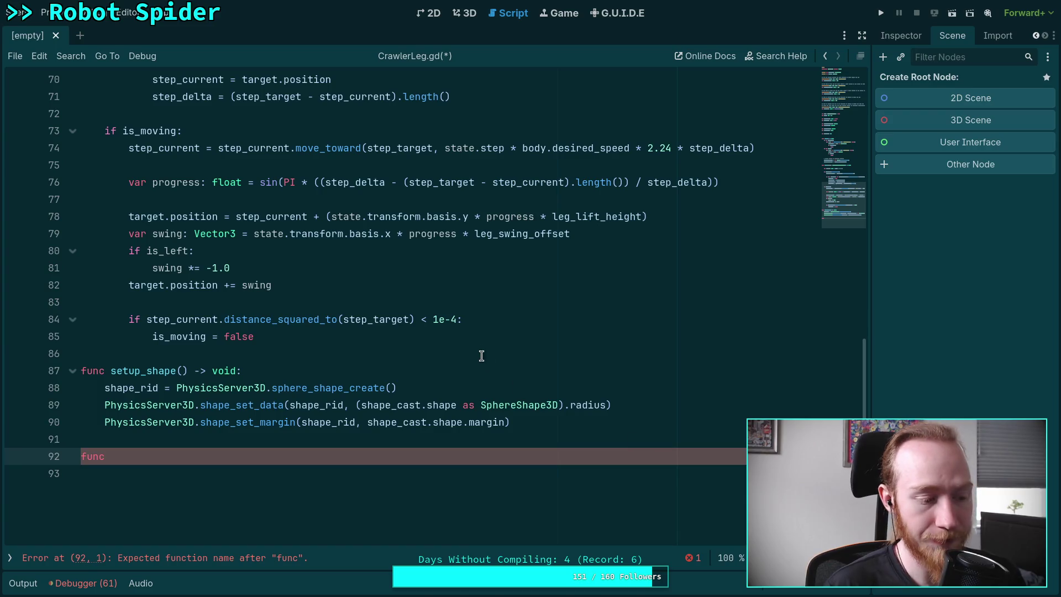
{"action": "scroll", "coordinate": [450, 351], "scroll_direction": "up", "scroll_amount": 2}
{"action": "double_click", "coordinate": [196, 437]}
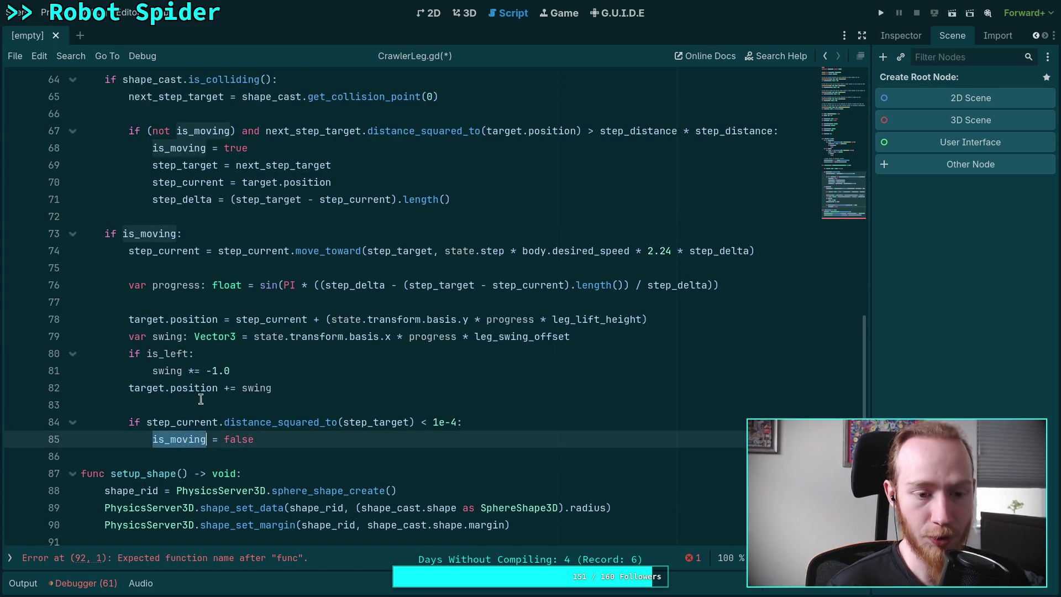
{"action": "scroll", "coordinate": [196, 437], "scroll_direction": "up", "scroll_amount": 2}
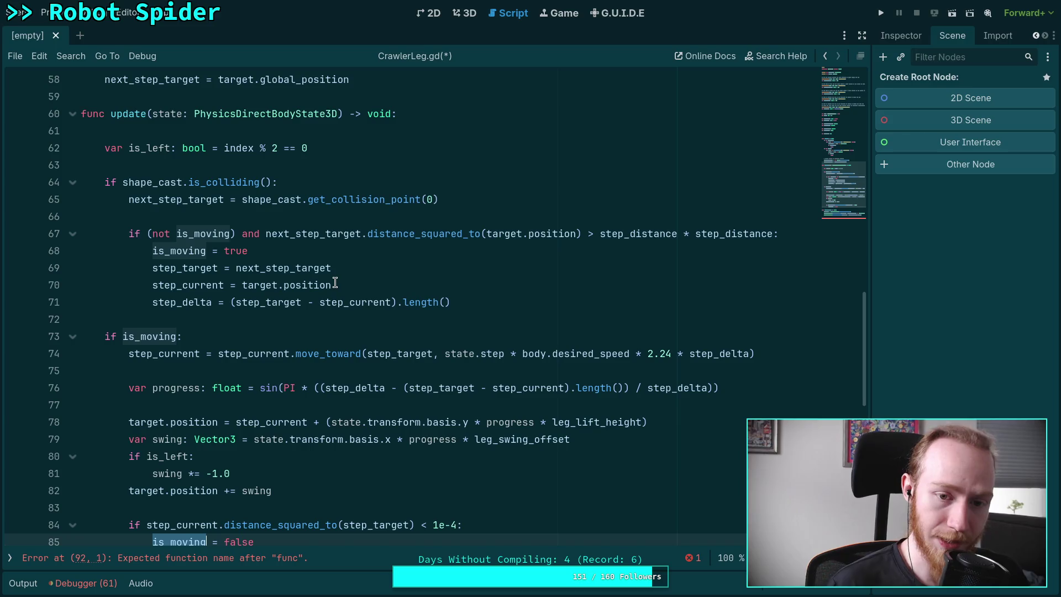
{"action": "left_click", "coordinate": [219, 320]}
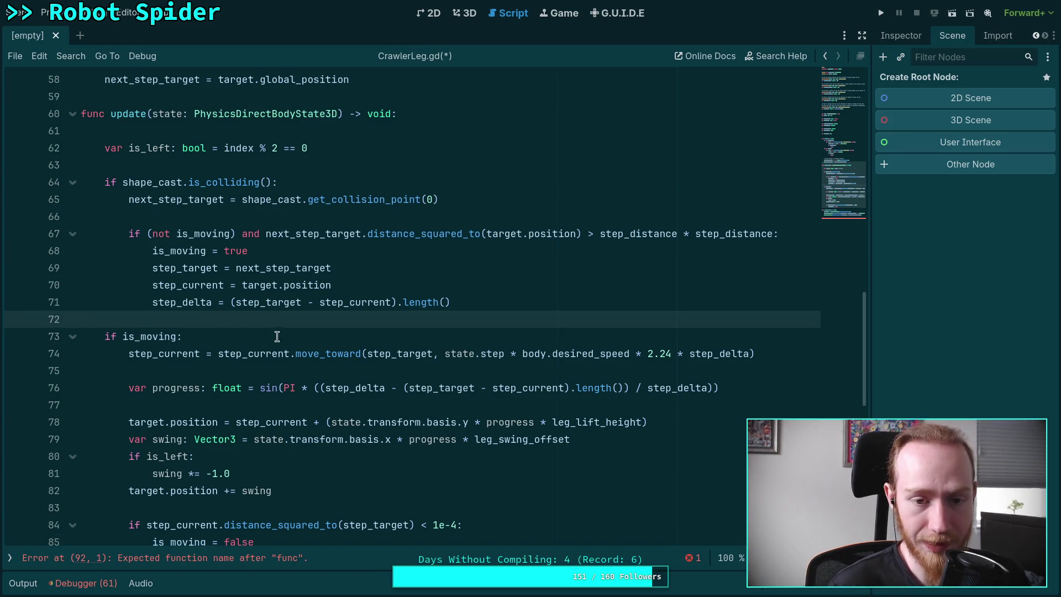
{"action": "scroll", "coordinate": [279, 339], "scroll_direction": "down", "scroll_amount": 4}
{"action": "scroll", "coordinate": [284, 341], "scroll_direction": "down", "scroll_amount": 2}
{"action": "left_click", "coordinate": [294, 403]}
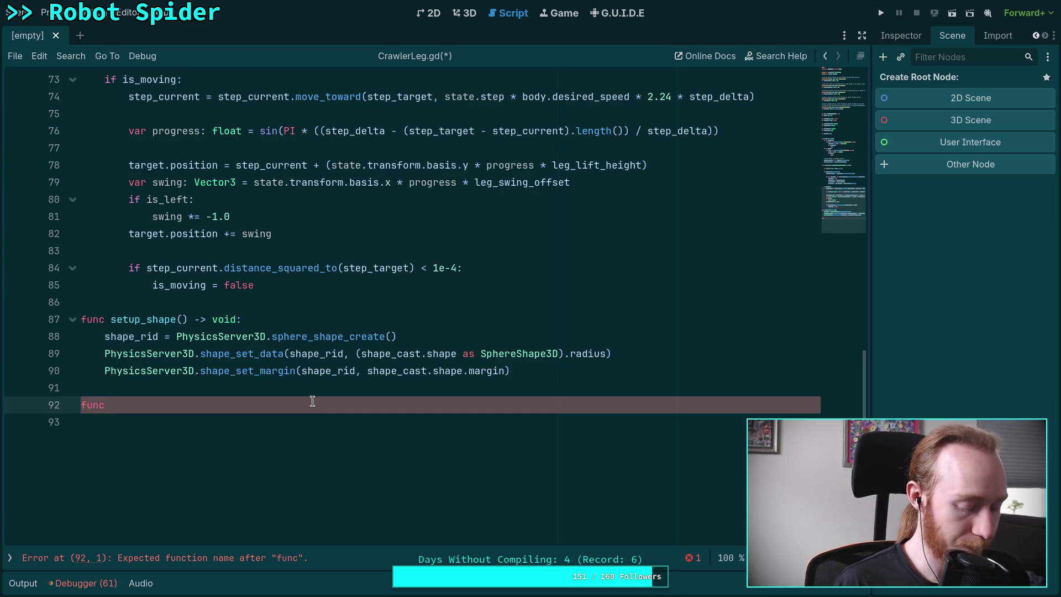
Step: Declare 'func can_step() -> void:' on line 92, renamed from should_move
{"action": "type", "text": "should_move"}
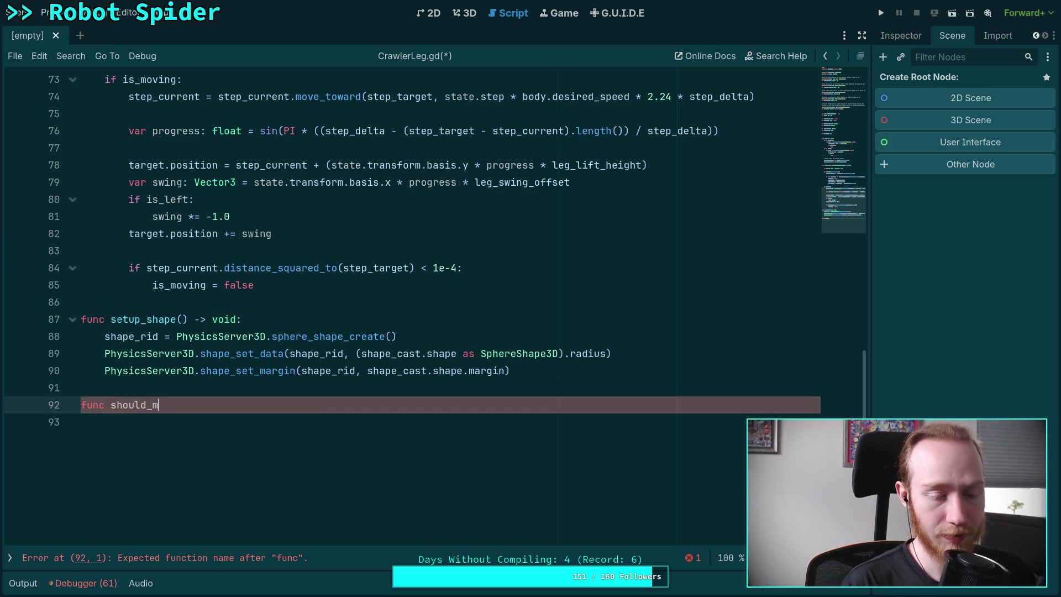
{"action": "type", "text": "() -> "}
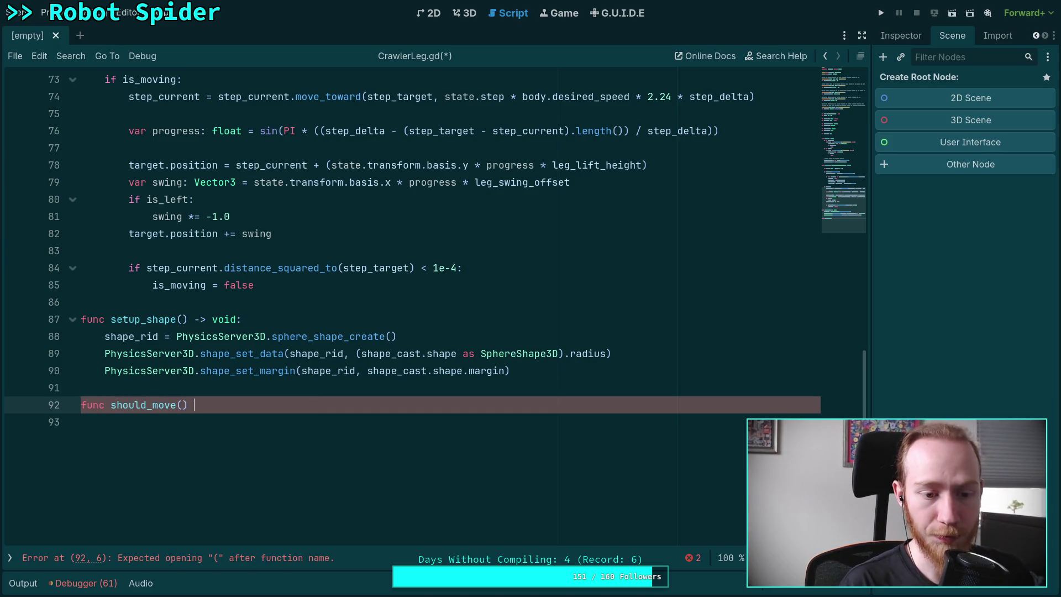
{"action": "type", "text": "void:"}
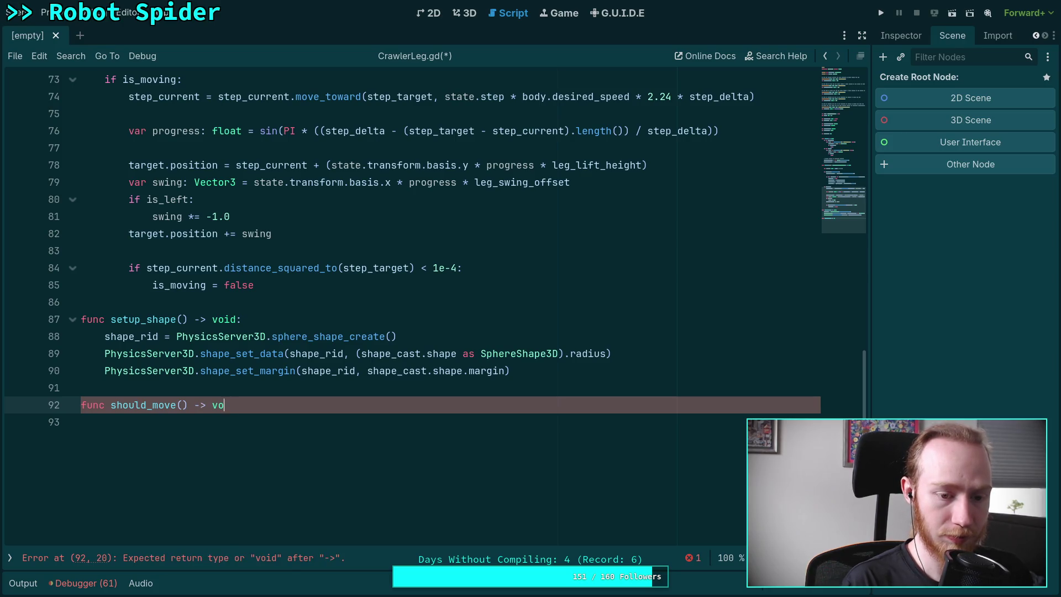
{"action": "key", "text": "Return"}
{"action": "scroll", "coordinate": [212, 299], "scroll_direction": "up", "scroll_amount": 5}
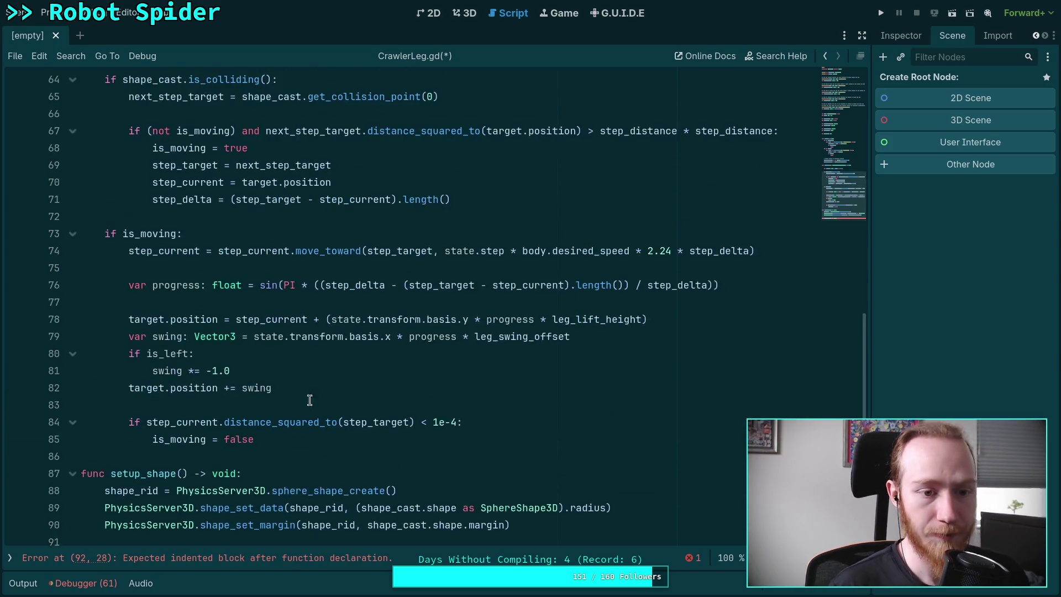
{"action": "scroll", "coordinate": [213, 299], "scroll_direction": "down", "scroll_amount": 2}
{"action": "scroll", "coordinate": [212, 299], "scroll_direction": "down", "scroll_amount": 1}
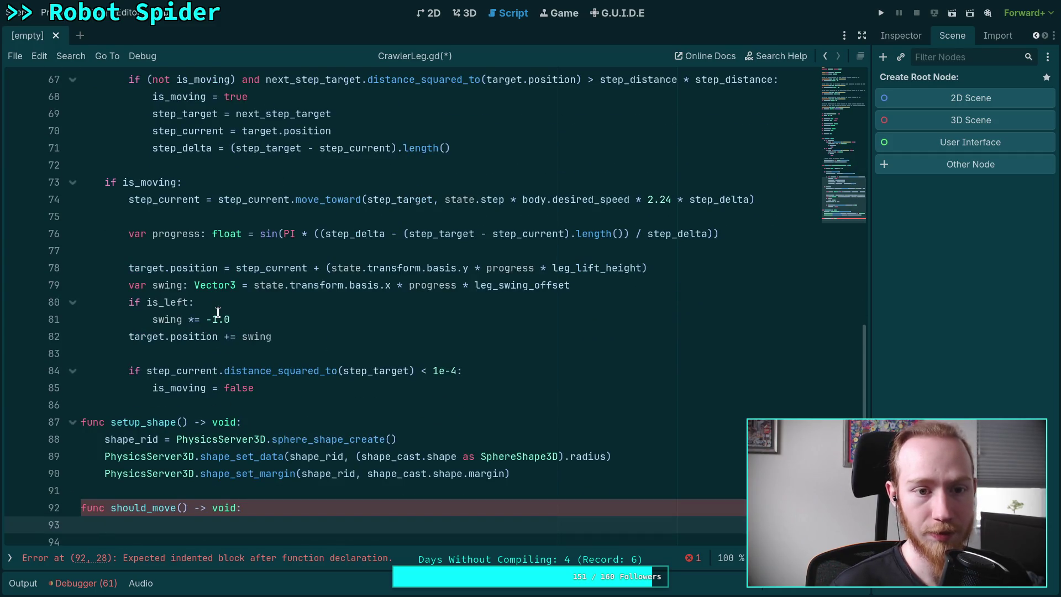
{"action": "scroll", "coordinate": [216, 306], "scroll_direction": "up", "scroll_amount": 1}
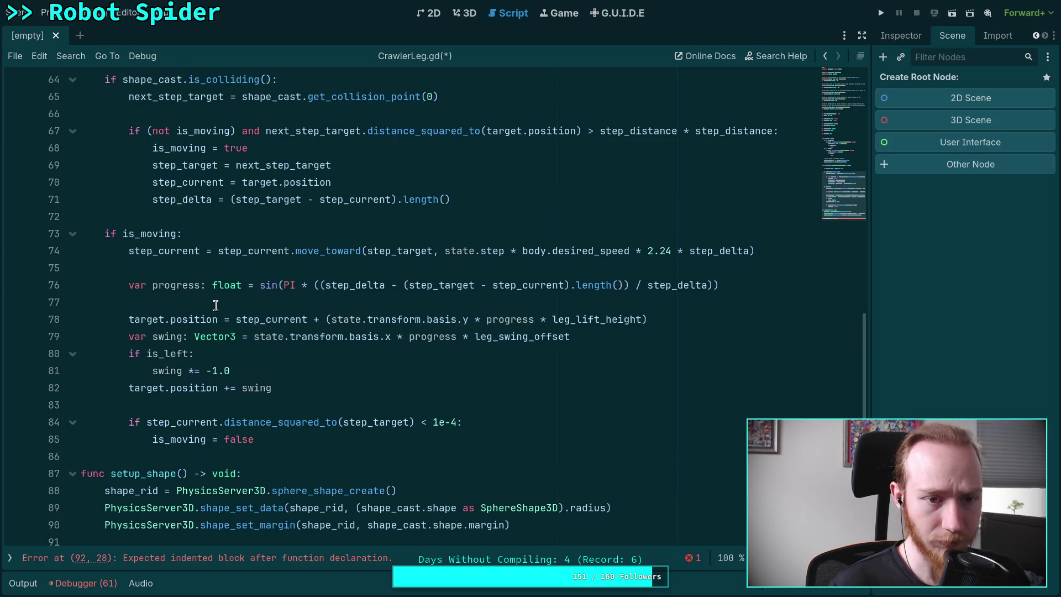
{"action": "scroll", "coordinate": [216, 306], "scroll_direction": "down", "scroll_amount": 2}
{"action": "left_click_drag", "start_coordinate": [153, 456], "coordinate": [181, 455]}
{"action": "type", "text": "step"}
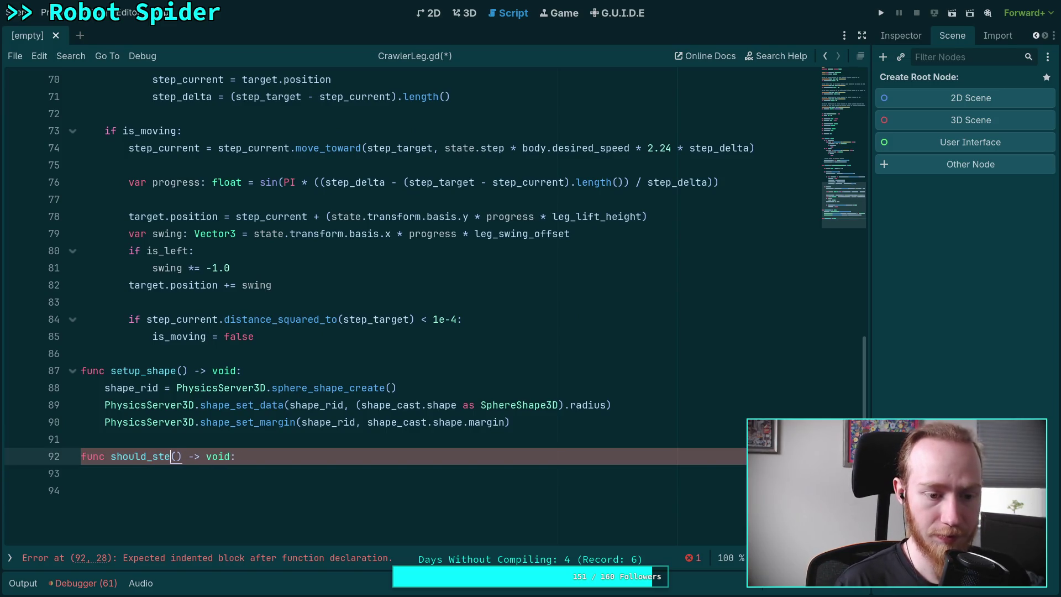
{"action": "left_click_drag", "start_coordinate": [110, 456], "coordinate": [146, 457]}
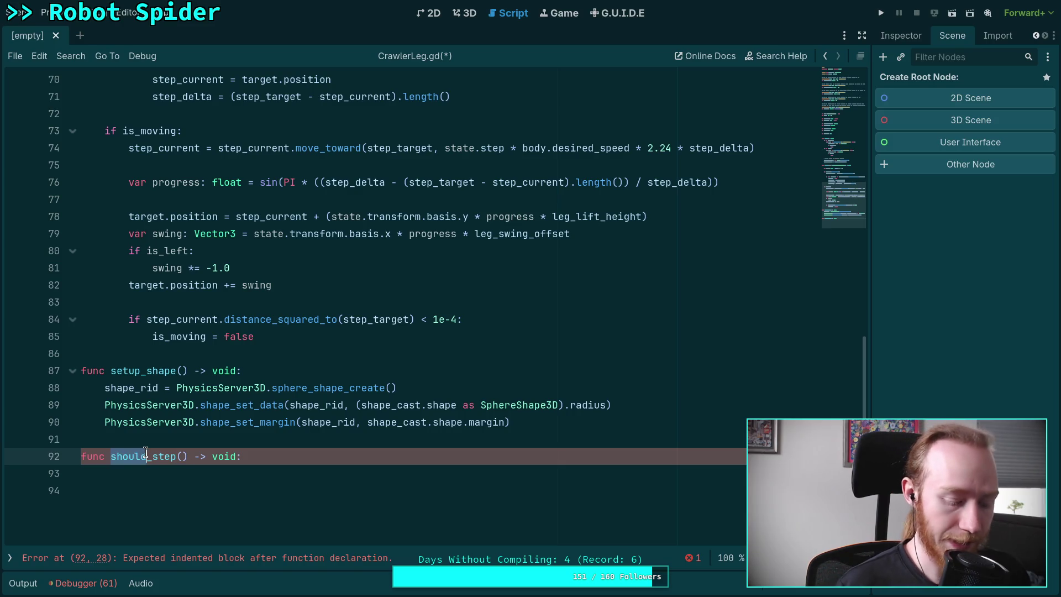
{"action": "type", "text": "can"}
{"action": "scroll", "coordinate": [170, 273], "scroll_direction": "up", "scroll_amount": 2}
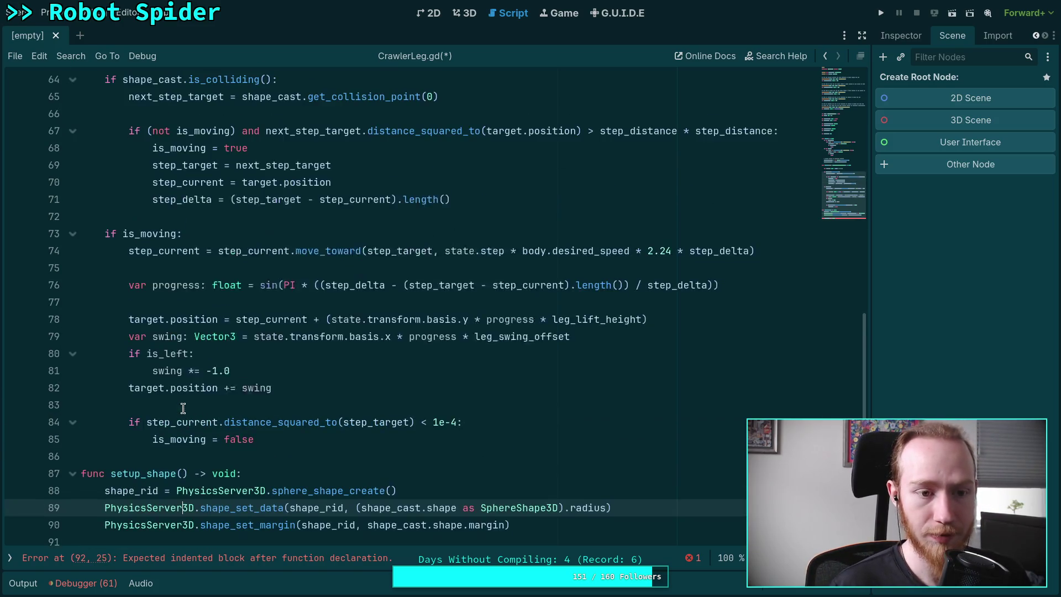
{"action": "scroll", "coordinate": [170, 273], "scroll_direction": "down", "scroll_amount": 1}
Step: Give can_step the body 'if is_moving: return false'
{"action": "key", "text": "Return"}
{"action": "type", "text": "if is_moving"}
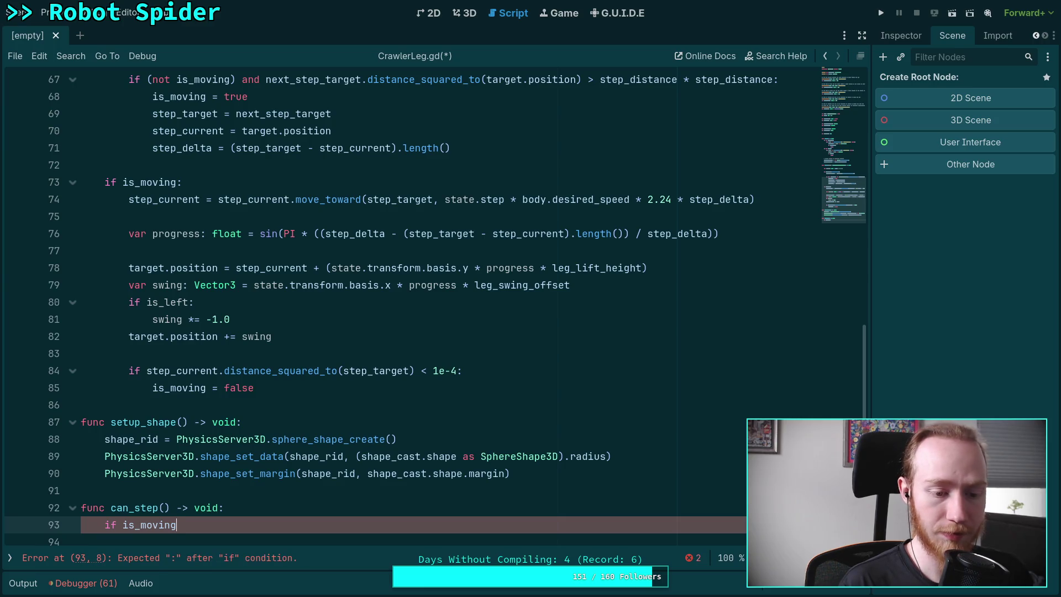
{"action": "type", "text": ":"}
{"action": "key", "text": "Return"}
{"action": "type", "text": "return false"}
{"action": "key", "text": "Return"}
{"action": "key", "text": "Return"}
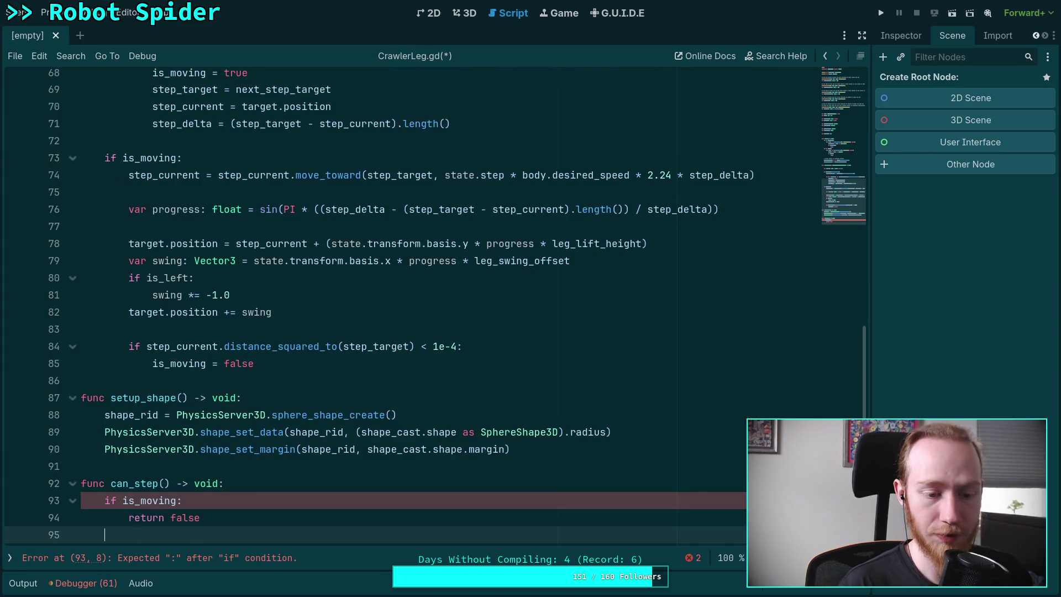
{"action": "scroll", "coordinate": [277, 437], "scroll_direction": "down", "scroll_amount": 2}
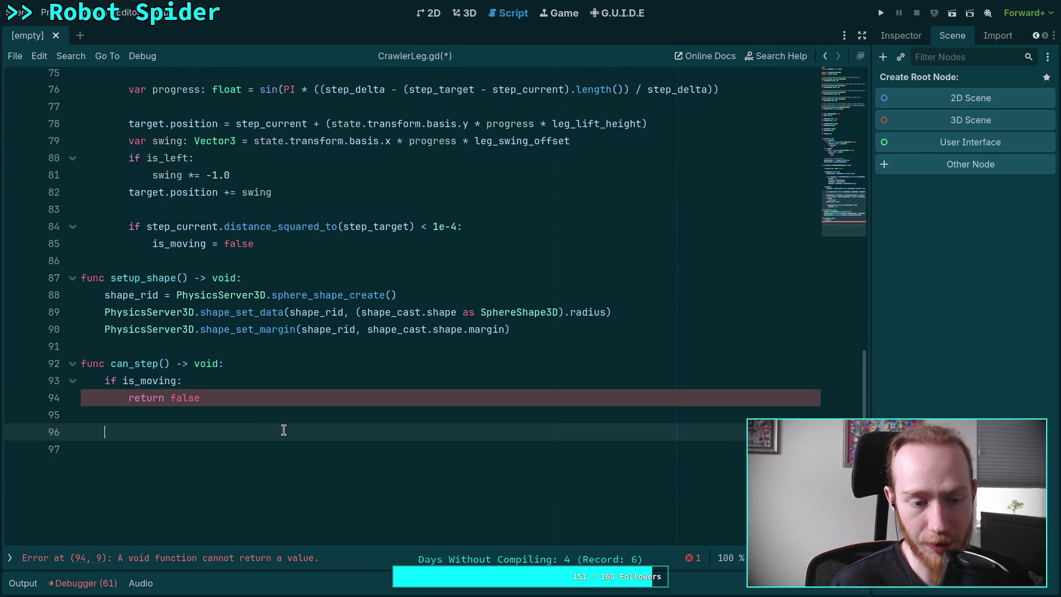
{"action": "scroll", "coordinate": [279, 426], "scroll_direction": "up", "scroll_amount": 6}
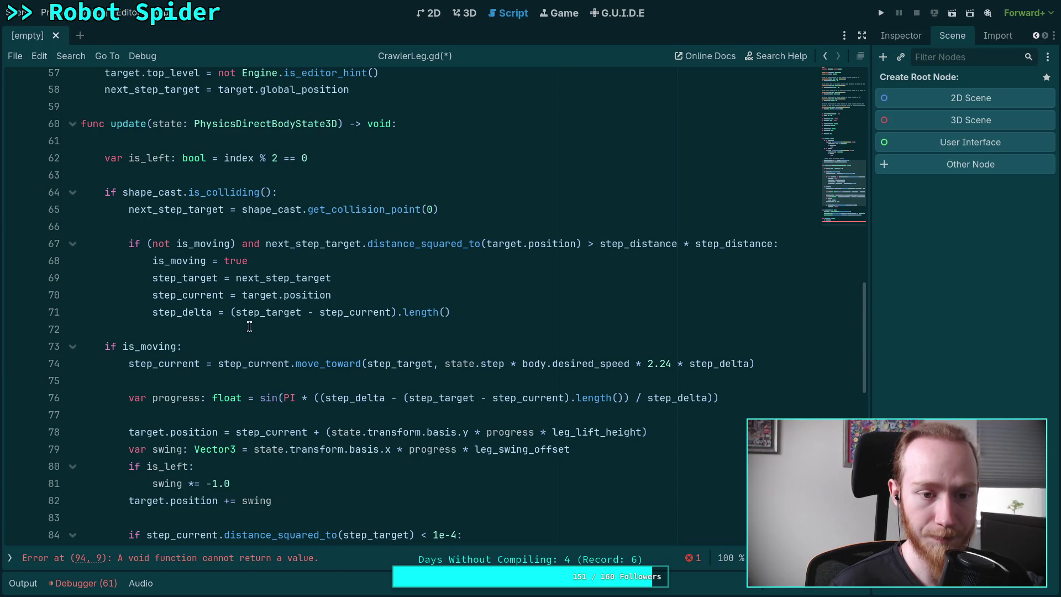
{"action": "left_click_drag", "start_coordinate": [148, 243], "coordinate": [773, 244]}
Step: Move line 67's step_distance check into can_step as a return statement using >=
{"action": "left_click", "coordinate": [270, 245]}
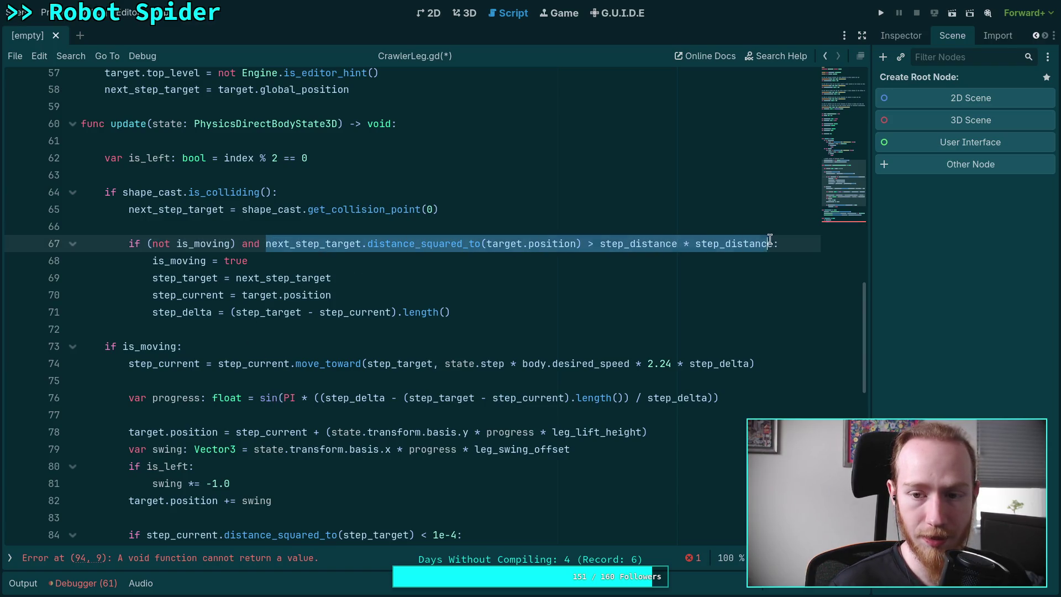
{"action": "right_click", "coordinate": [535, 250]}
{"action": "left_click", "coordinate": [567, 293]}
{"action": "scroll", "coordinate": [255, 322], "scroll_direction": "down", "scroll_amount": 8}
{"action": "left_click", "coordinate": [256, 322]}
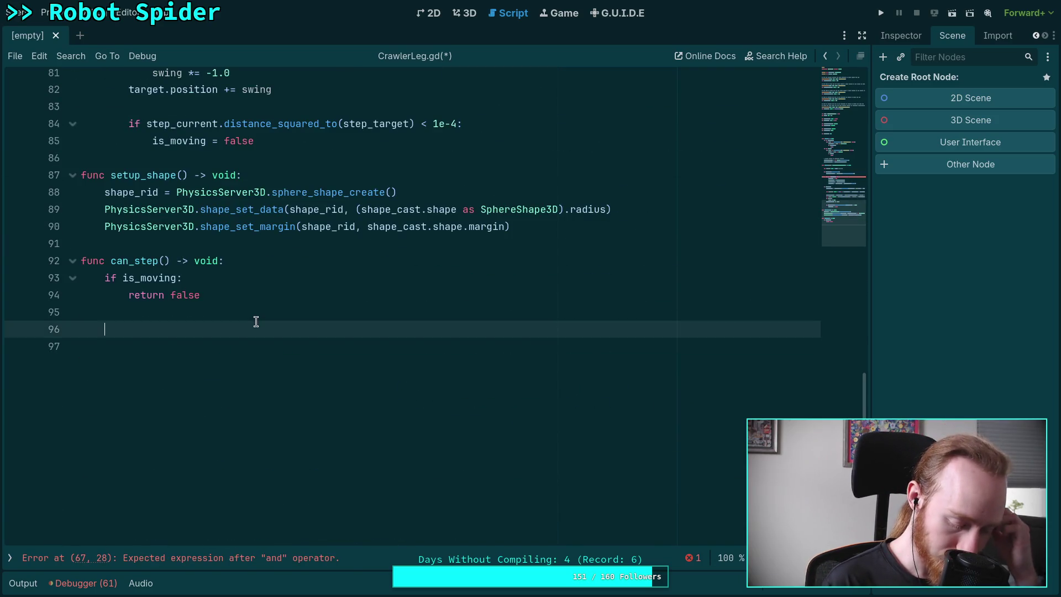
{"action": "key", "text": "Return"}
{"action": "type", "text": "return"}
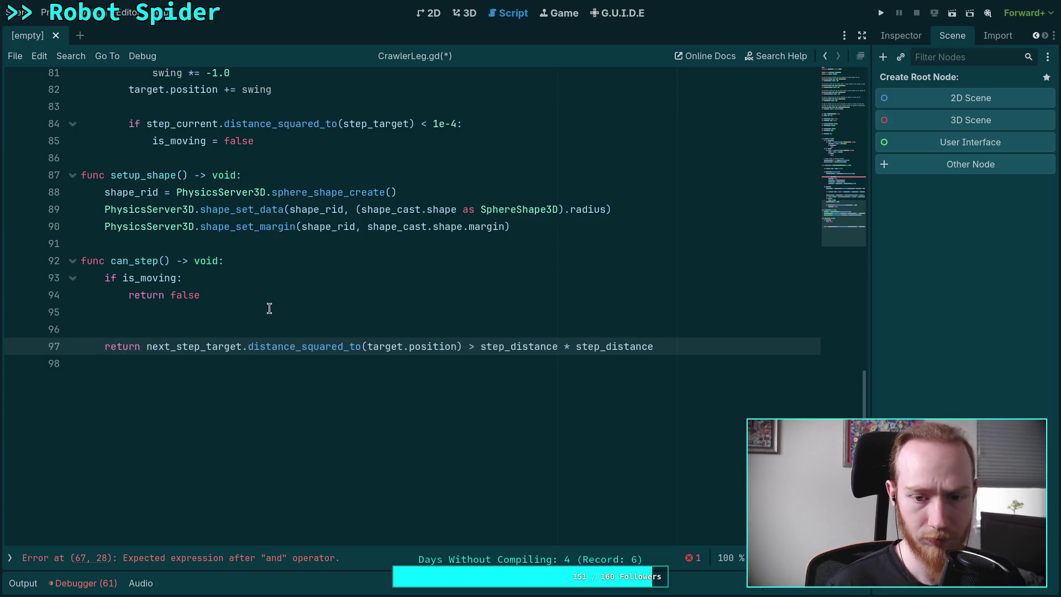
{"action": "left_click", "coordinate": [477, 346]}
{"action": "type", "text": "="}
{"action": "left_click", "coordinate": [456, 332]}
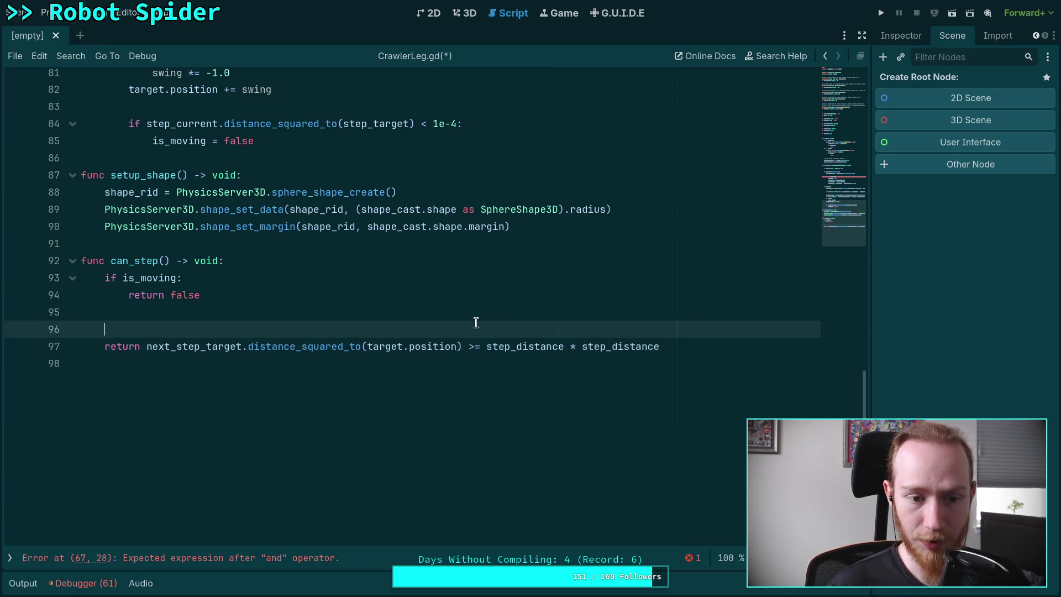
Step: Replace line 67's not-moving condition with a call to can_step()
{"action": "scroll", "coordinate": [425, 330], "scroll_direction": "up", "scroll_amount": 8}
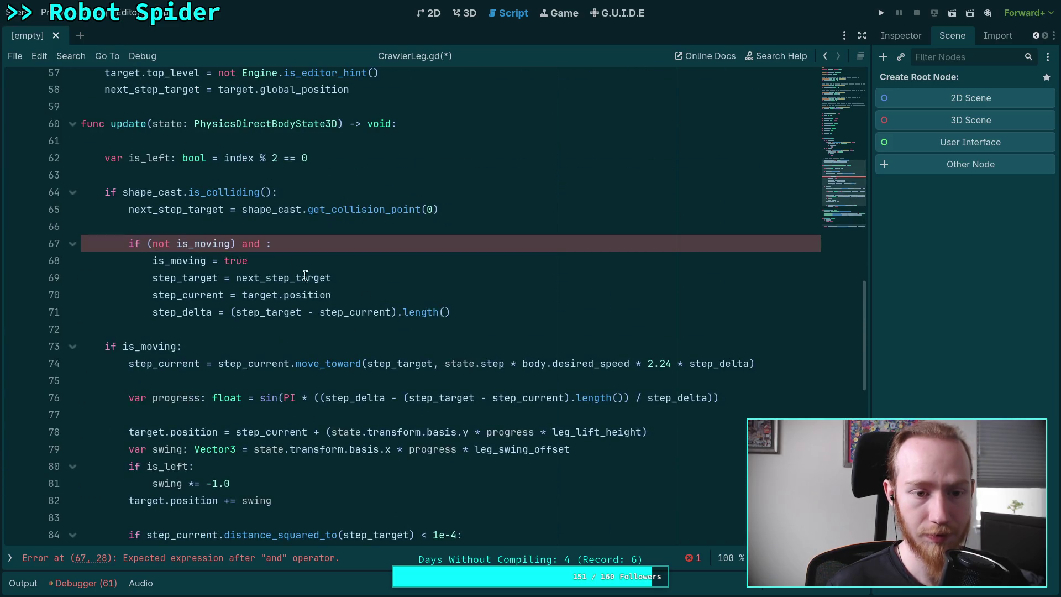
{"action": "left_click_drag", "start_coordinate": [146, 245], "coordinate": [267, 243]}
{"action": "type", "text": "should"}
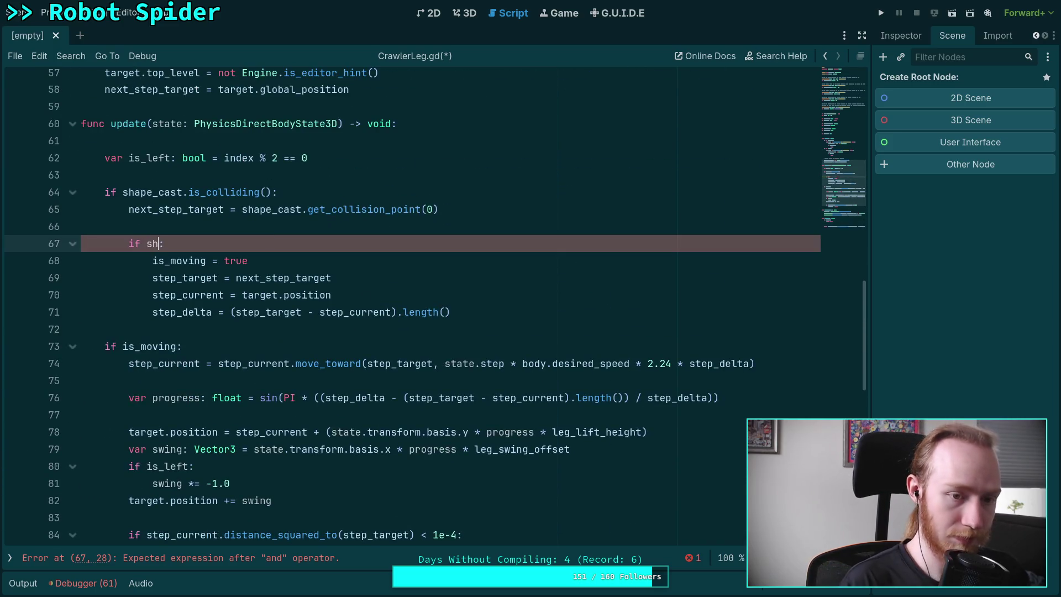
{"action": "type", "text": "_sep"}
{"action": "key", "text": "BackSpace"}
{"action": "key", "text": "BackSpace"}
{"action": "key", "text": "BackSpace"}
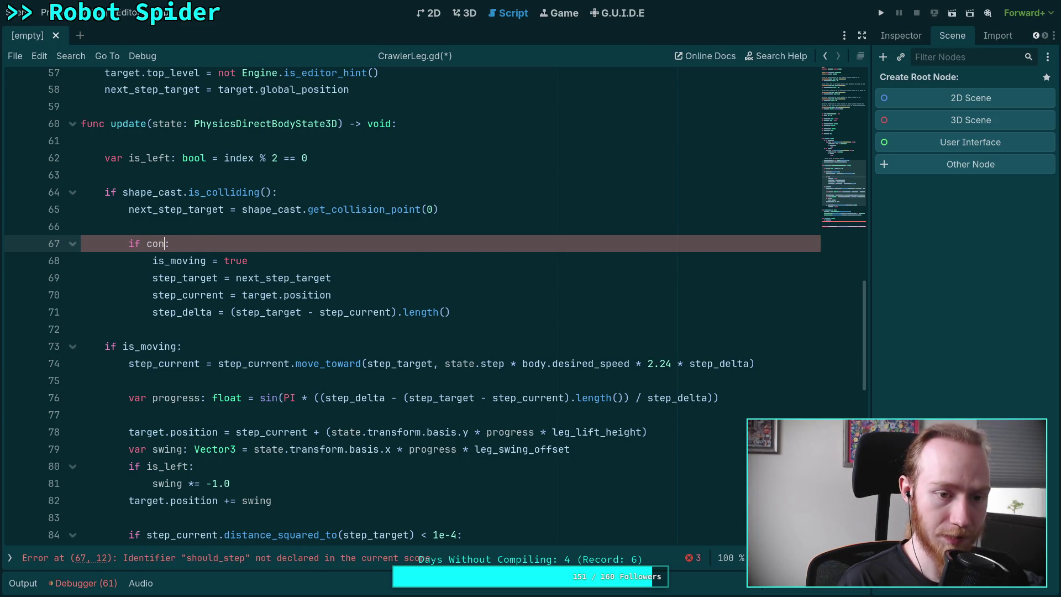
{"action": "type", "text": "can"}
{"action": "key", "text": "Return"}
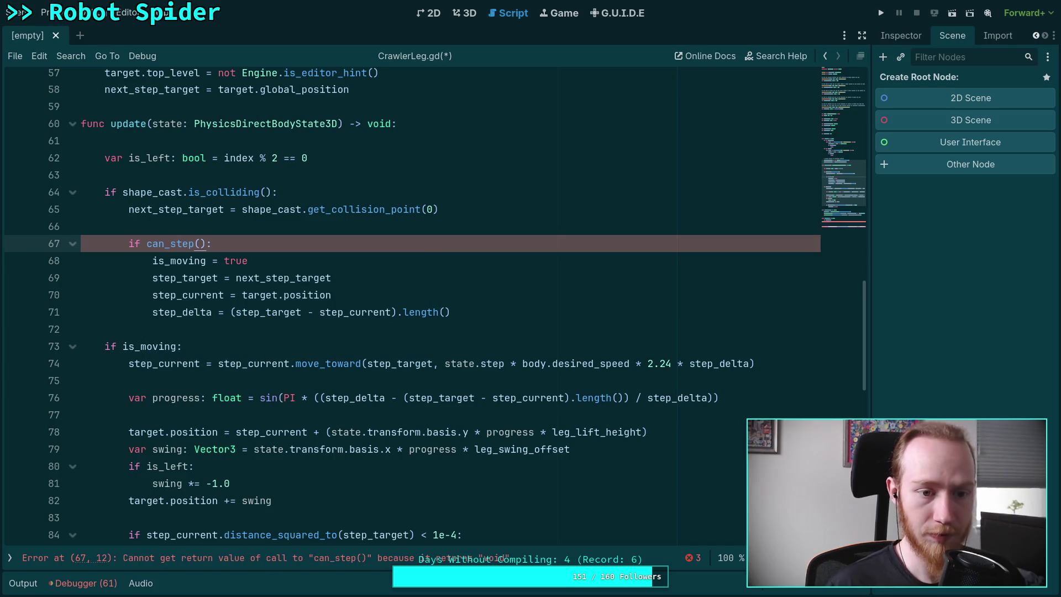
{"action": "left_click", "coordinate": [296, 329]}
Step: Change can_step's return type from void to bool and begin a for loop inside it
{"action": "scroll", "coordinate": [298, 320], "scroll_direction": "down", "scroll_amount": 7}
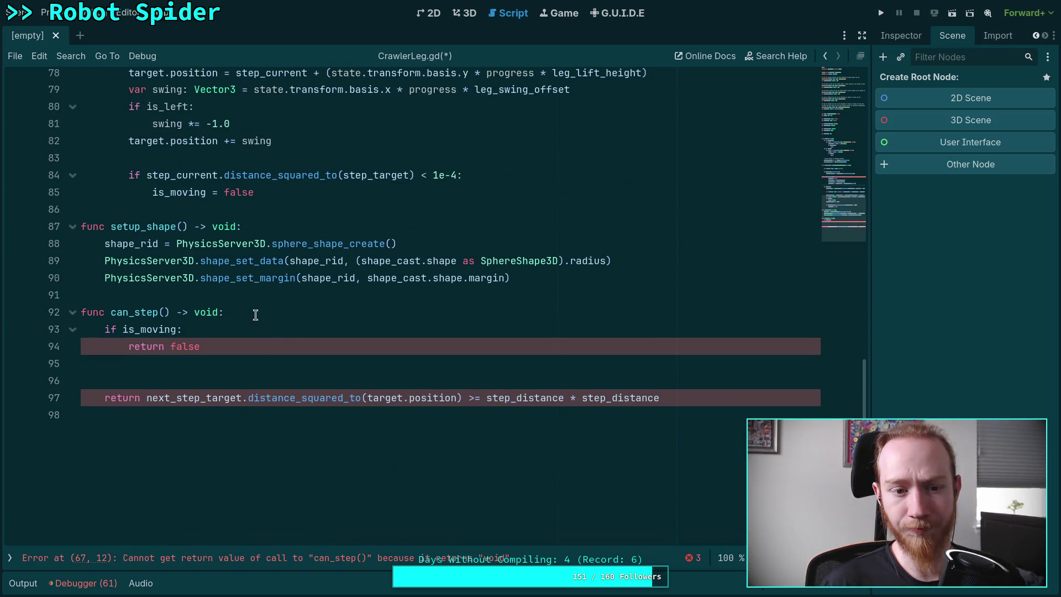
{"action": "double_click", "coordinate": [206, 312]}
{"action": "key", "text": "BackSpace"}
{"action": "type", "text": "bool"}
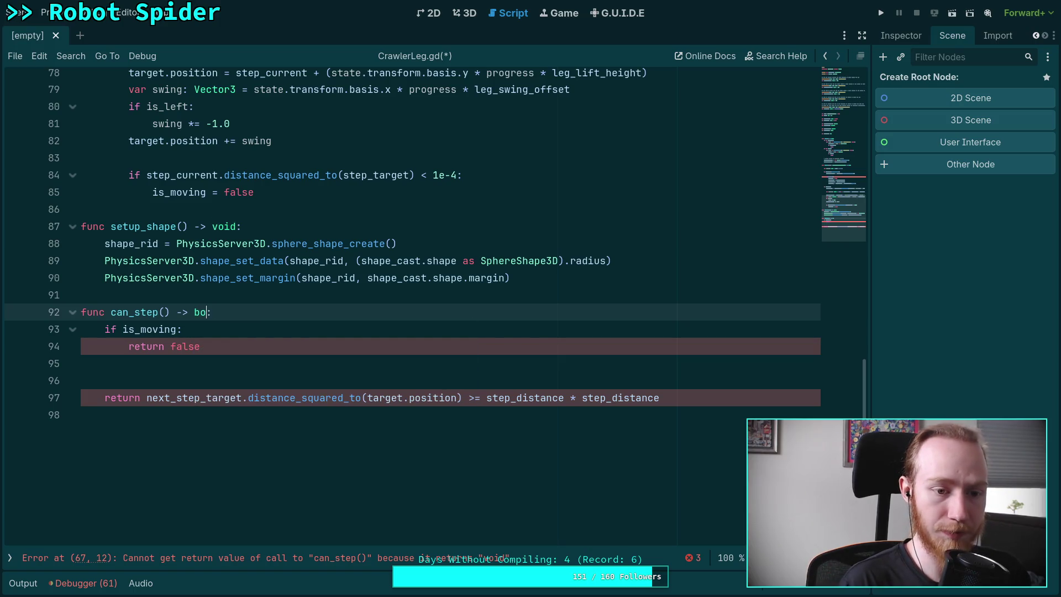
{"action": "left_click", "coordinate": [141, 375]}
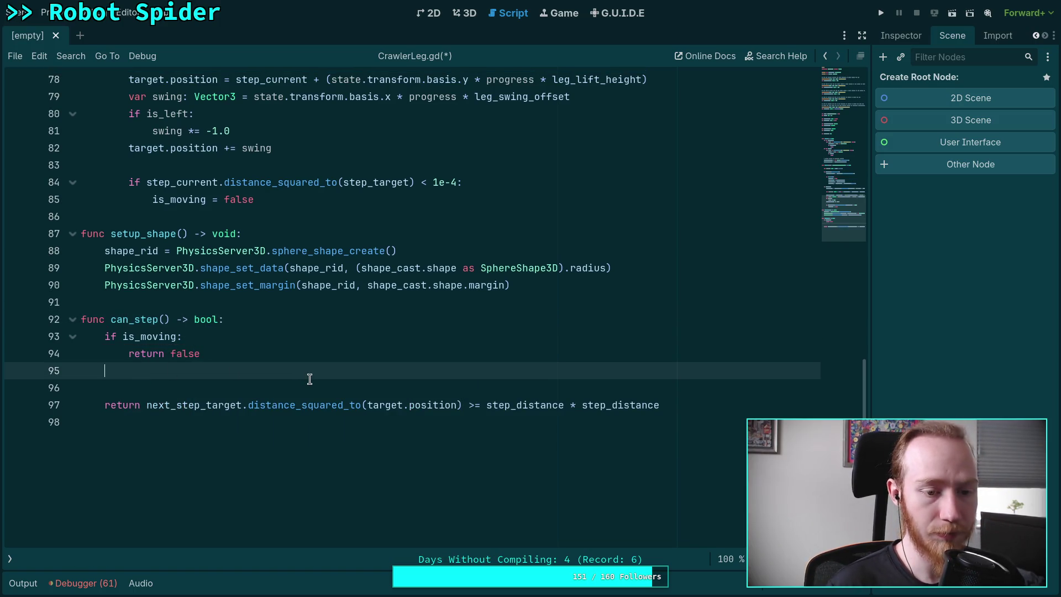
{"action": "key", "text": "Return"}
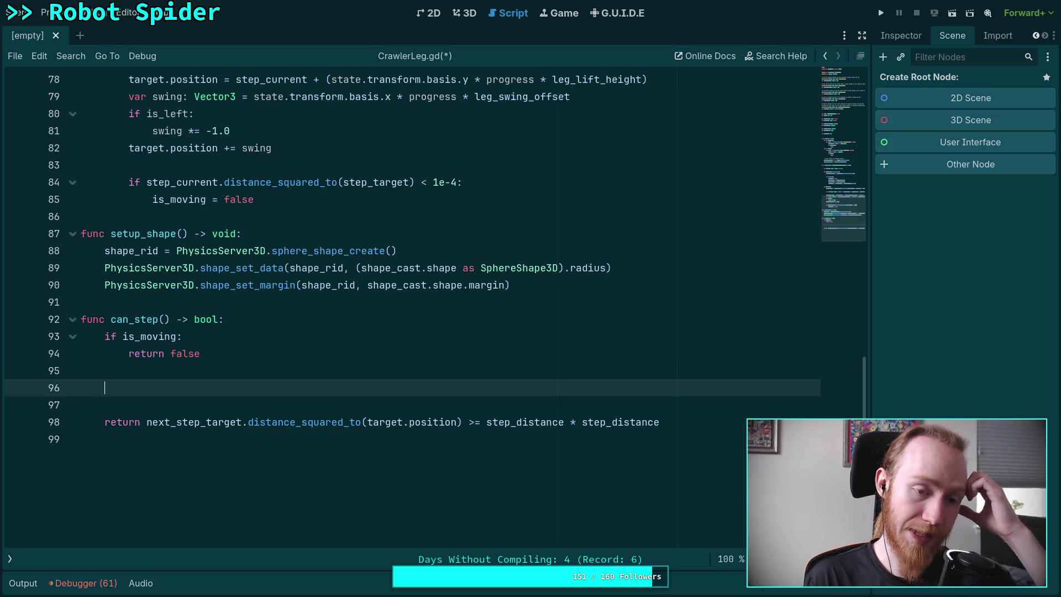
{"action": "scroll", "coordinate": [304, 353], "scroll_direction": "up", "scroll_amount": 6}
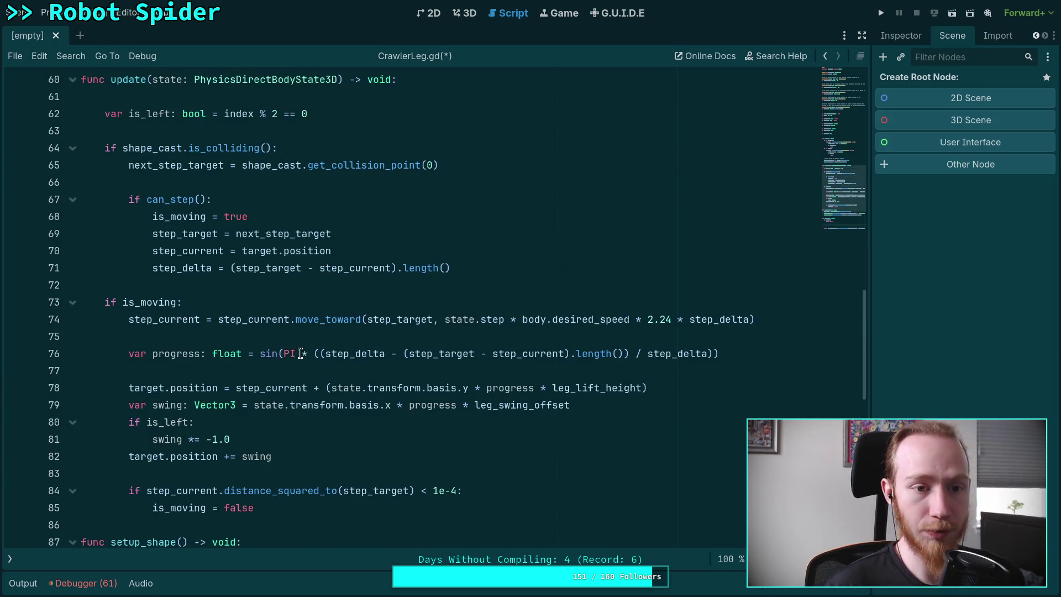
{"action": "scroll", "coordinate": [436, 372], "scroll_direction": "down", "scroll_amount": 6}
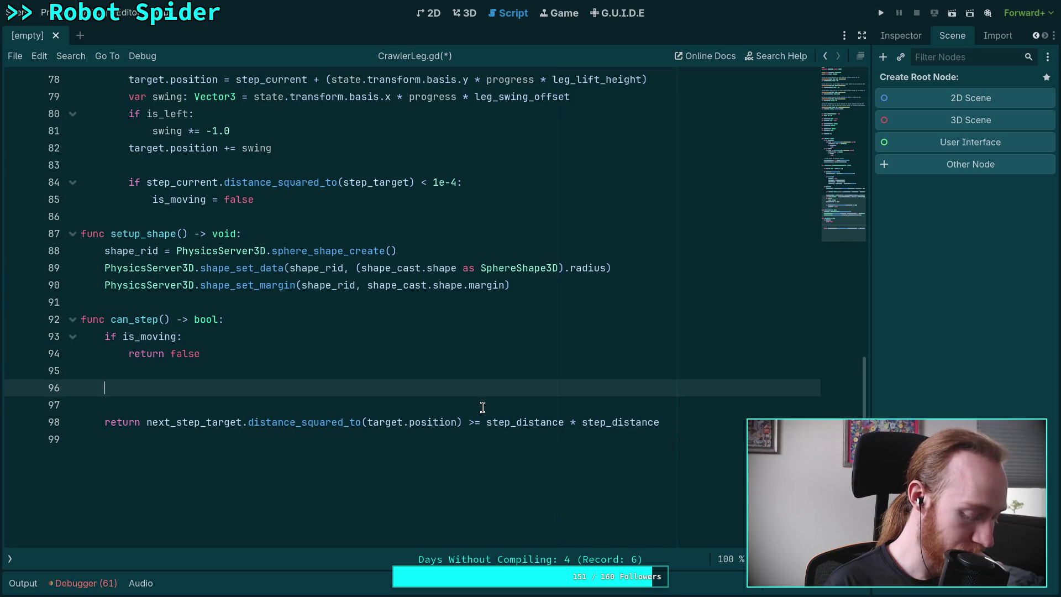
{"action": "type", "text": "for"}
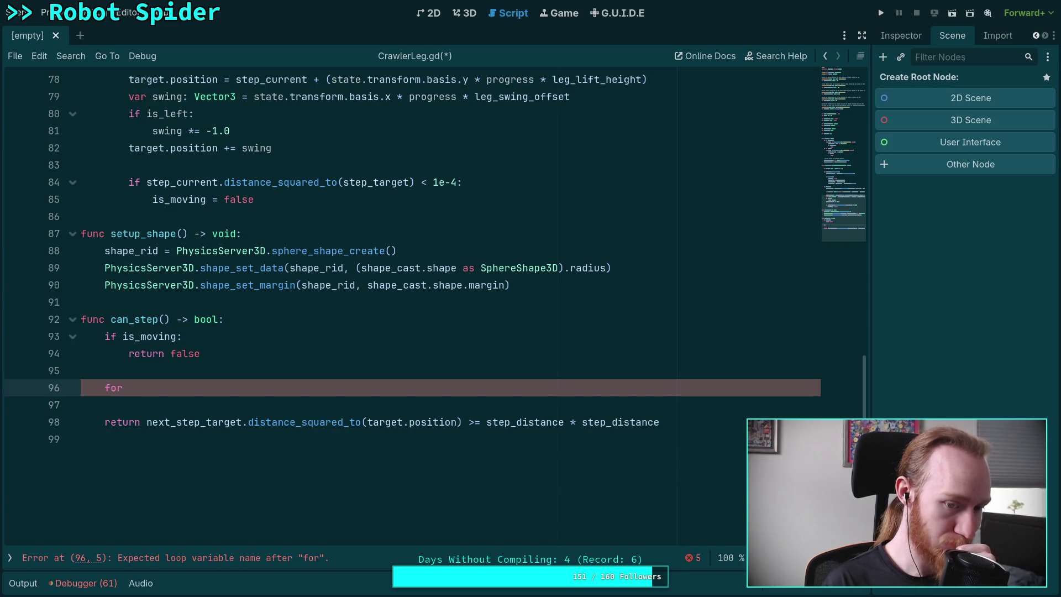
Step: Complete the loop 'for leg in get_adjacent():' in can_step
{"action": "type", "text": "leg "}
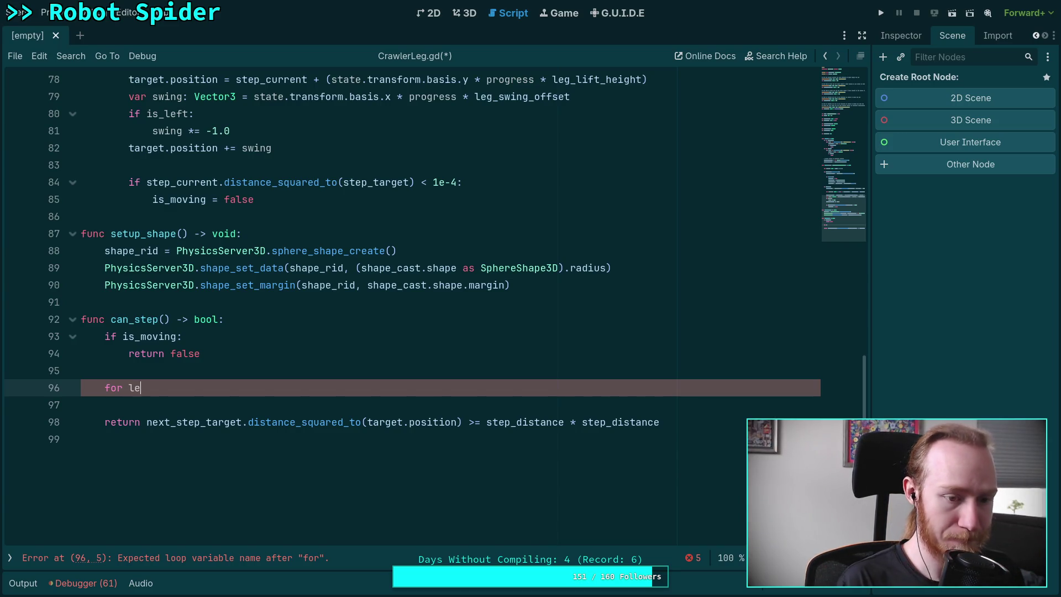
{"action": "type", "text": "in "}
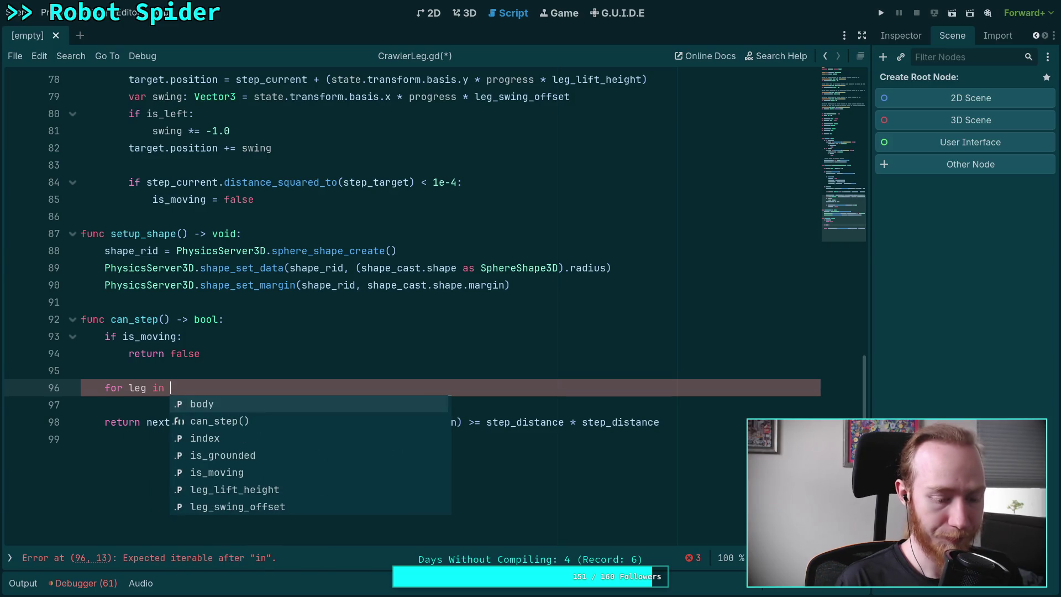
{"action": "type", "text": "get_ad"}
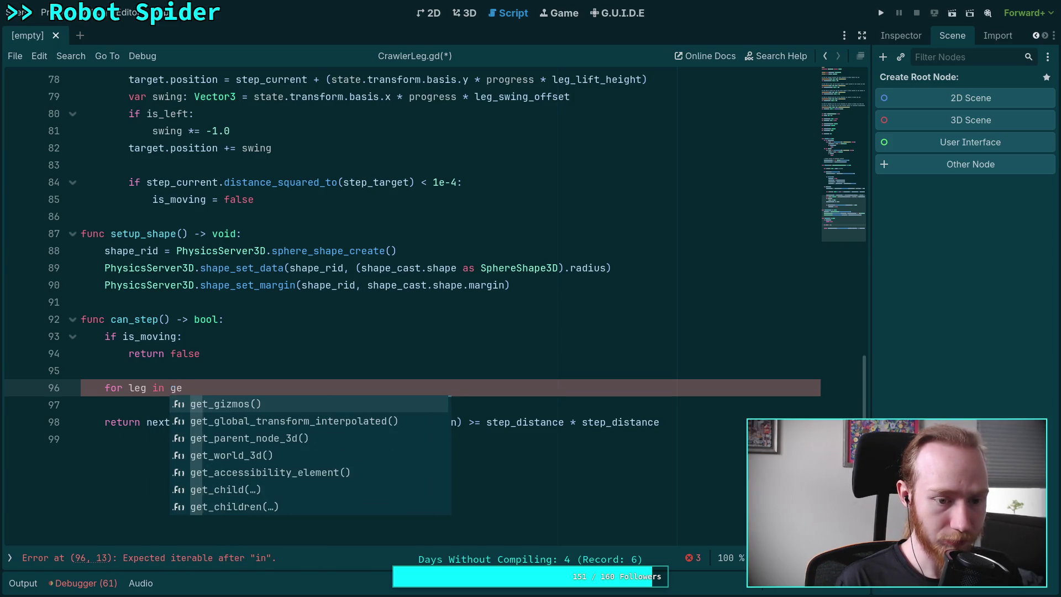
{"action": "type", "text": "jacent():"}
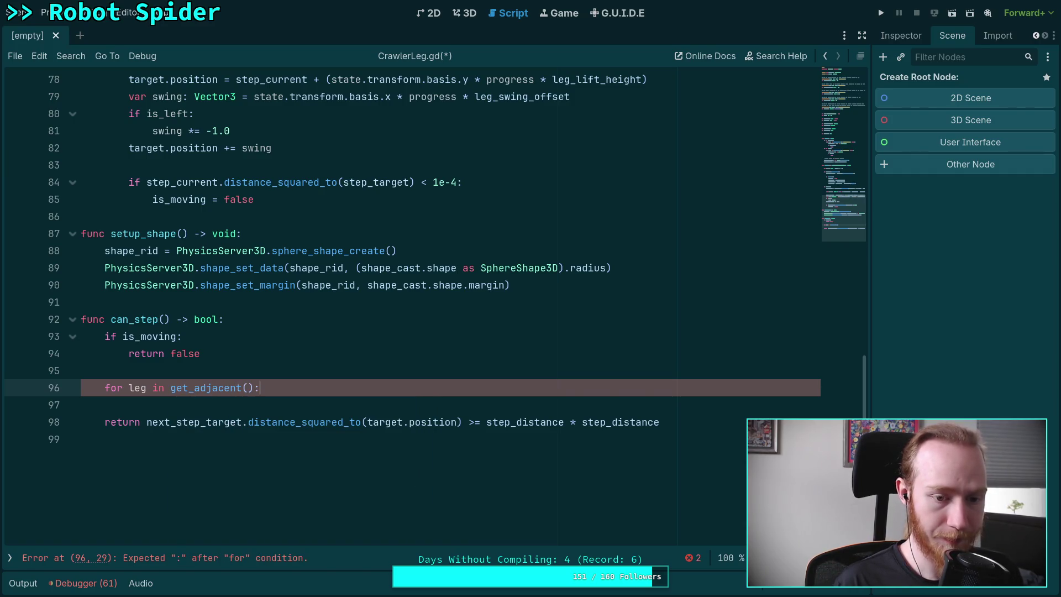
{"action": "key", "text": "Return"}
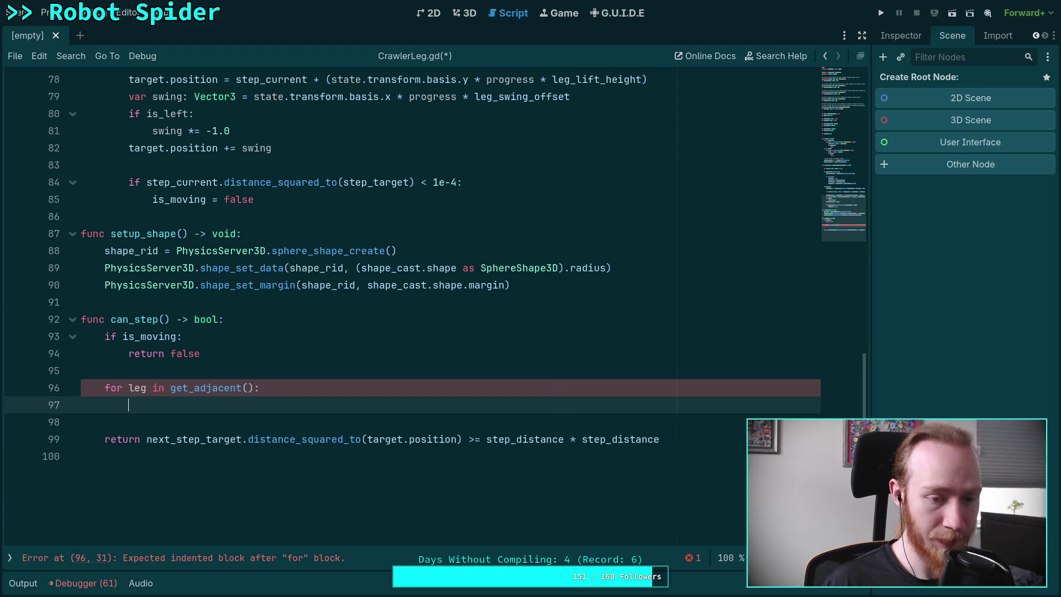
{"action": "left_click", "coordinate": [271, 303]}
{"action": "left_click", "coordinate": [332, 464]}
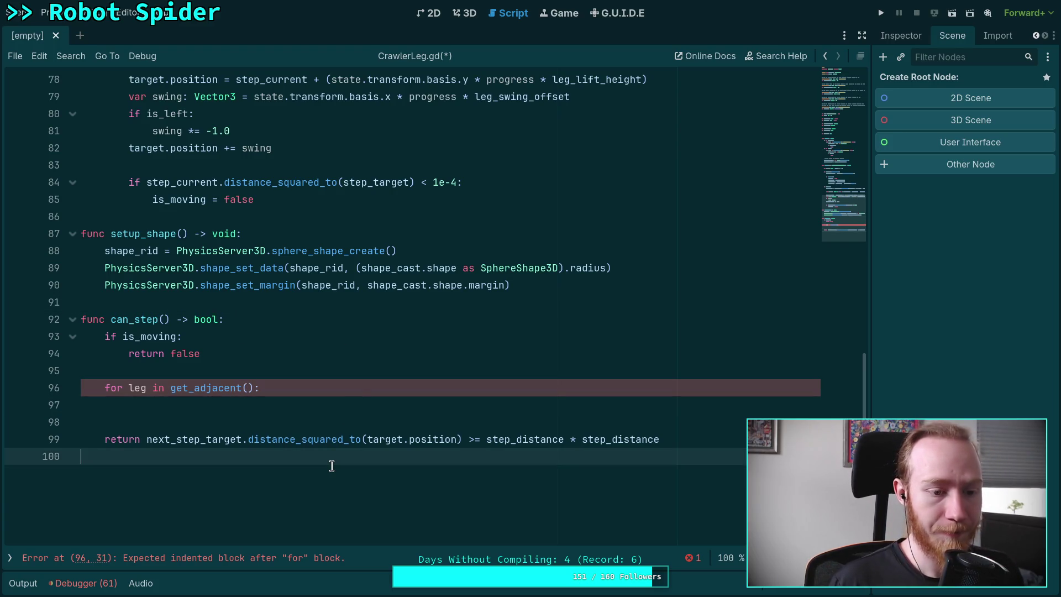
Step: Declare 'func get_adjacent() -> Array[CrawlerLeg]:' below can_step
{"action": "key", "text": "Return"}
{"action": "type", "text": "func"}
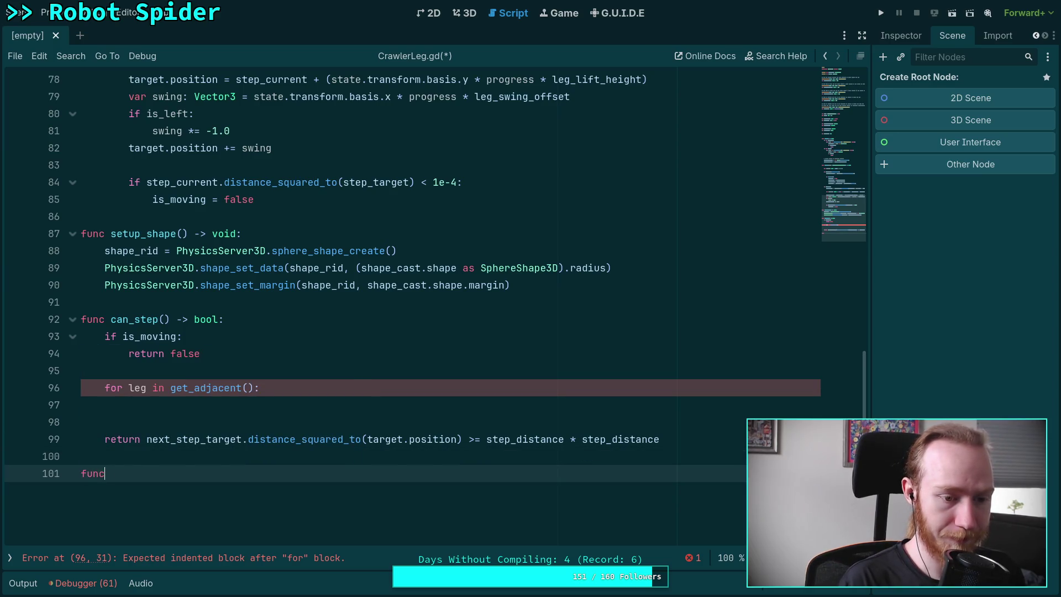
{"action": "type", "text": " get_adjacent() -> Array[L"}
{"action": "key", "text": "BackSpace"}
{"action": "type", "text": "Cr"}
{"action": "key", "text": "Down"}
{"action": "key", "text": "Return"}
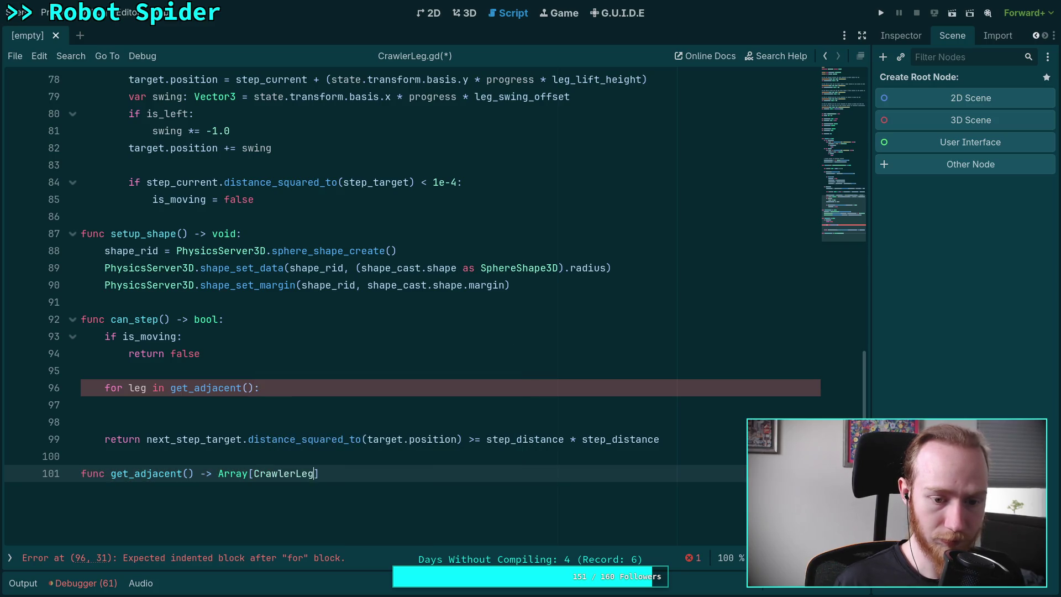
{"action": "type", "text": ":"}
{"action": "key", "text": "Return"}
{"action": "scroll", "coordinate": [372, 396], "scroll_direction": "down", "scroll_amount": 2}
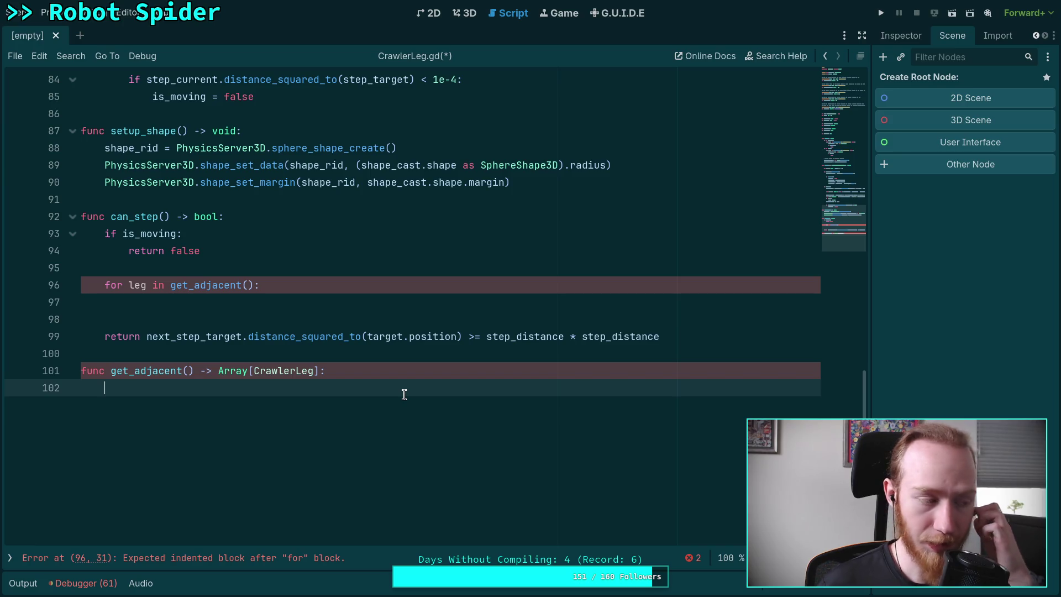
{"action": "key", "text": "alt+Tab"}
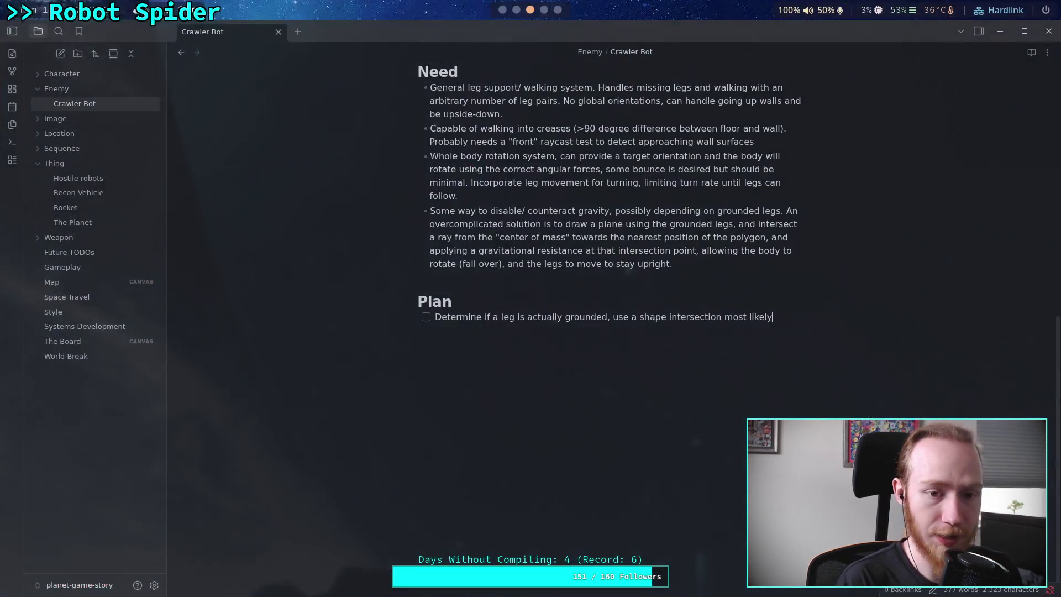
Step: Open LegLookUp.kt in the minecraft-spider body folder, read its adjacent() helper, and return to Godot
{"action": "left_click", "coordinate": [552, 15]}
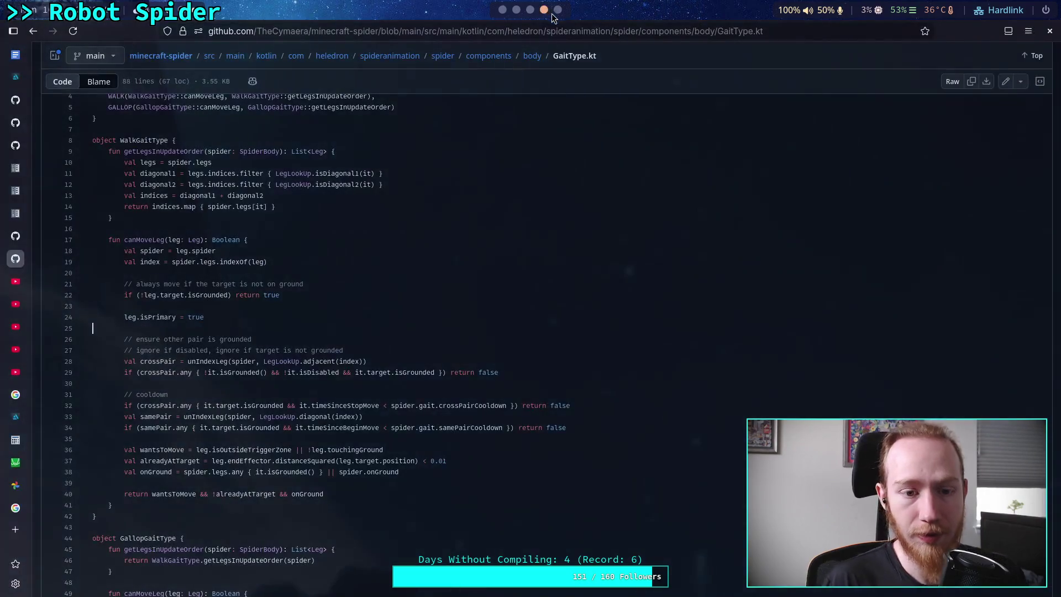
{"action": "scroll", "coordinate": [512, 66], "scroll_direction": "down", "scroll_amount": 8}
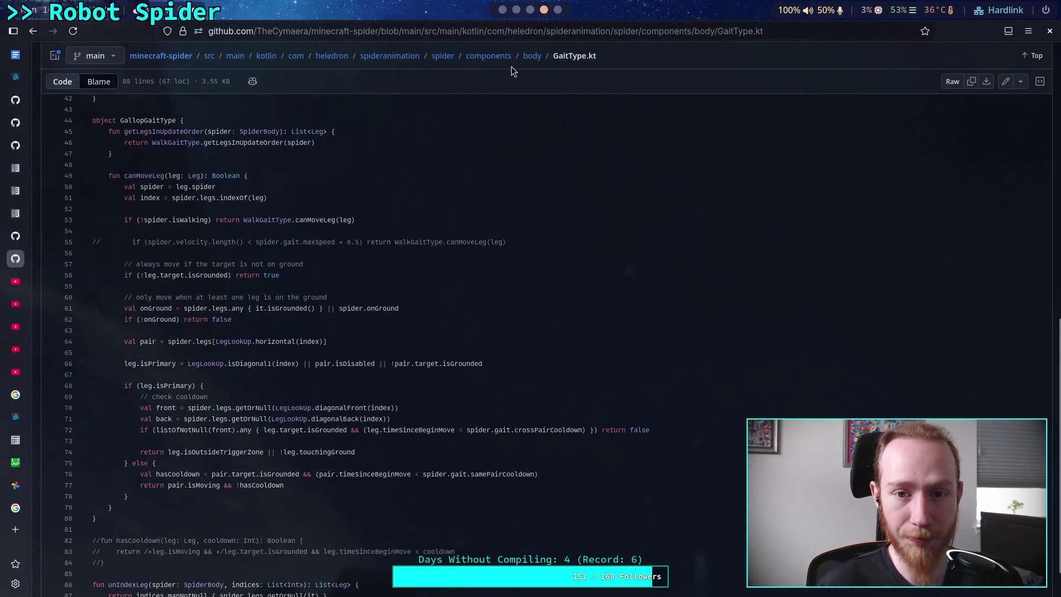
{"action": "left_click", "coordinate": [531, 57]}
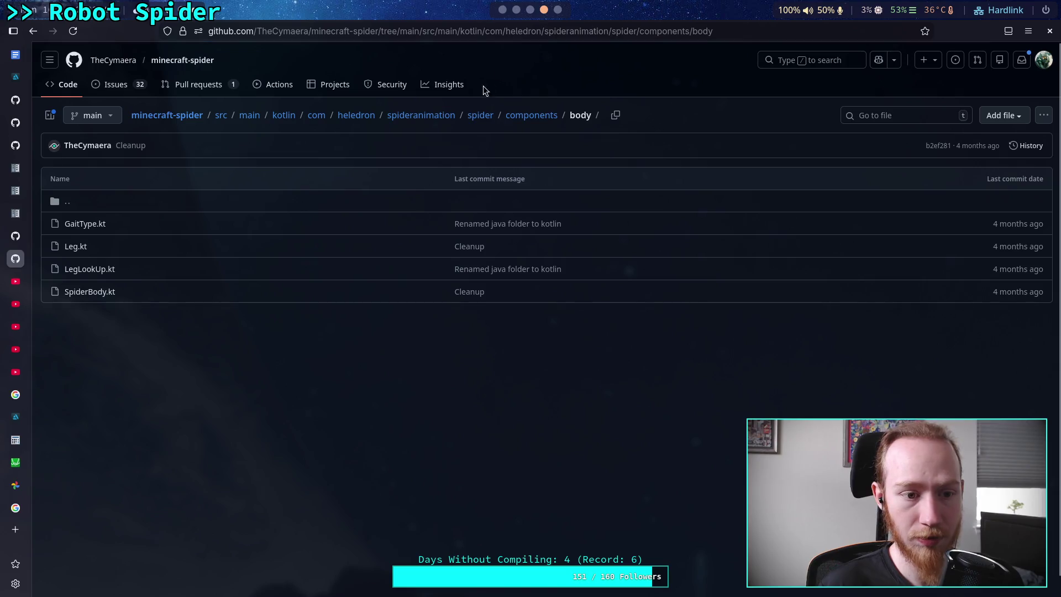
{"action": "left_click", "coordinate": [89, 269]}
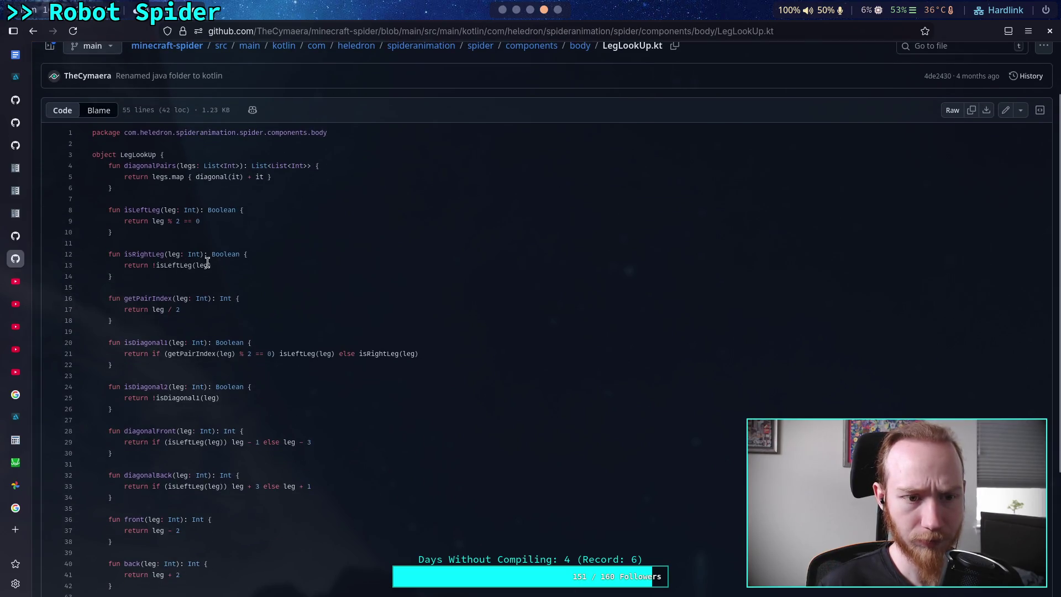
{"action": "scroll", "coordinate": [208, 261], "scroll_direction": "down", "scroll_amount": 5}
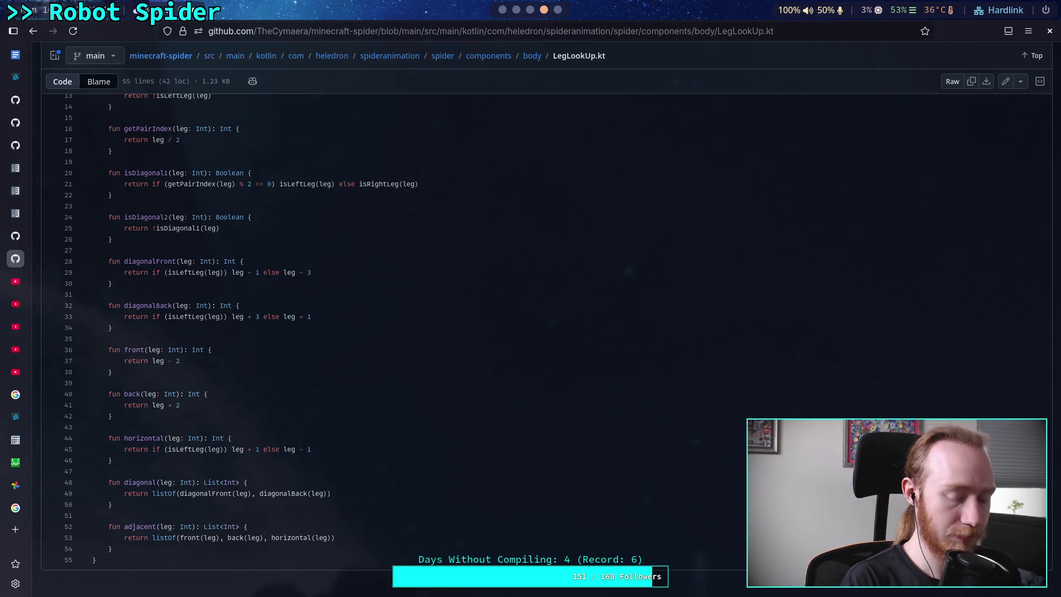
{"action": "key", "text": "super+4"}
{"action": "key", "text": "super+2"}
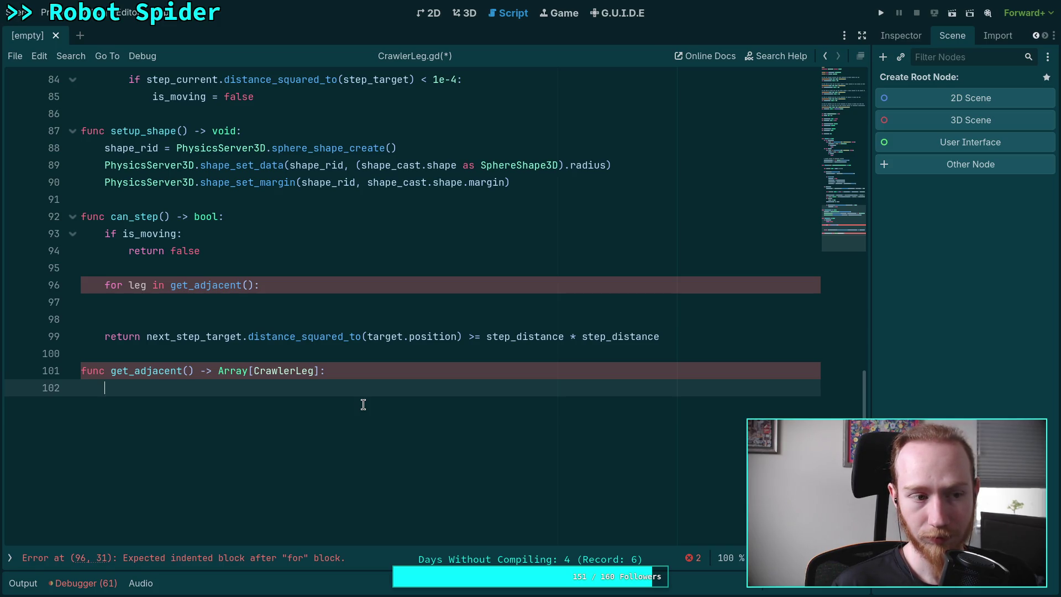
Step: Add the doc comment '## Returns the leg ahead, behind, and across from this leg.' above get_adjacent
{"action": "left_click", "coordinate": [314, 358]}
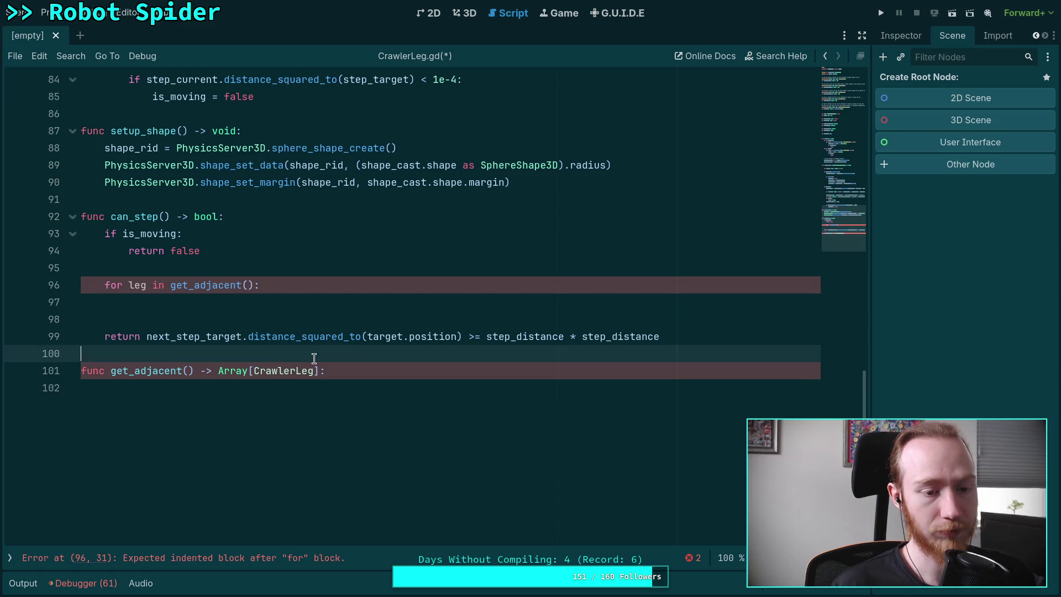
{"action": "key", "text": "Return"}
{"action": "type", "text": "##"}
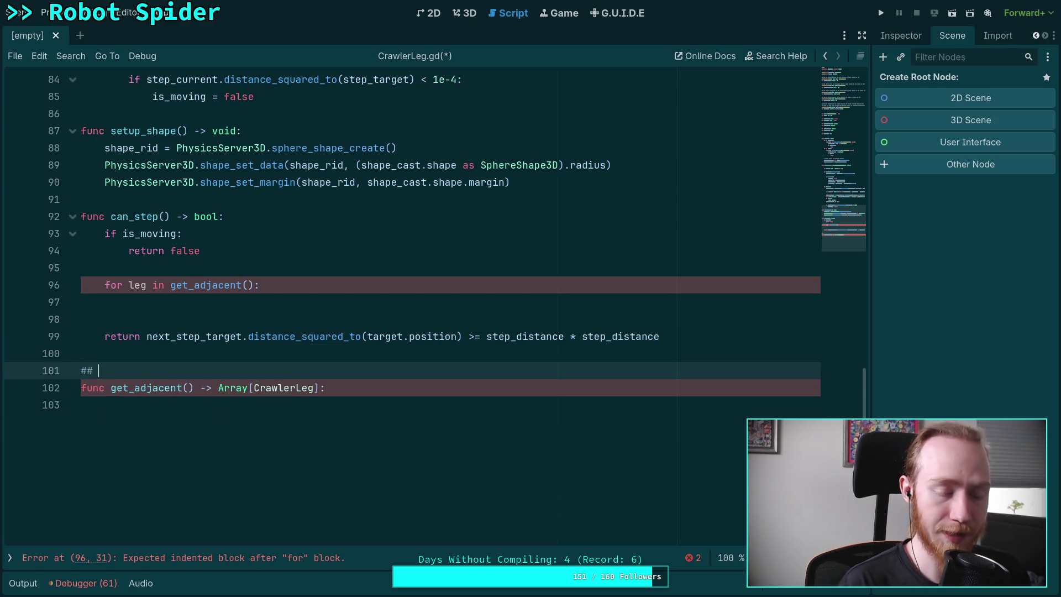
{"action": "type", "text": " Returns the "}
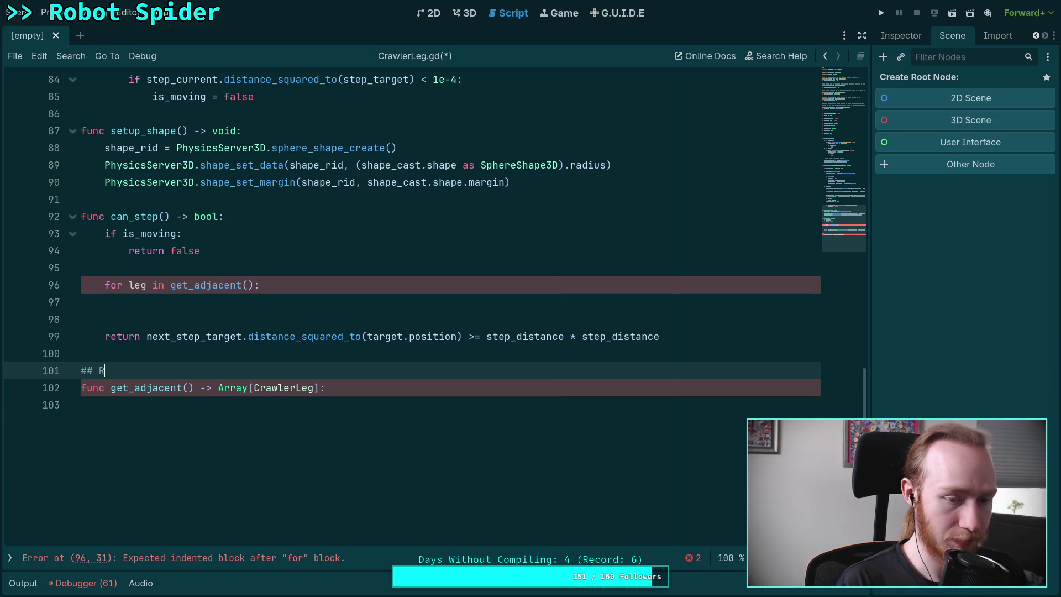
{"action": "type", "text": "leg in"}
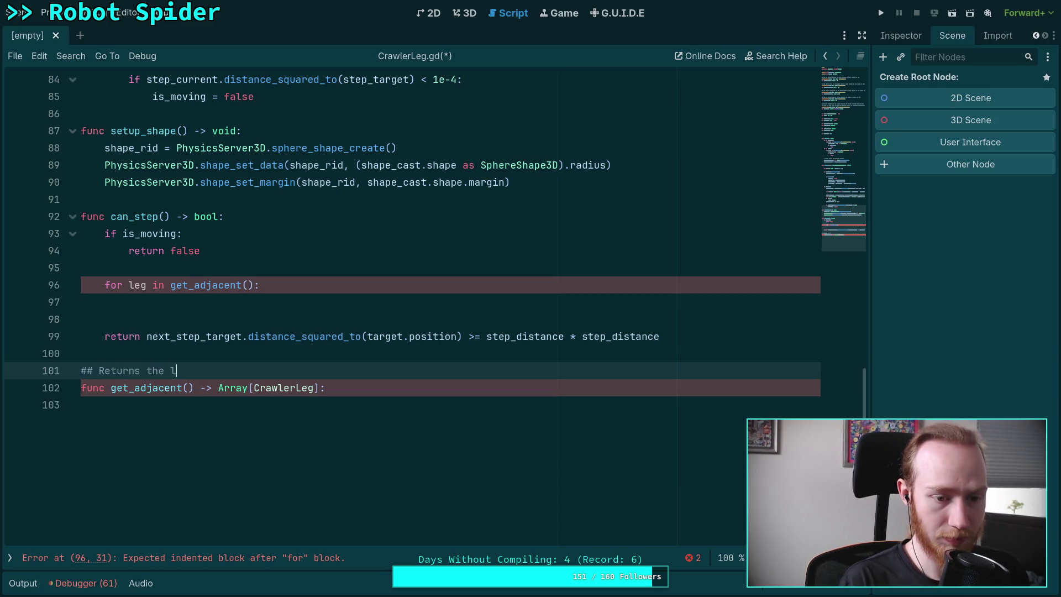
{"action": "key", "text": "BackSpace"}
{"action": "key", "text": "BackSpace"}
{"action": "type", "text": "ahead, beh"}
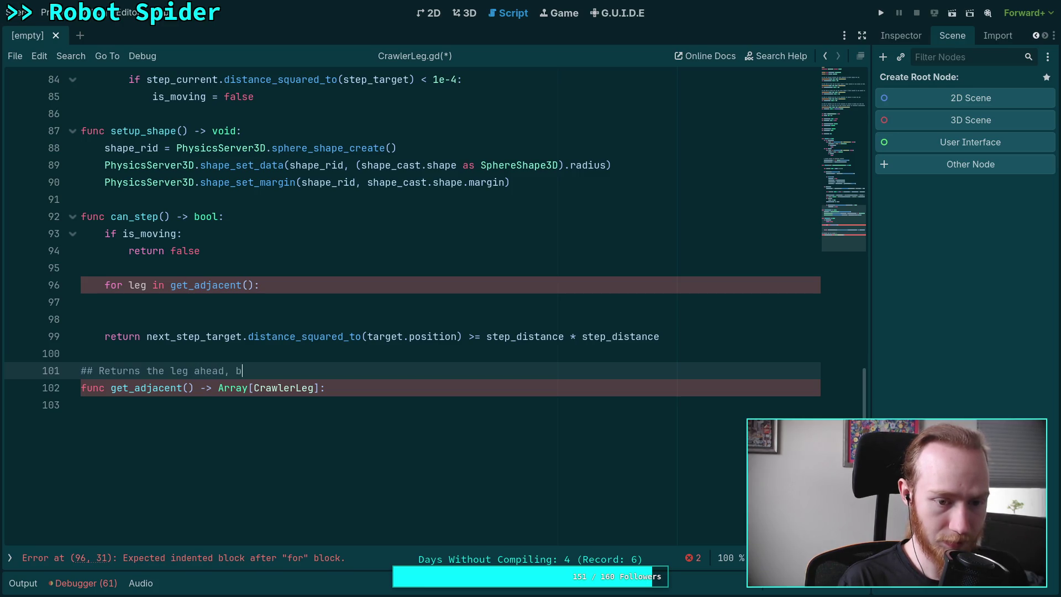
{"action": "type", "text": "ind, and across gro"}
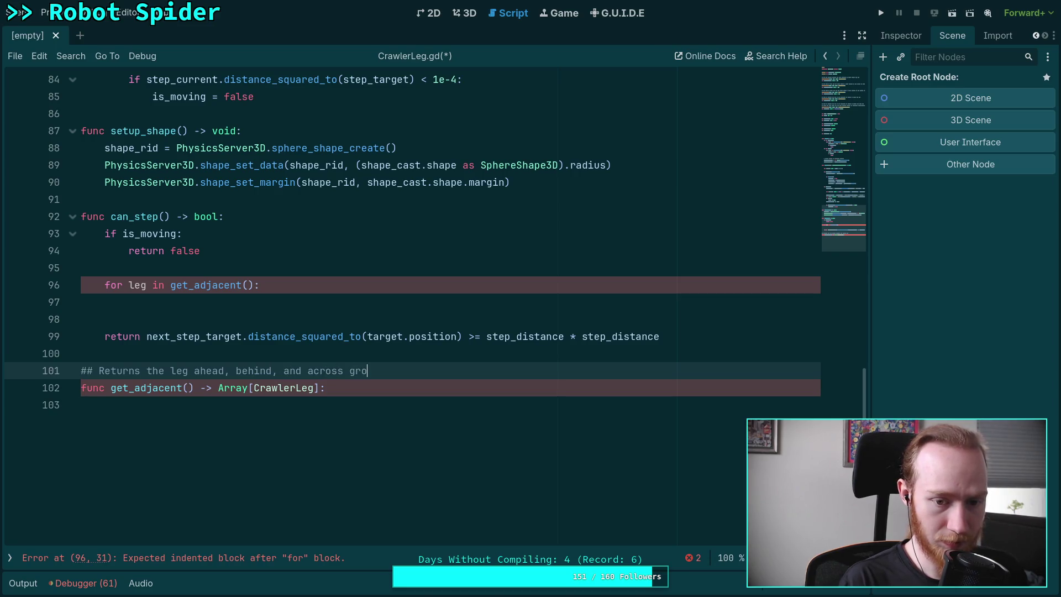
{"action": "key", "text": "BackSpace"}
{"action": "key", "text": "BackSpace"}
{"action": "key", "text": "BackSpace"}
{"action": "type", "text": "from this leg"}
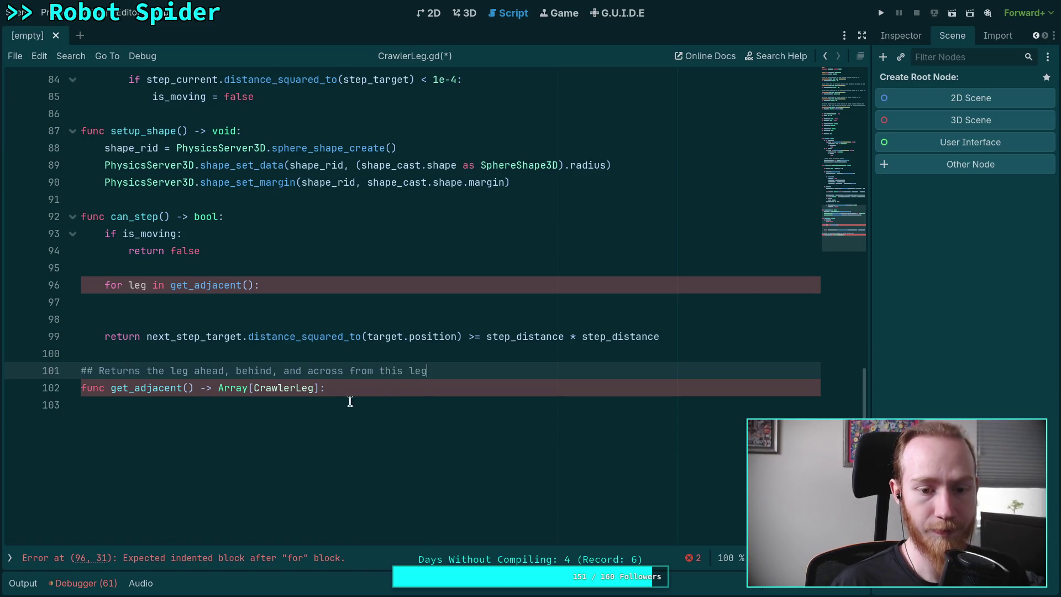
{"action": "type", "text": "."}
Step: Declare 'var result: Array[CrawlerLeg]' as the first line of get_adjacent
{"action": "left_click", "coordinate": [447, 408]}
{"action": "key", "text": "Up"}
{"action": "key", "text": "End"}
{"action": "key", "text": "Return"}
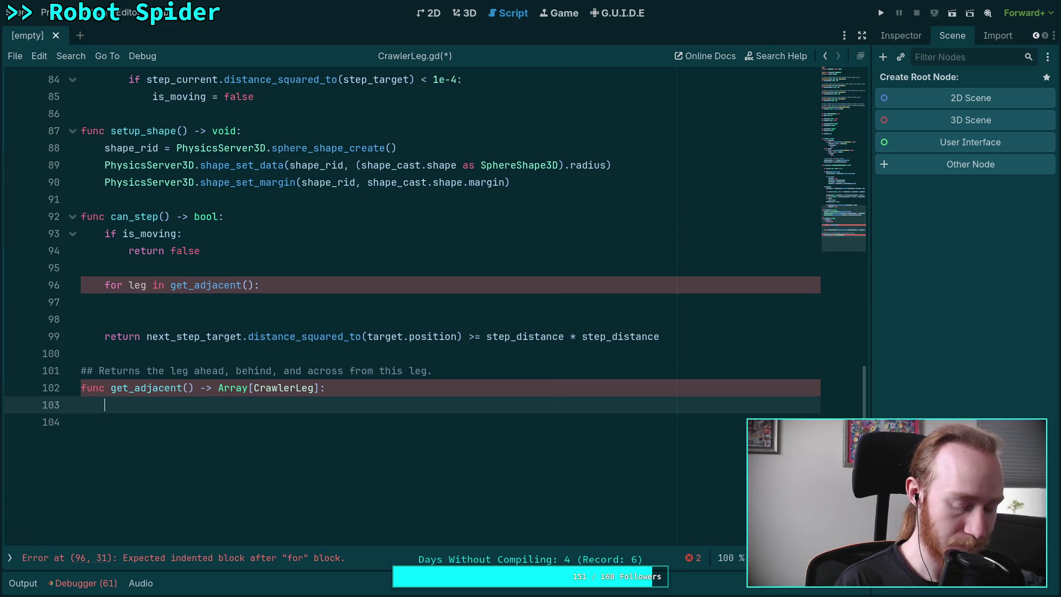
{"action": "type", "text": "var "}
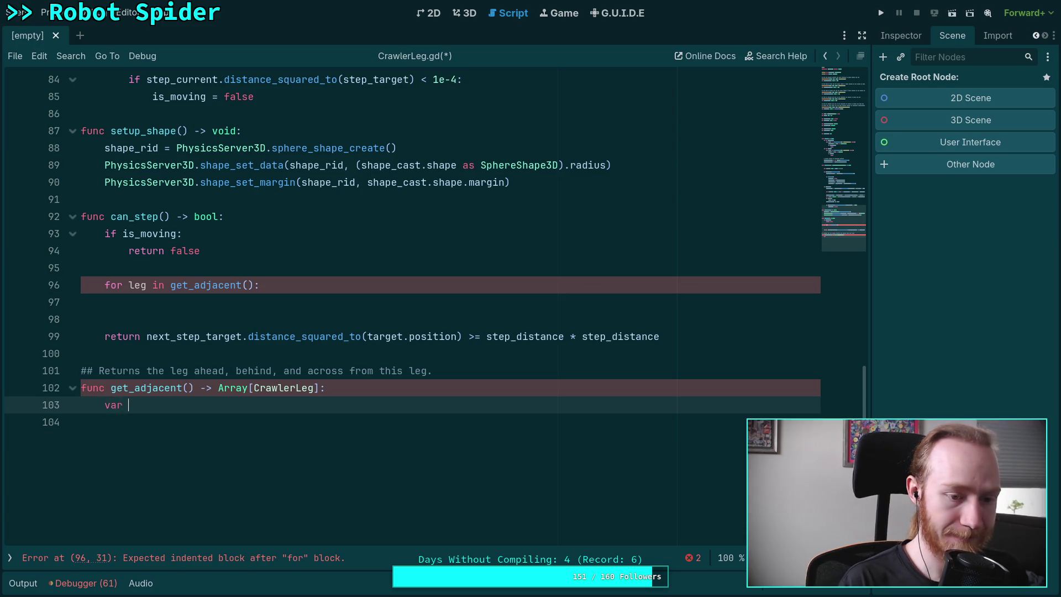
{"action": "type", "text": "result: "}
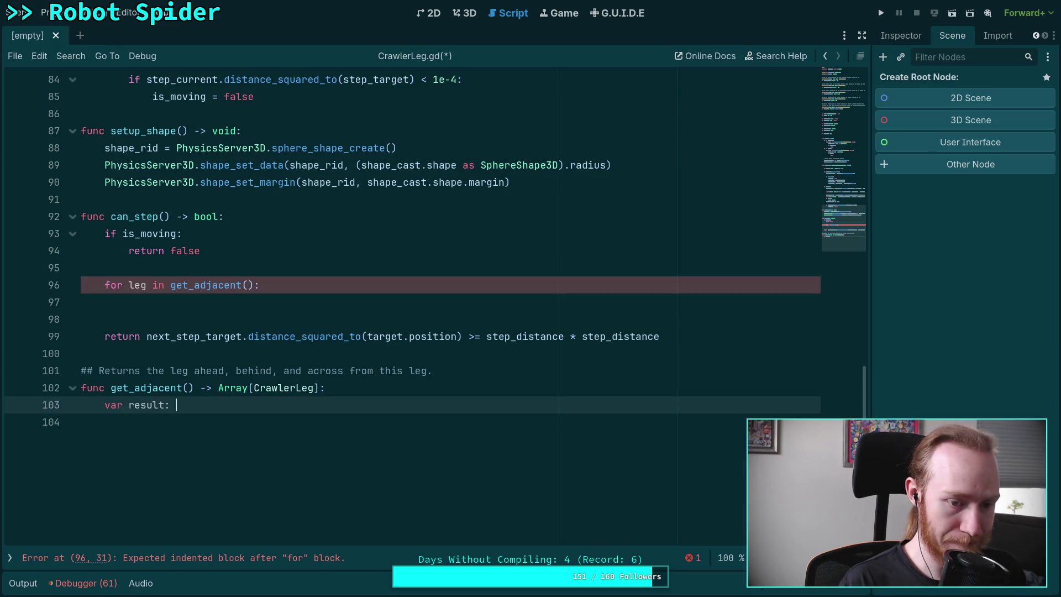
{"action": "type", "text": "Arra"}
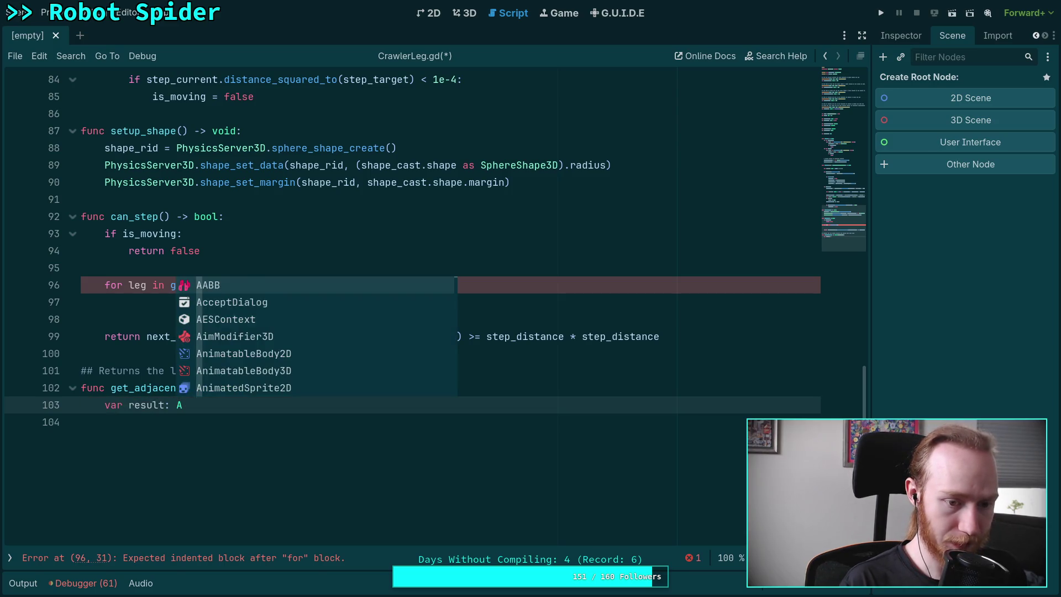
{"action": "key", "text": "Return"}
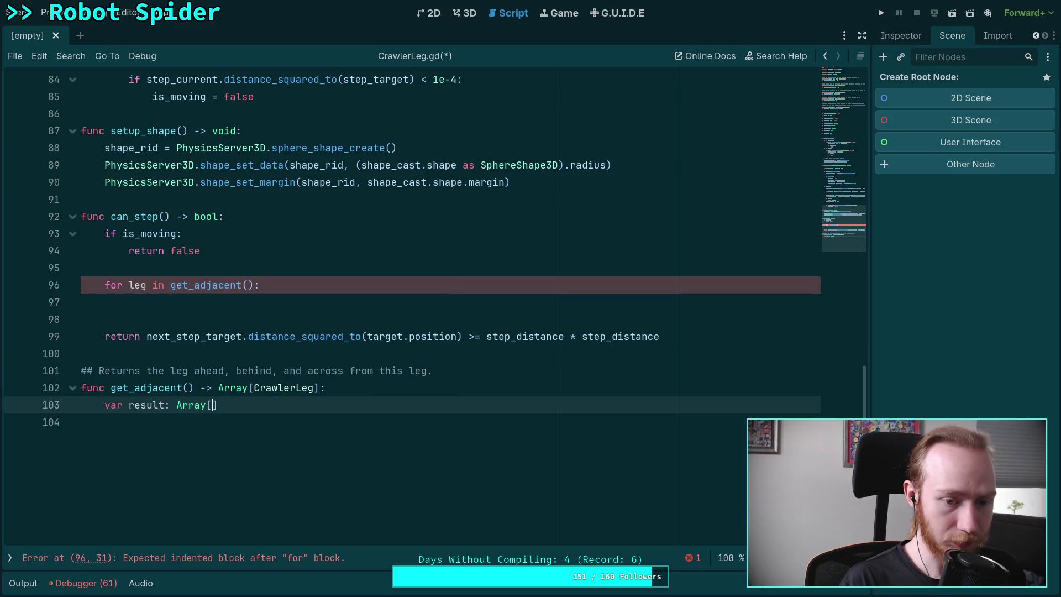
{"action": "type", "text": "Cr"}
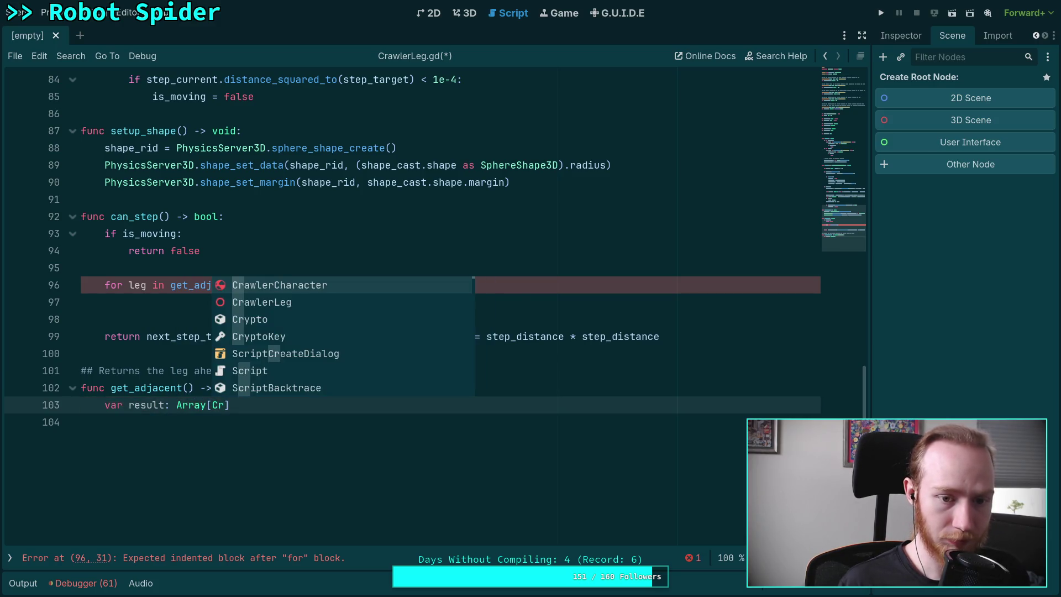
{"action": "key", "text": "Down"}
{"action": "key", "text": "Return"}
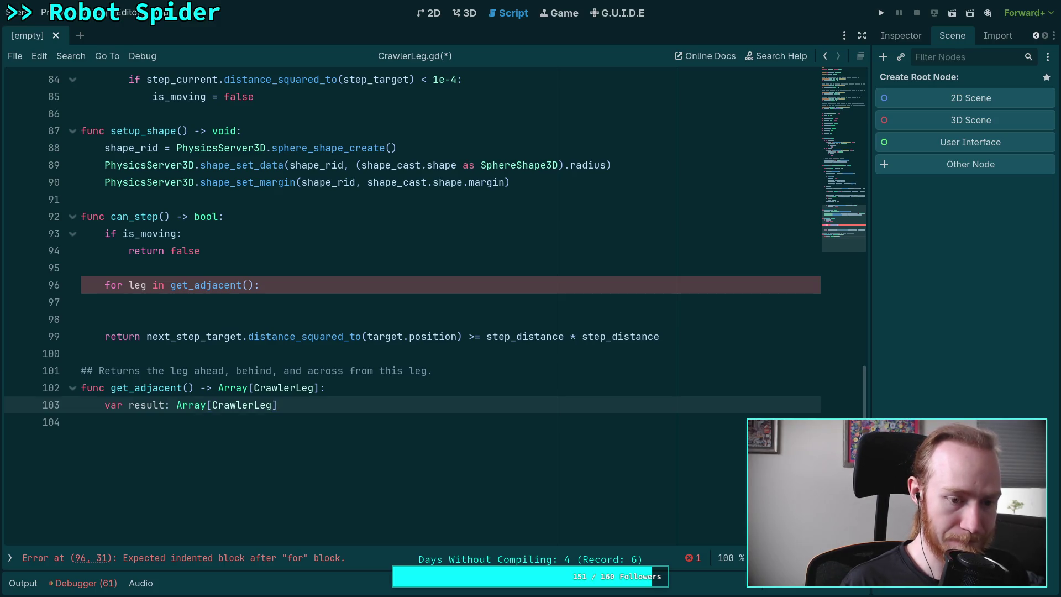
{"action": "key", "text": "Return"}
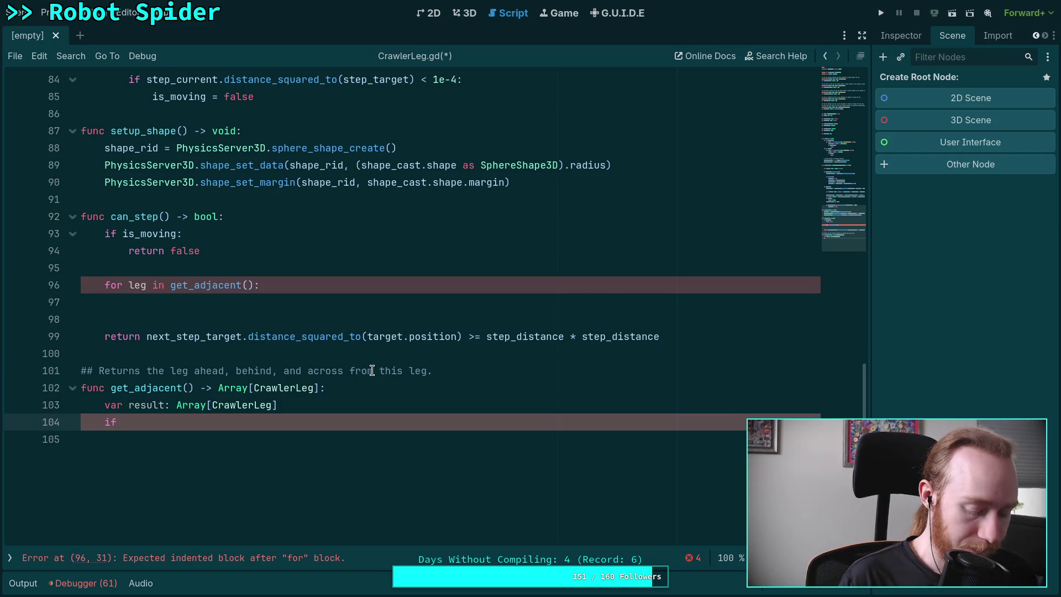
Step: Start the line 'var leg: CrawlerLeg = body.legs[' below the result array
{"action": "key", "text": "BackSpace"}
{"action": "key", "text": "BackSpace"}
{"action": "type", "text": "var"}
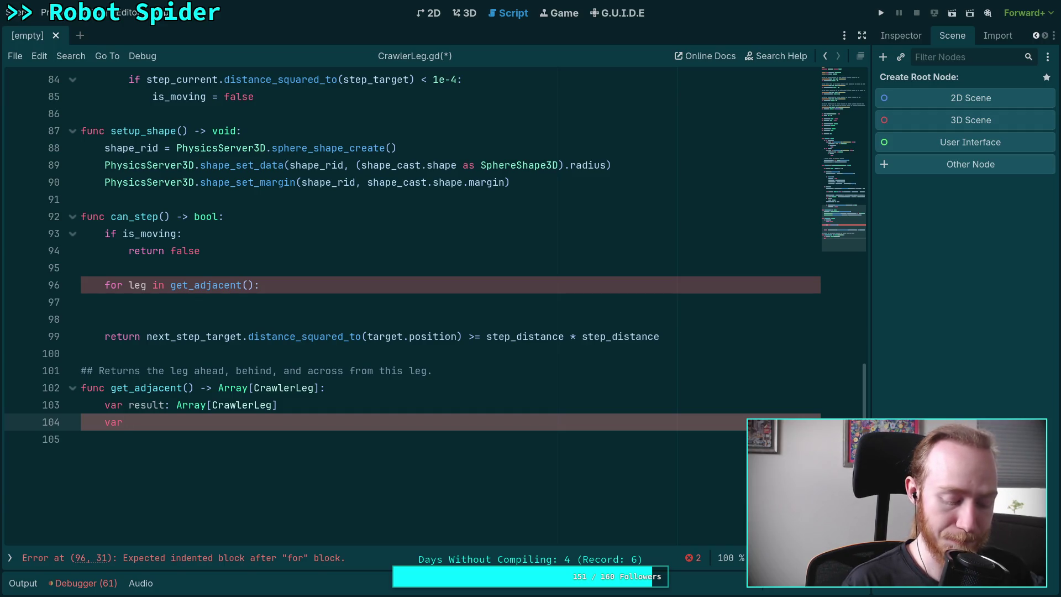
{"action": "type", "text": "leg: Cra"}
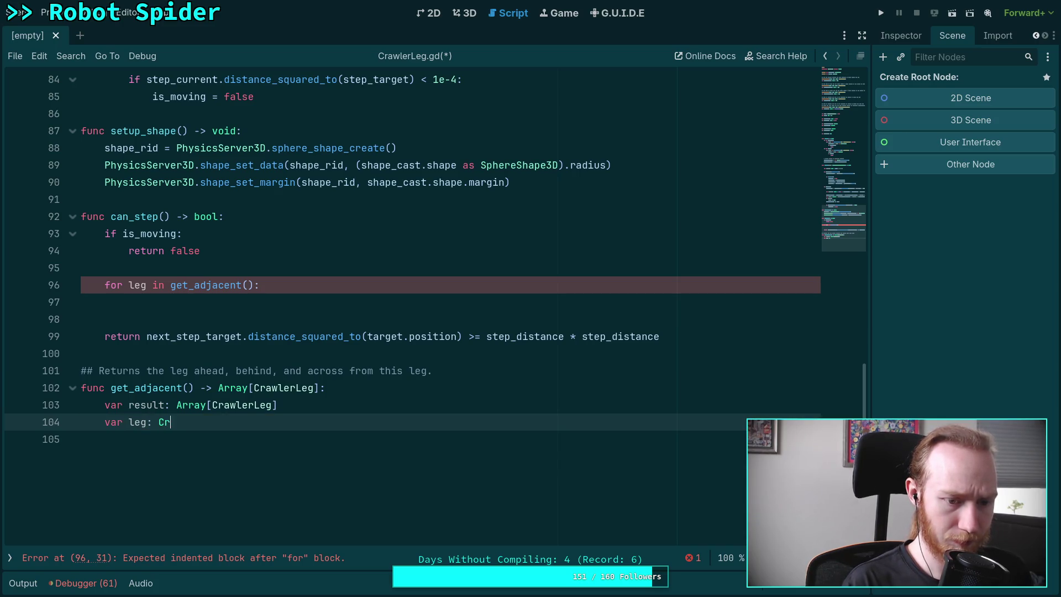
{"action": "key", "text": "Return"}
{"action": "type", "text": "= "}
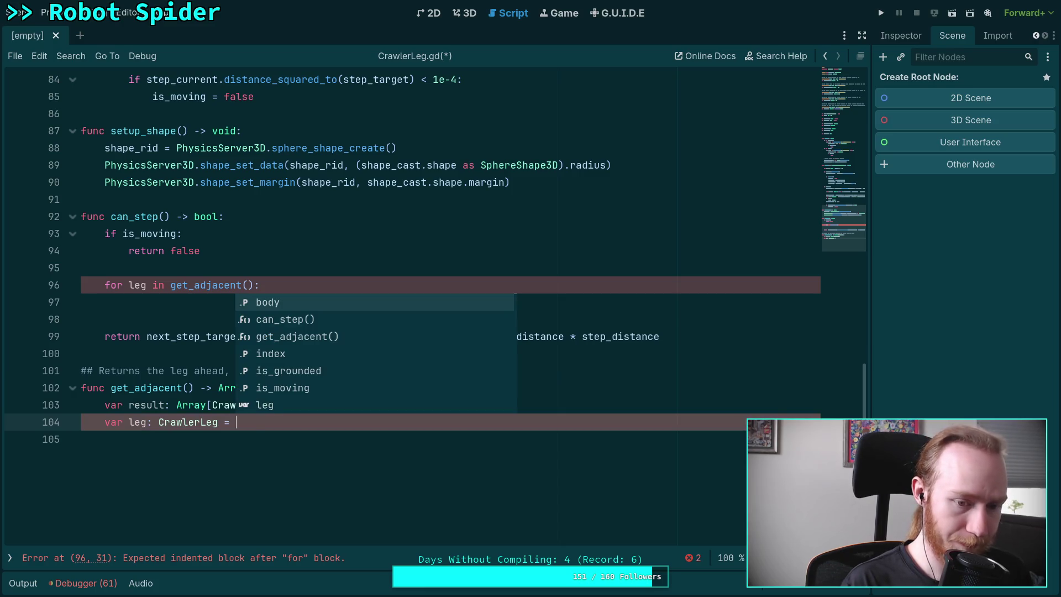
{"action": "type", "text": "body.legs["}
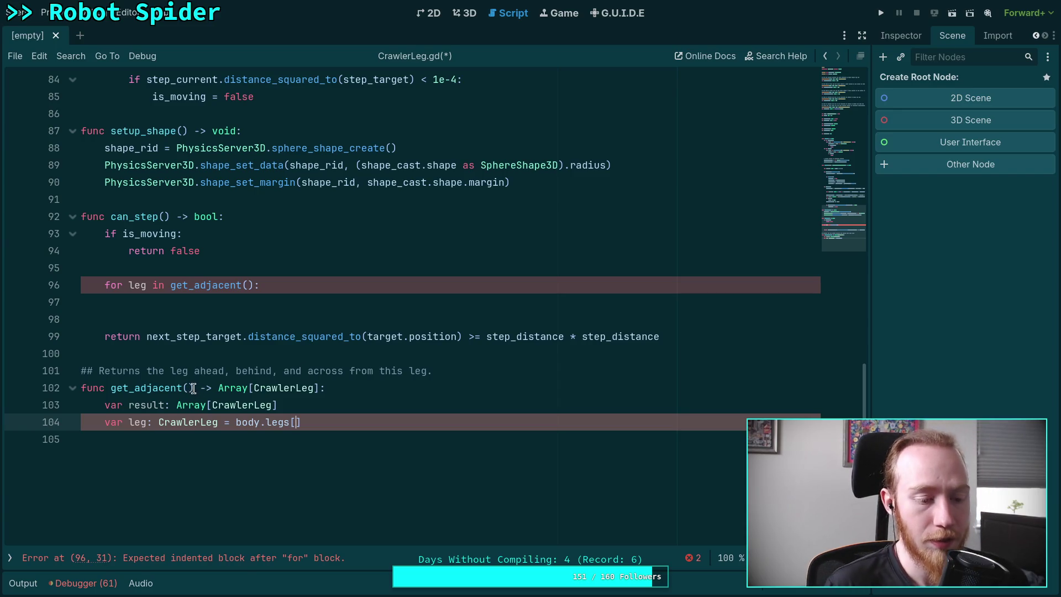
Step: Review the leg setup loop in CrawlerCharacter.gd, then return to CrawlerLeg.gd from the script list
{"action": "left_click", "coordinate": [9, 558]}
{"action": "left_click", "coordinate": [60, 97]}
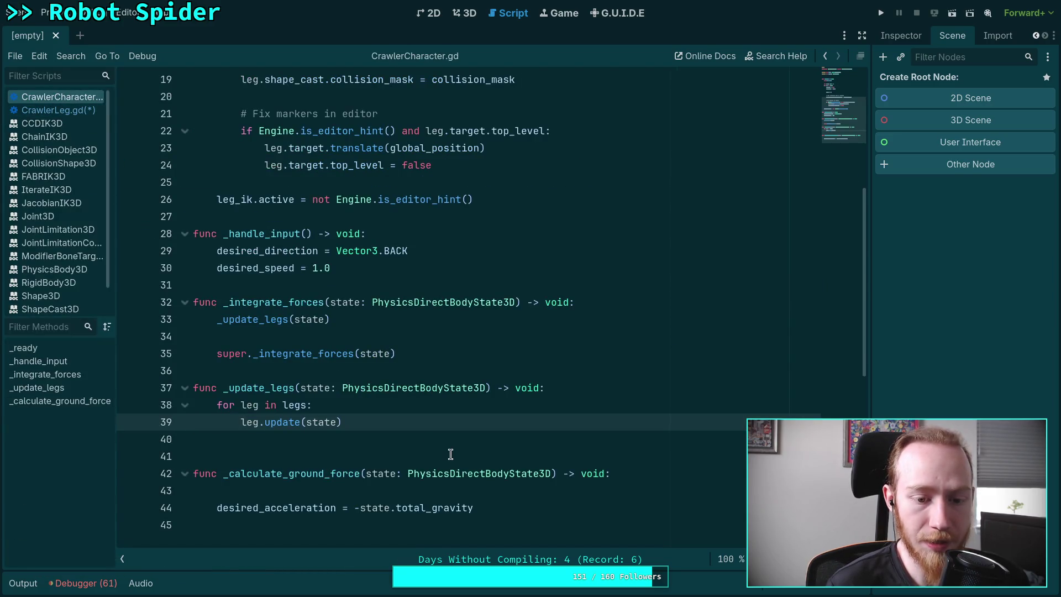
{"action": "left_click", "coordinate": [371, 377]}
{"action": "scroll", "coordinate": [382, 375], "scroll_direction": "up", "scroll_amount": 6}
{"action": "scroll", "coordinate": [398, 372], "scroll_direction": "down", "scroll_amount": 7}
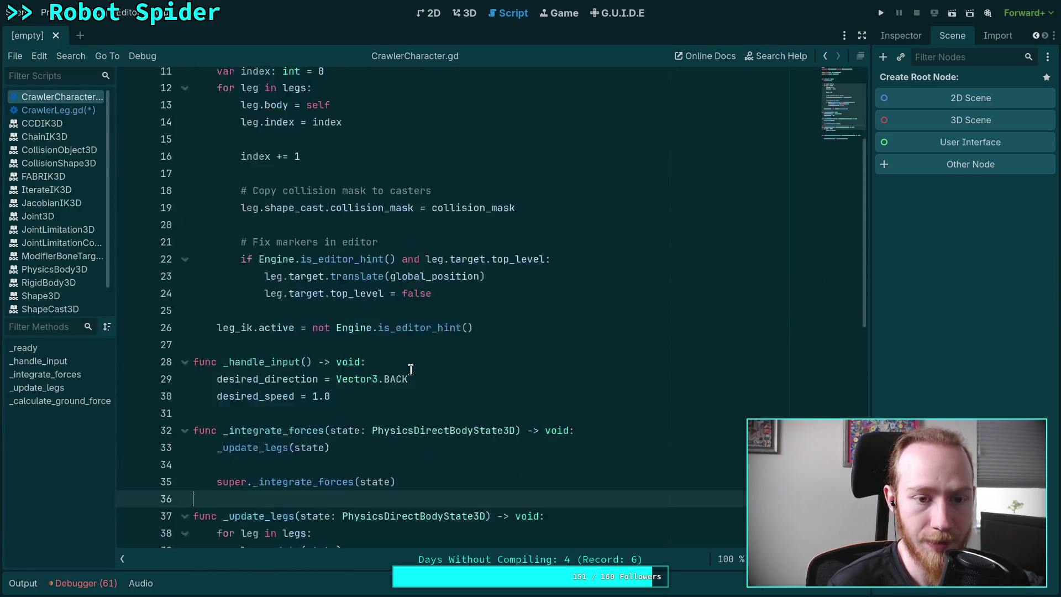
{"action": "scroll", "coordinate": [411, 370], "scroll_direction": "up", "scroll_amount": 1}
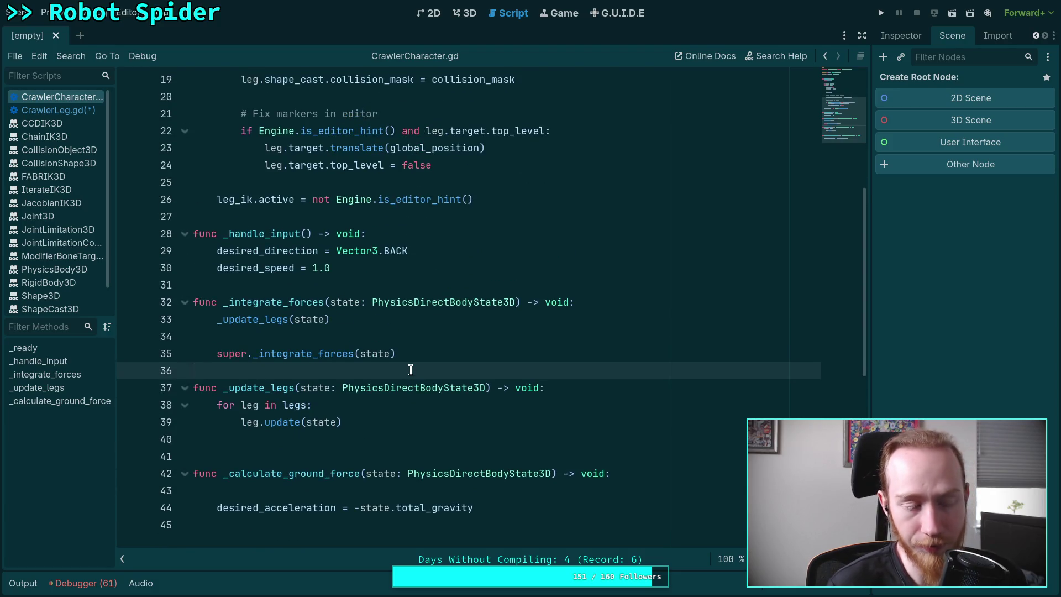
{"action": "left_click", "coordinate": [384, 444]}
{"action": "left_click", "coordinate": [477, 368]}
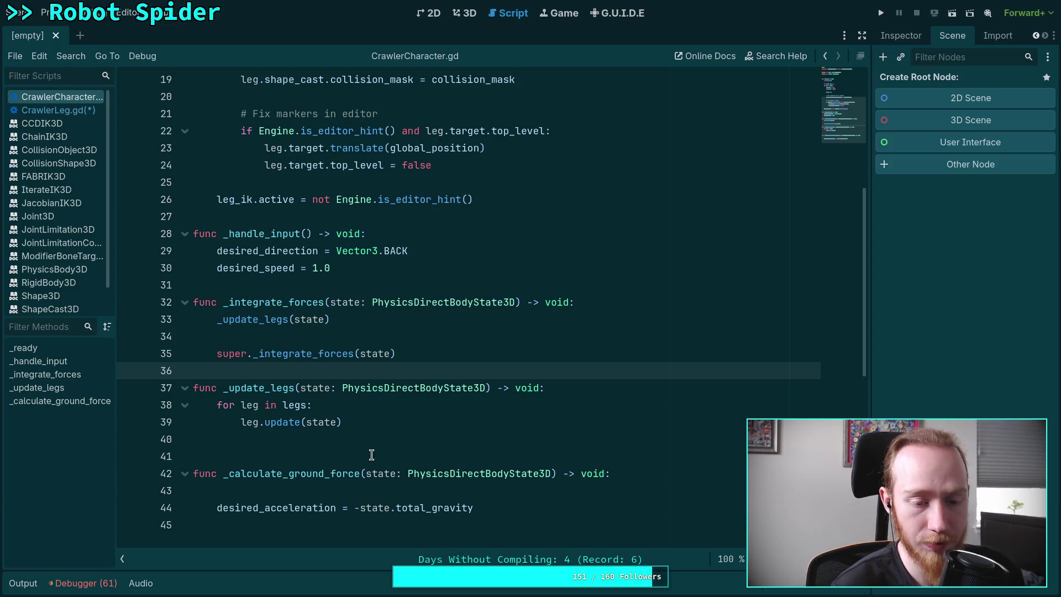
{"action": "left_click", "coordinate": [39, 110]}
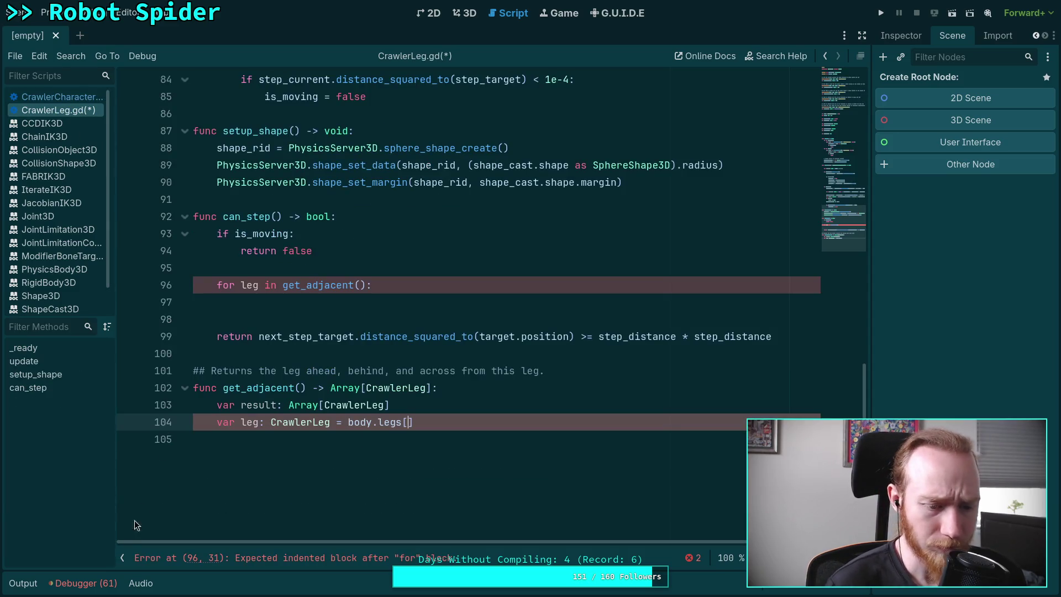
Step: Insert an '# Ahead' comment line above the leg lookup in get_adjacent()
{"action": "left_click", "coordinate": [122, 558]}
{"action": "left_click", "coordinate": [344, 433]}
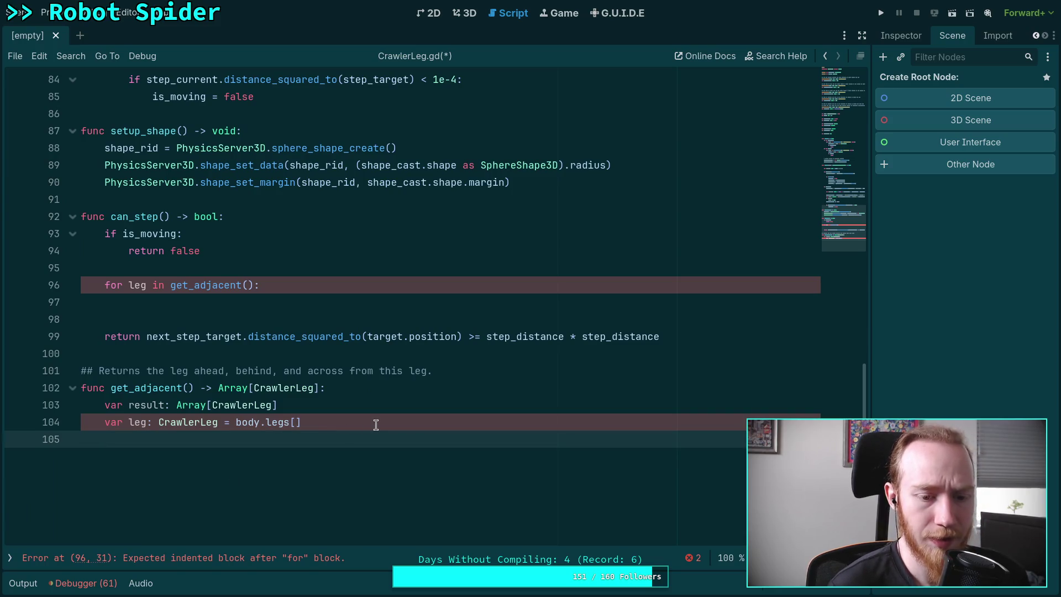
{"action": "left_click", "coordinate": [338, 405]}
{"action": "key", "text": "Return"}
{"action": "key", "text": "Return"}
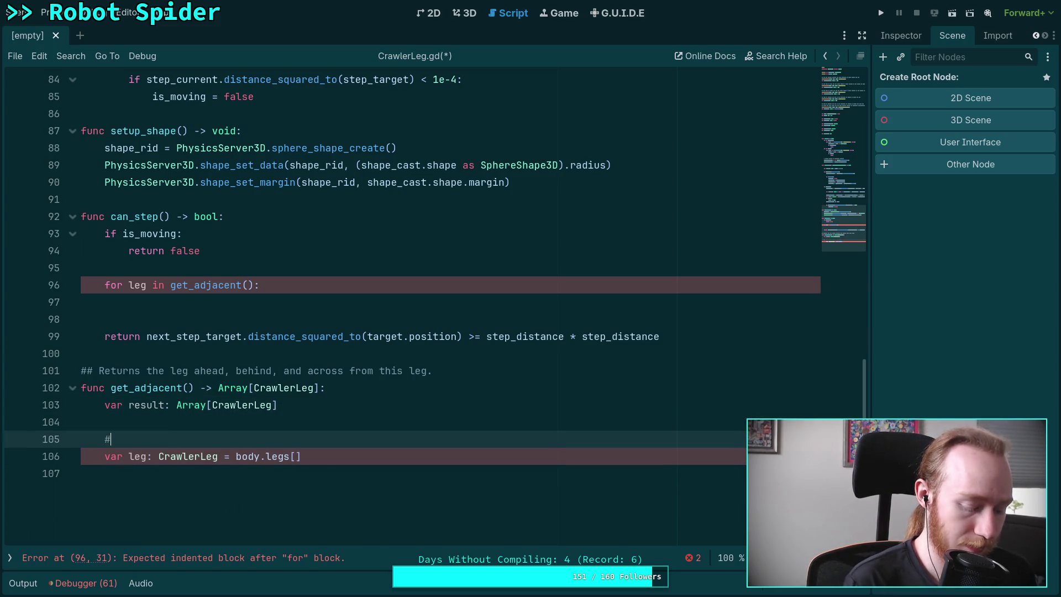
{"action": "type", "text": "Ahdea"}
{"action": "key", "text": "BackSpace"}
{"action": "type", "text": "ead"}
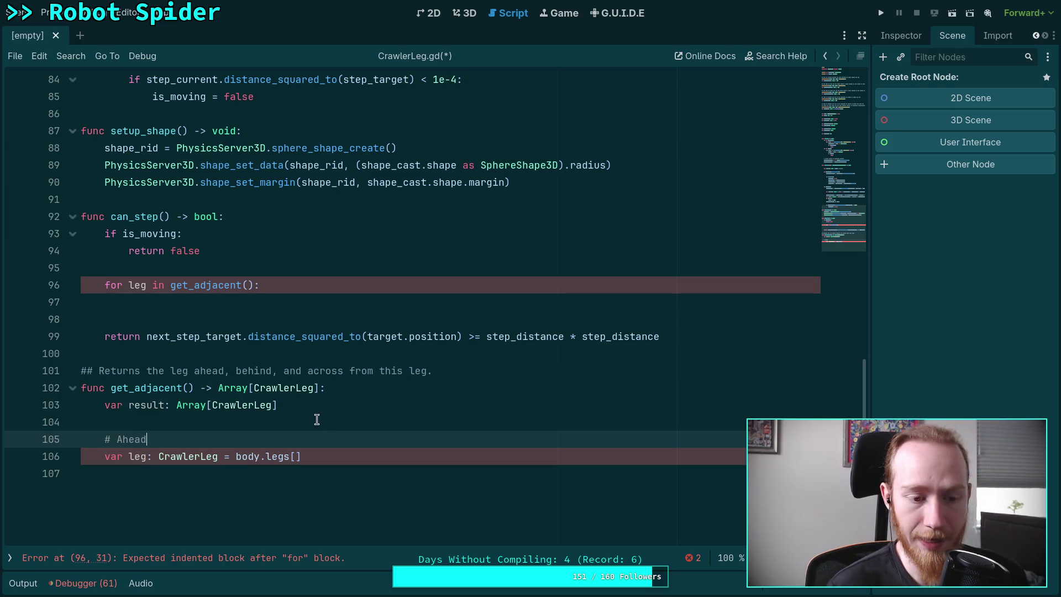
Step: Add 'var idx: int = index - 2' under the # Ahead comment
{"action": "left_click", "coordinate": [345, 453]}
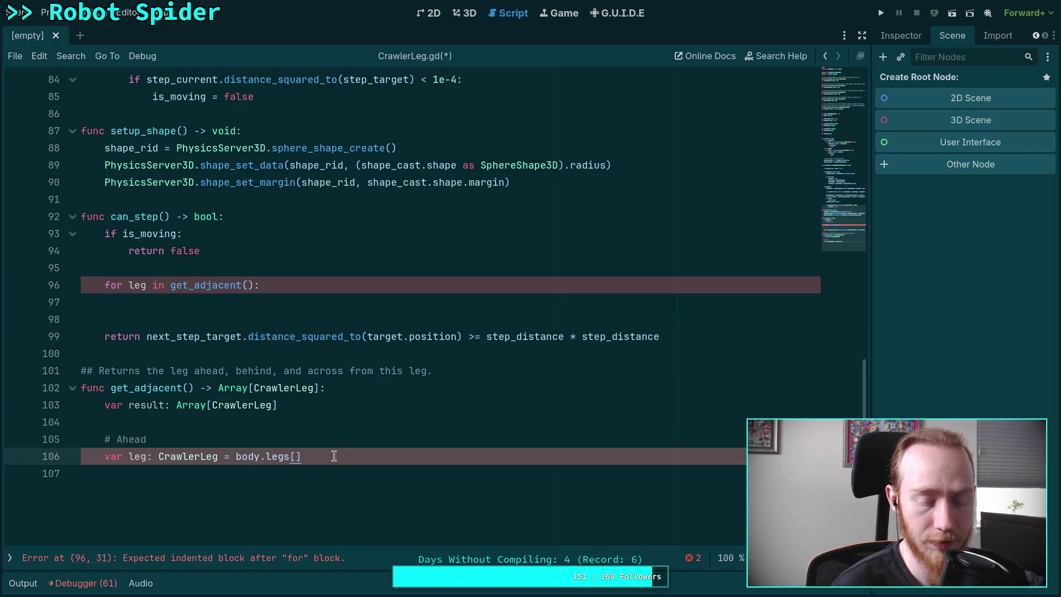
{"action": "left_click", "coordinate": [324, 440]}
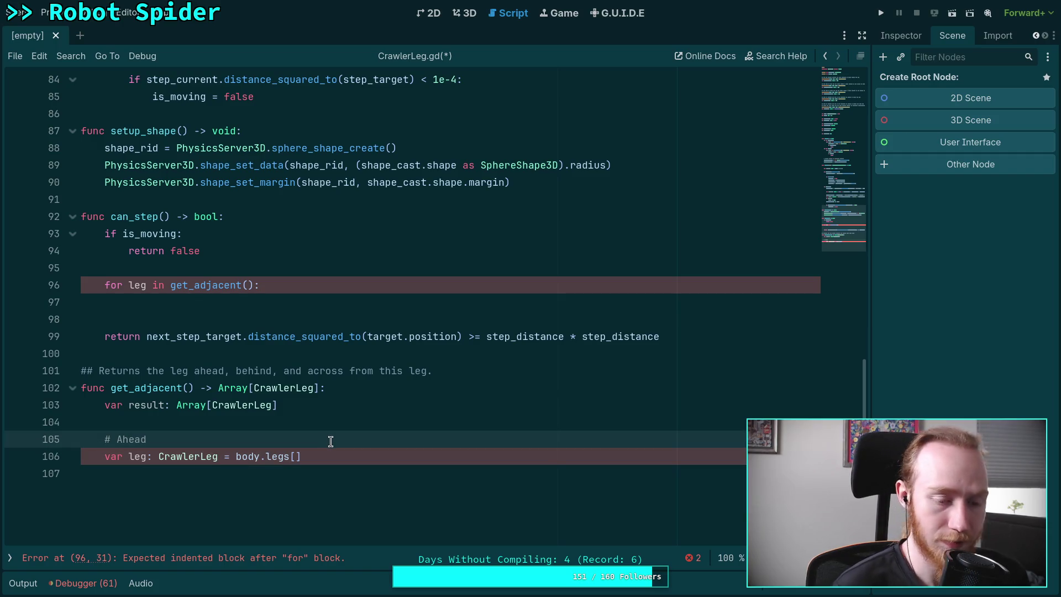
{"action": "key", "text": "Return"}
{"action": "type", "text": "var idk"}
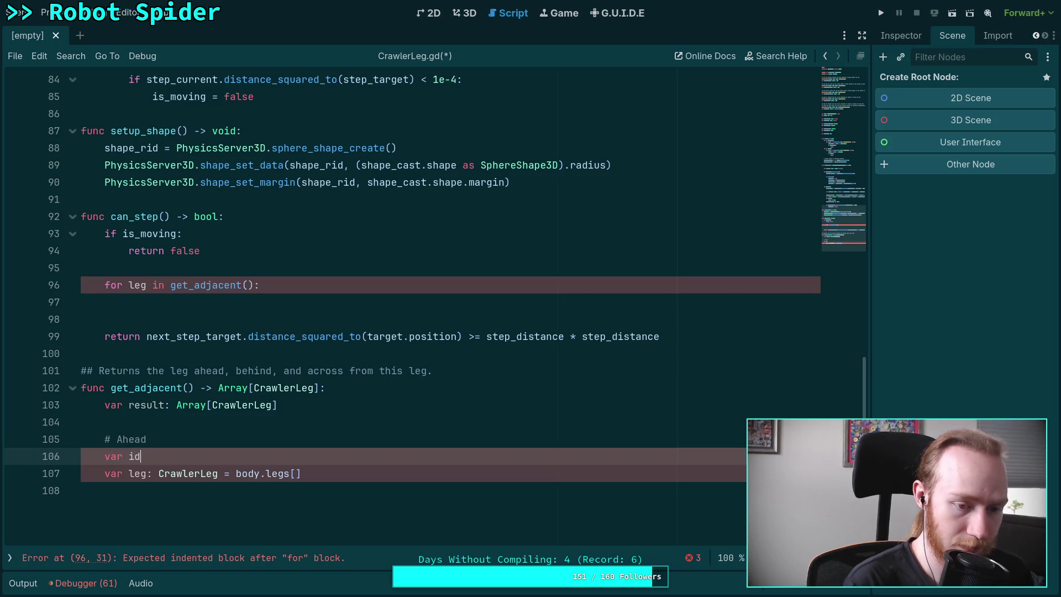
{"action": "key", "text": "BackSpace"}
{"action": "type", "text": "x: int = index "}
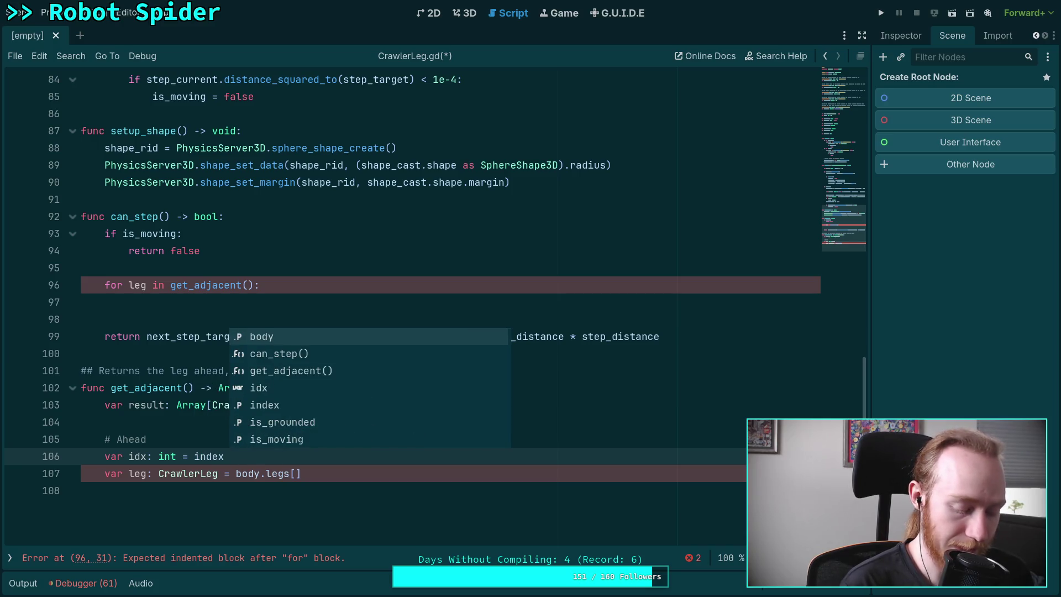
{"action": "type", "text": "- 2"}
Step: Open a new line below the idx line for the bounds-check if statement
{"action": "scroll", "coordinate": [334, 426], "scroll_direction": "down", "scroll_amount": 1}
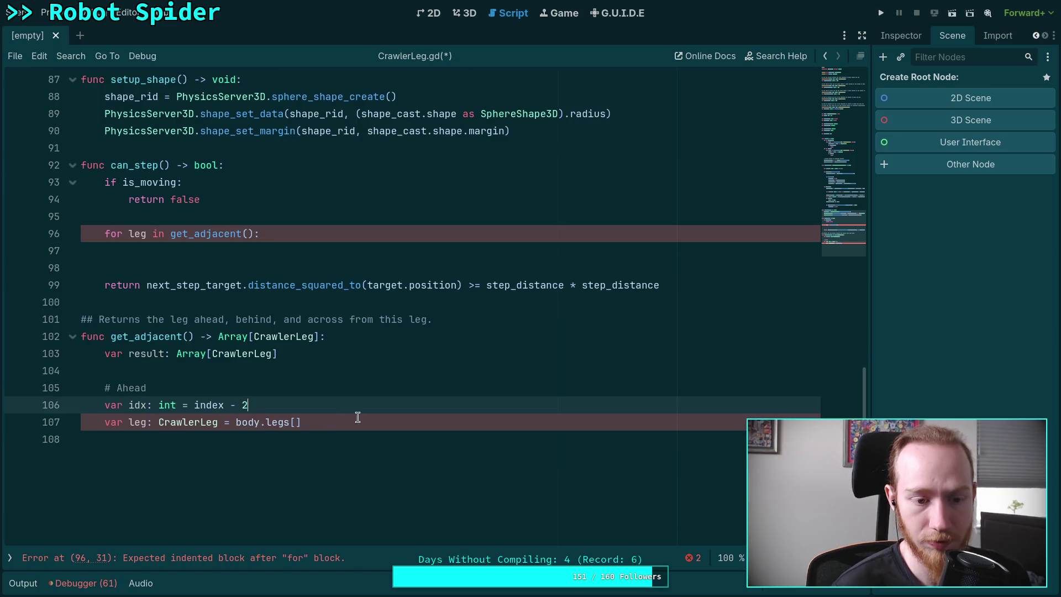
{"action": "left_click", "coordinate": [359, 417]}
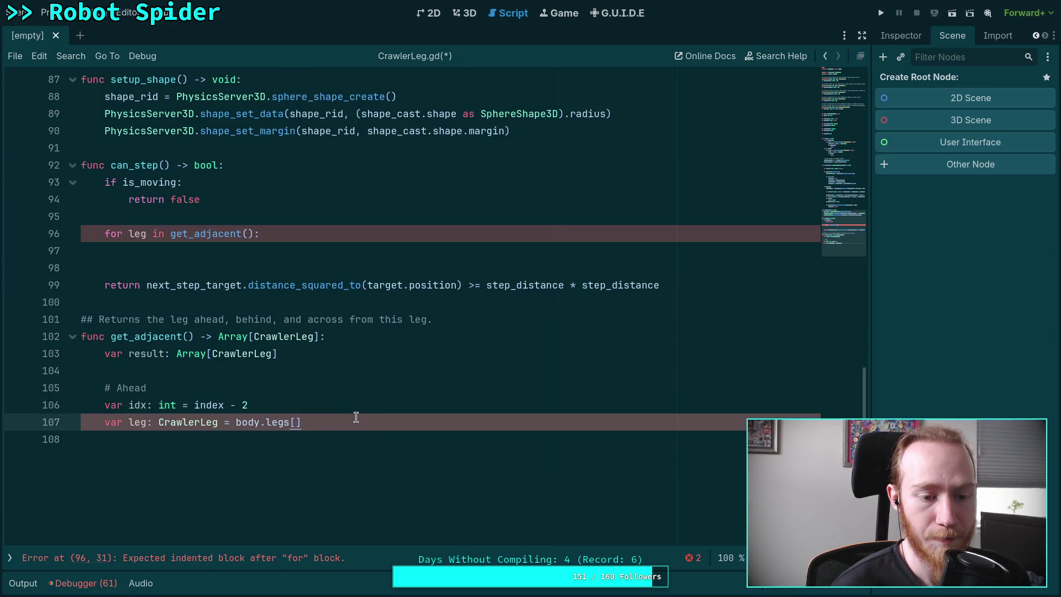
{"action": "left_click_drag", "start_coordinate": [318, 423], "coordinate": [103, 423]}
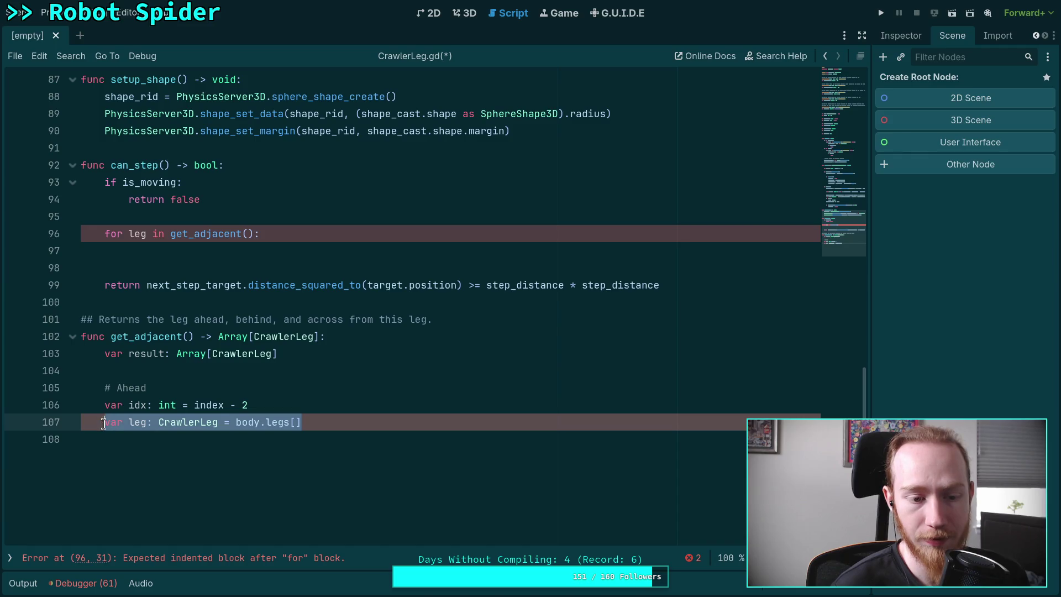
{"action": "left_click", "coordinate": [343, 426]}
{"action": "left_click", "coordinate": [309, 402]}
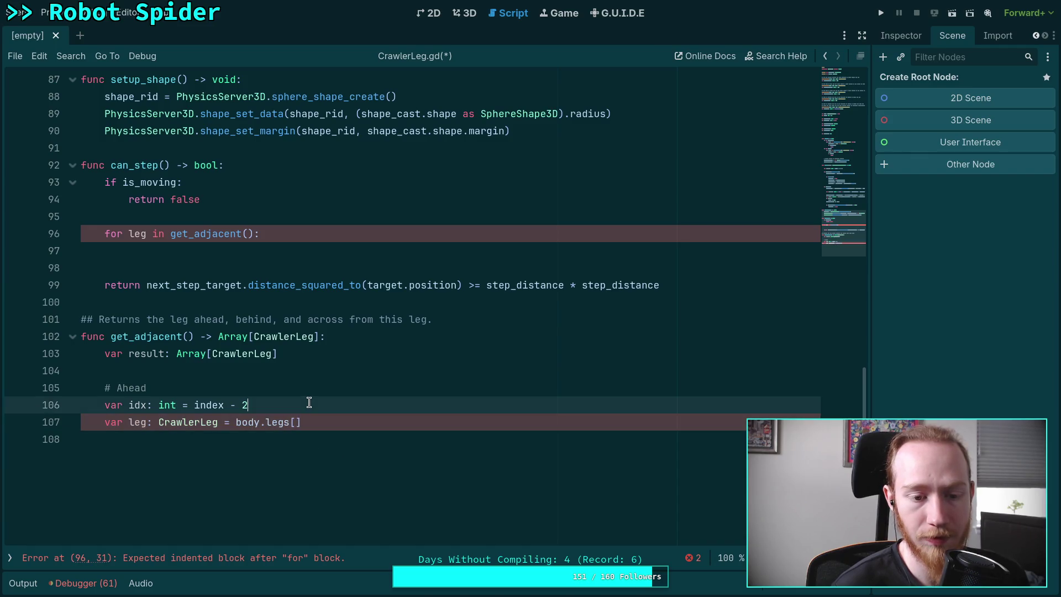
{"action": "key", "text": "Return"}
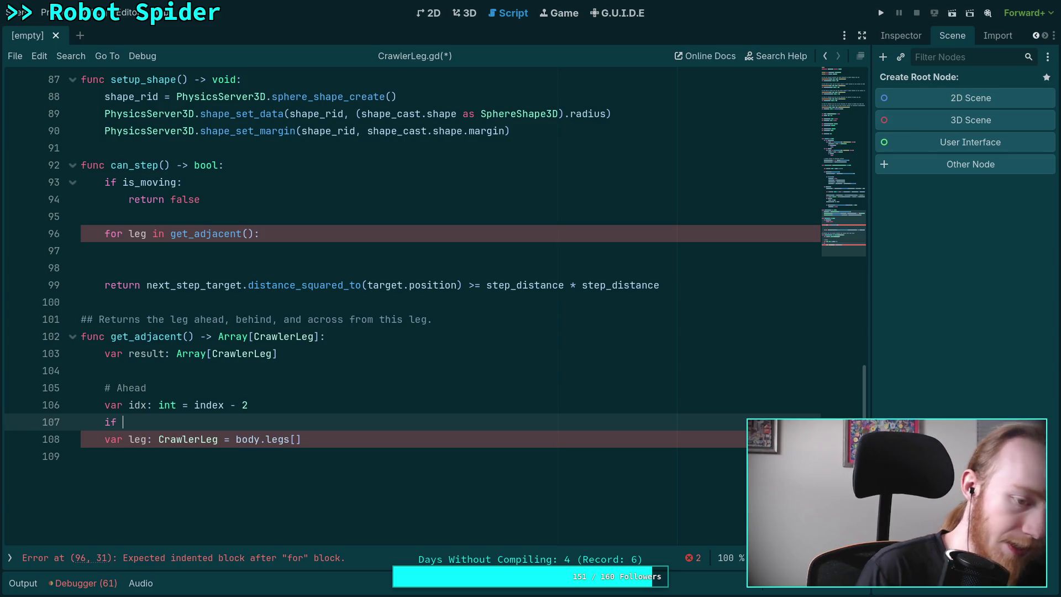
{"action": "type", "text": "if"}
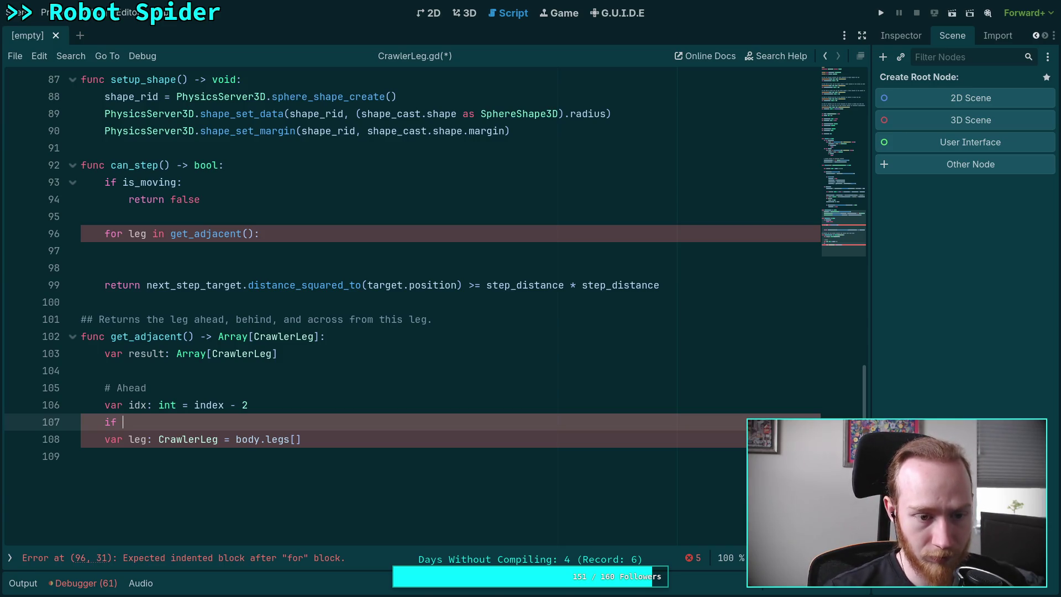
Step: Correct the get_adjacent doc comment to say 'legs'
{"action": "left_click", "coordinate": [185, 319]}
{"action": "type", "text": "s"}
{"action": "scroll", "coordinate": [186, 319], "scroll_direction": "down", "scroll_amount": 1}
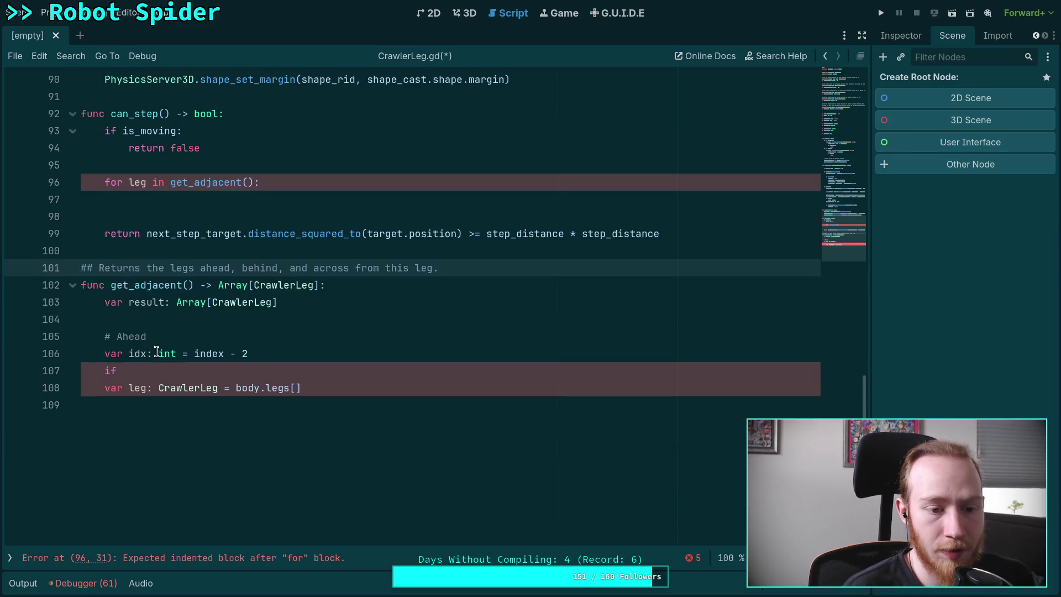
{"action": "left_click", "coordinate": [488, 269]}
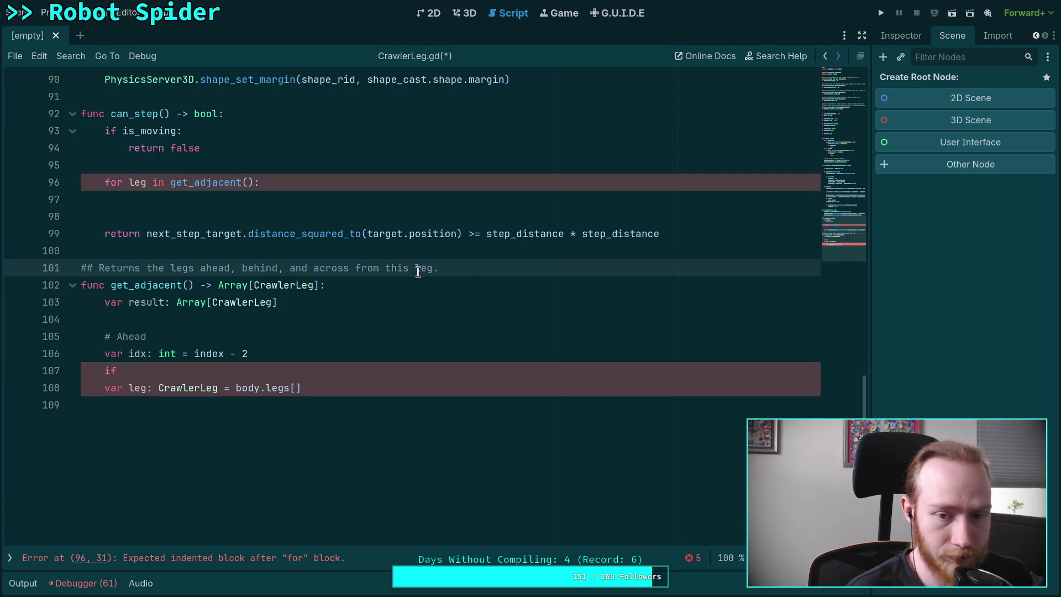
Step: Begin the 'if idx >= 0 and idx <' check and add 'var max_id: int = body.legs.size()'
{"action": "left_click", "coordinate": [243, 368]}
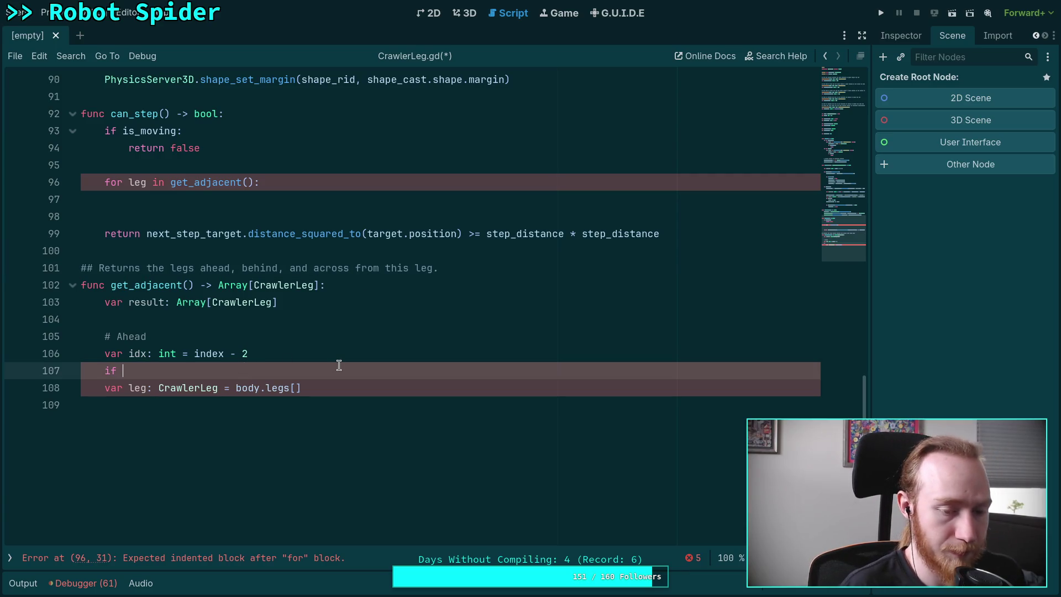
{"action": "type", "text": "idx "}
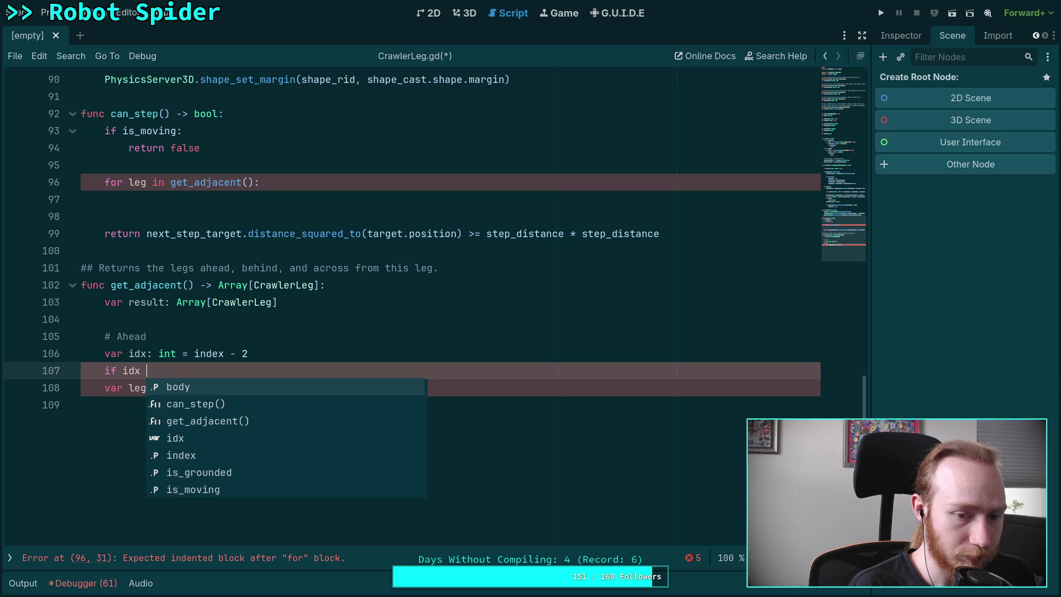
{"action": "type", "text": ">= "}
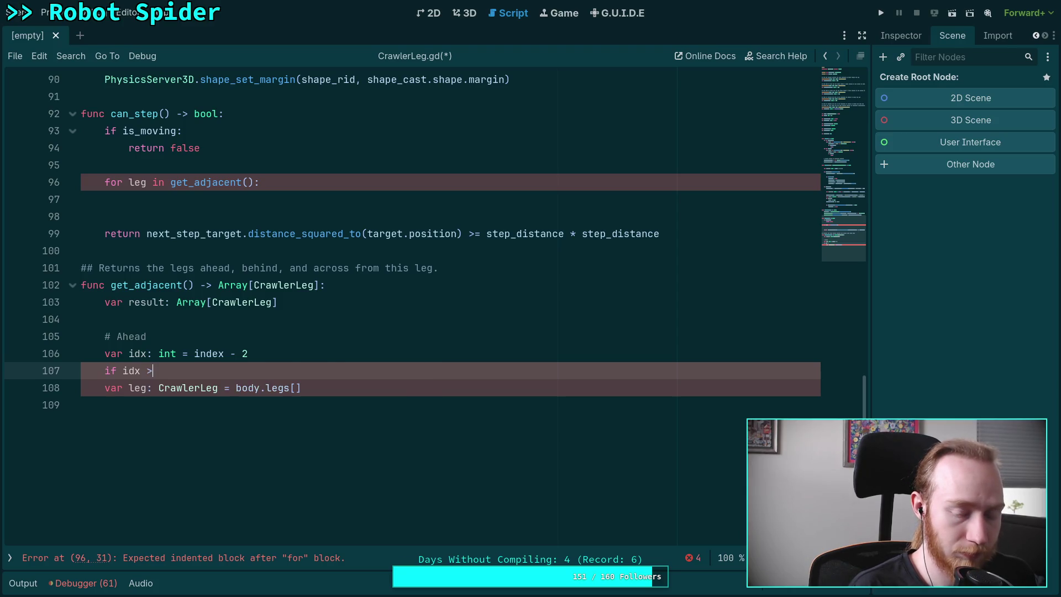
{"action": "type", "text": "0 and "}
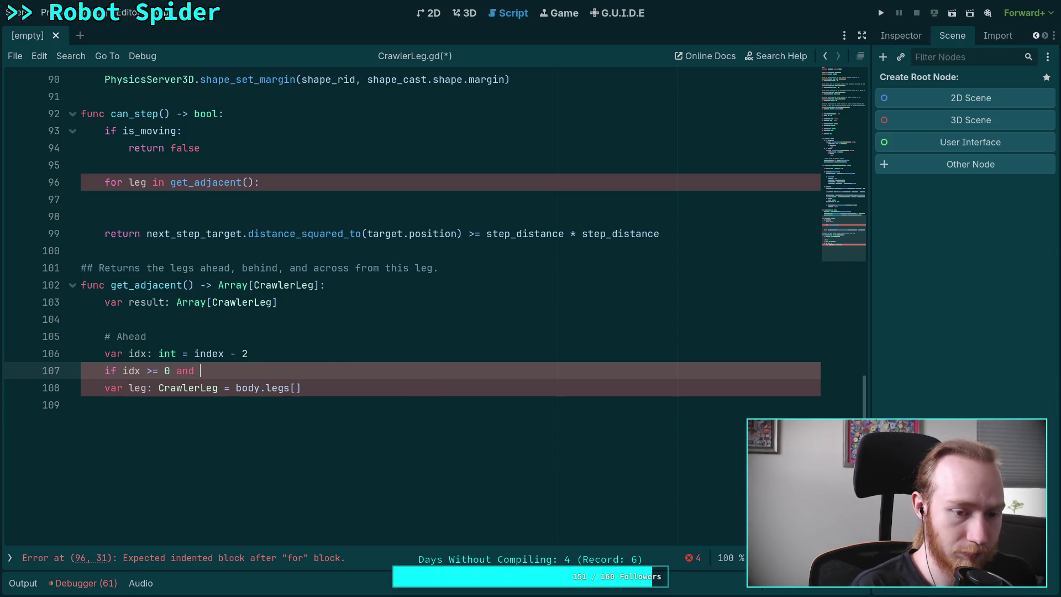
{"action": "type", "text": "idx :"}
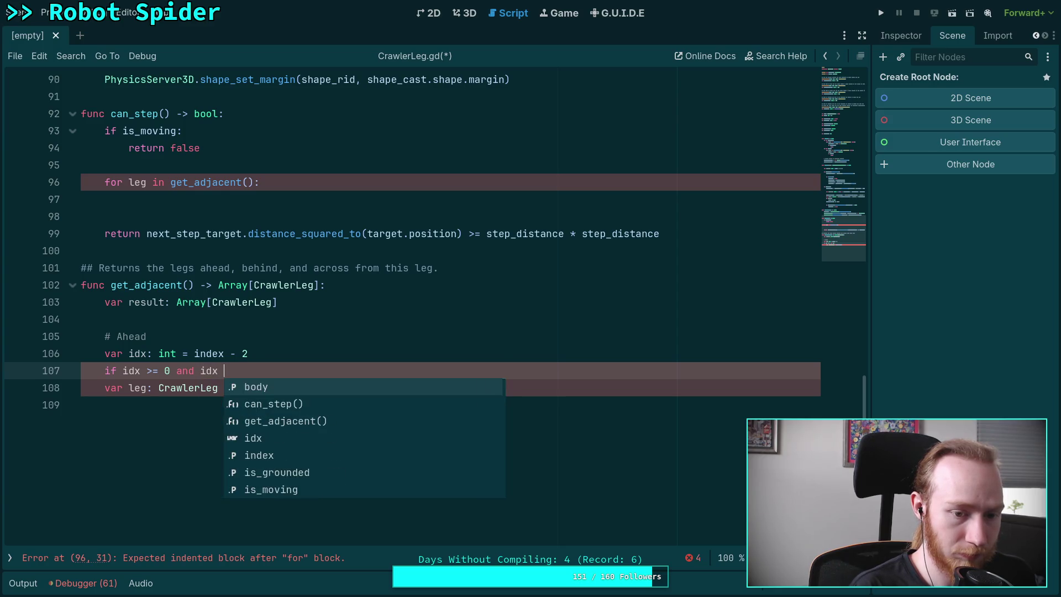
{"action": "key", "text": "BackSpace"}
{"action": "type", "text": "< body."}
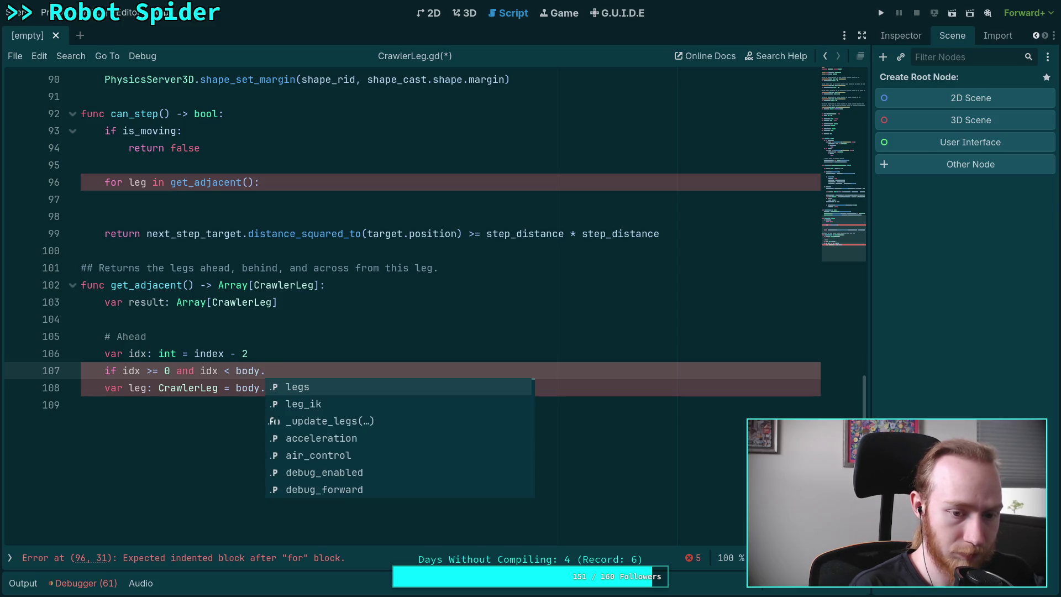
{"action": "key", "text": "BackSpace"}
{"action": "key", "text": "BackSpace"}
{"action": "key", "text": "BackSpace"}
{"action": "key", "text": "Up"}
{"action": "key", "text": "Up"}
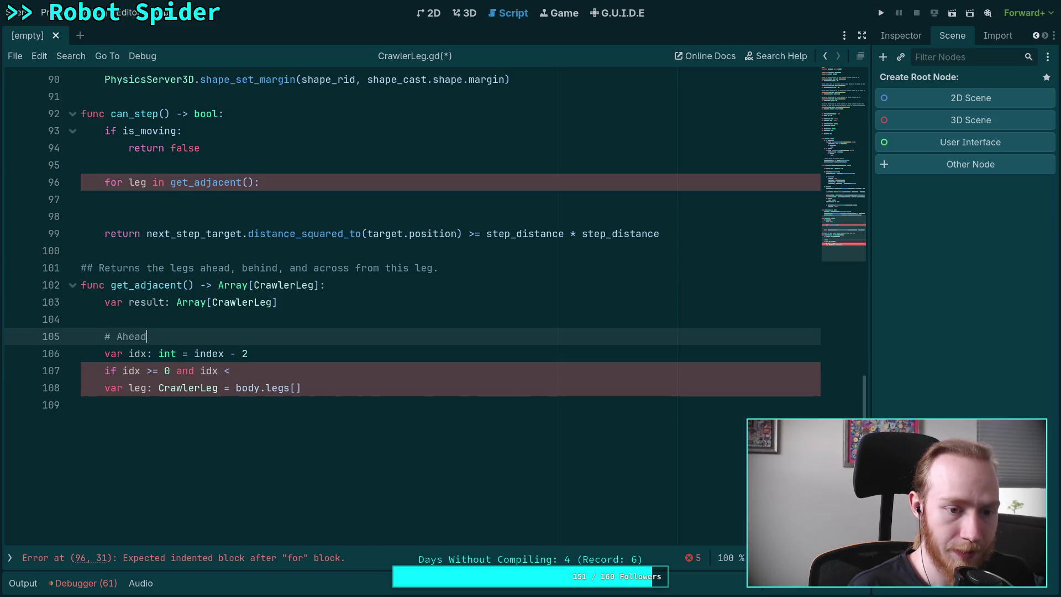
{"action": "key", "text": "Up"}
{"action": "key", "text": "Return"}
{"action": "key", "text": "Up"}
{"action": "type", "text": "var "}
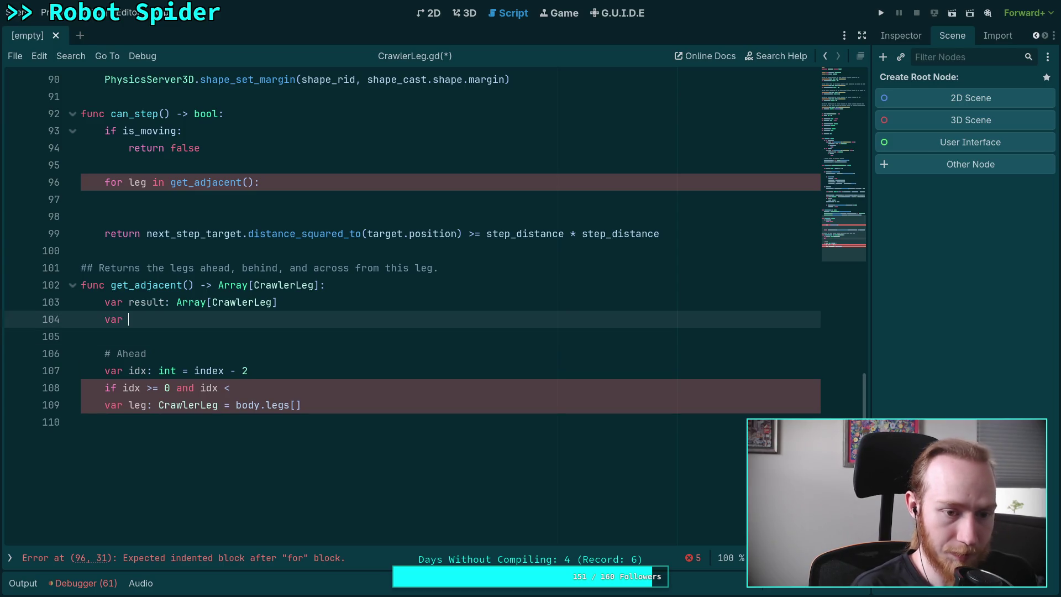
{"action": "type", "text": "max_id: int = "}
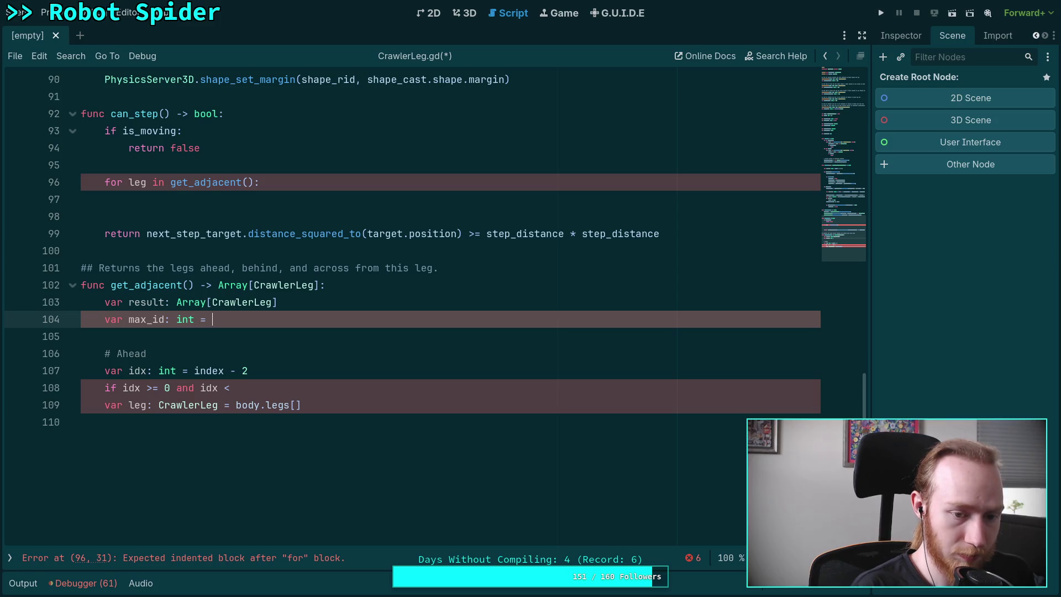
{"action": "type", "text": "body.legs.size()"}
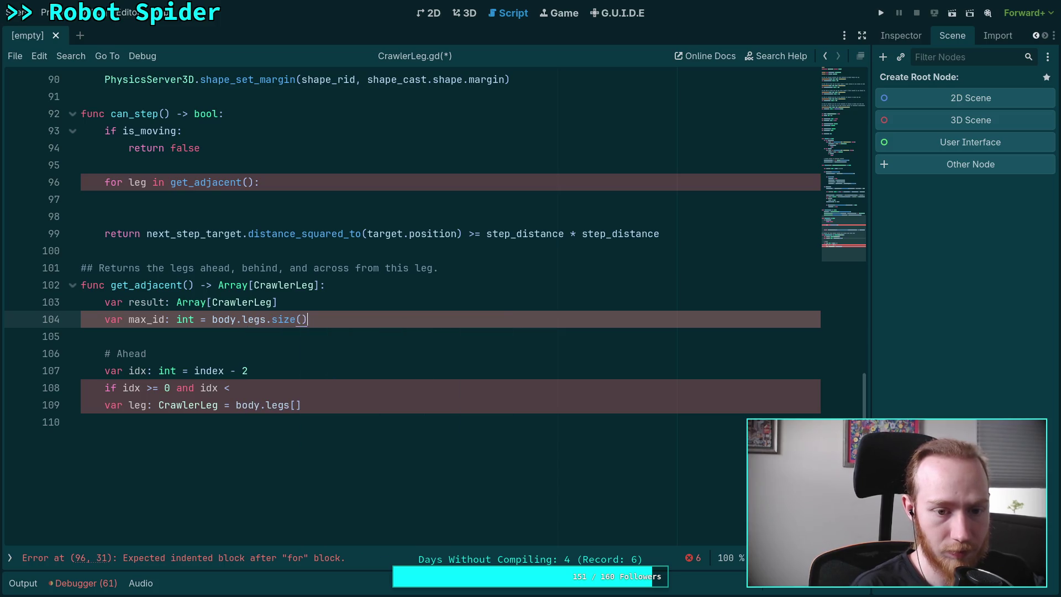
Step: Complete the condition with 'max_id:' and indent the leg lookup beneath it
{"action": "left_click", "coordinate": [283, 387]}
{"action": "type", "text": "max_id:"}
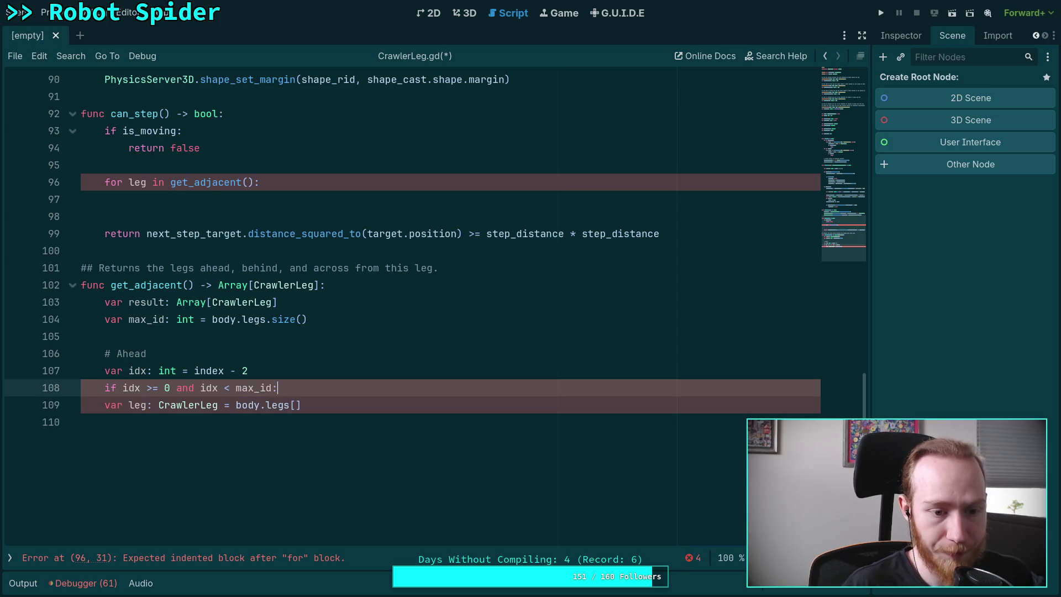
{"action": "left_click", "coordinate": [105, 405]}
{"action": "key", "text": "Tab"}
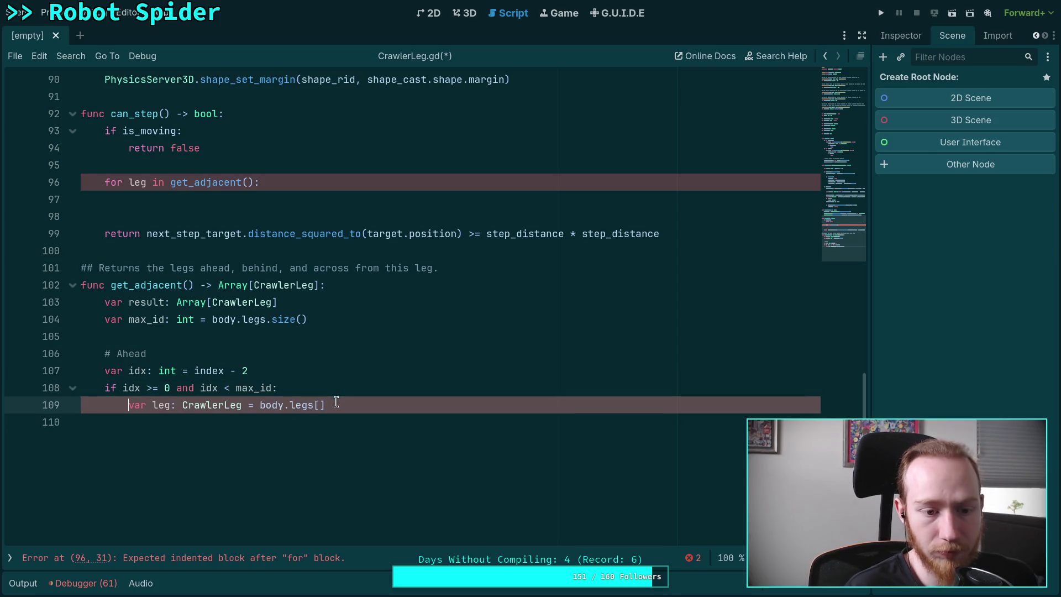
{"action": "scroll", "coordinate": [337, 404], "scroll_direction": "down", "scroll_amount": 1}
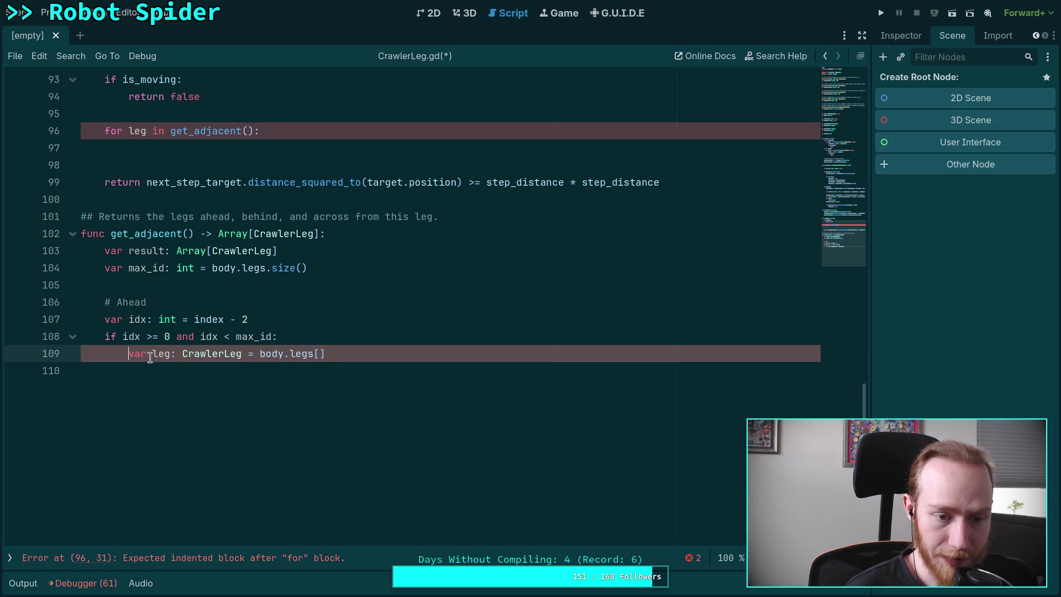
Step: Replace the old leg lookup with 'result.append(body.legs[idx])'
{"action": "left_click_drag", "start_coordinate": [129, 354], "coordinate": [348, 354]}
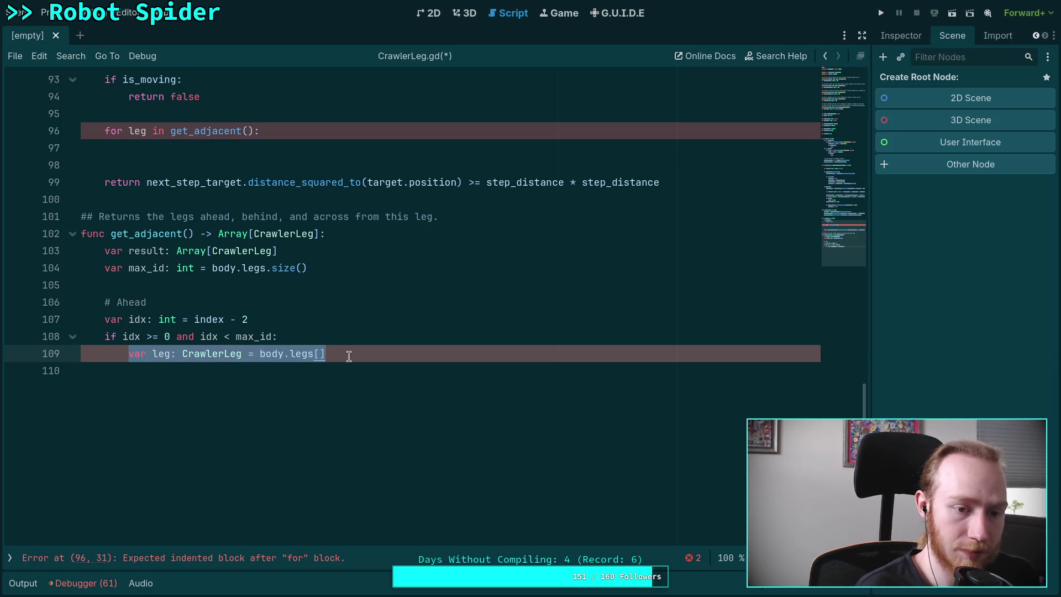
{"action": "type", "text": "result.append"}
{"action": "key", "text": "Return"}
{"action": "type", "text": "b"}
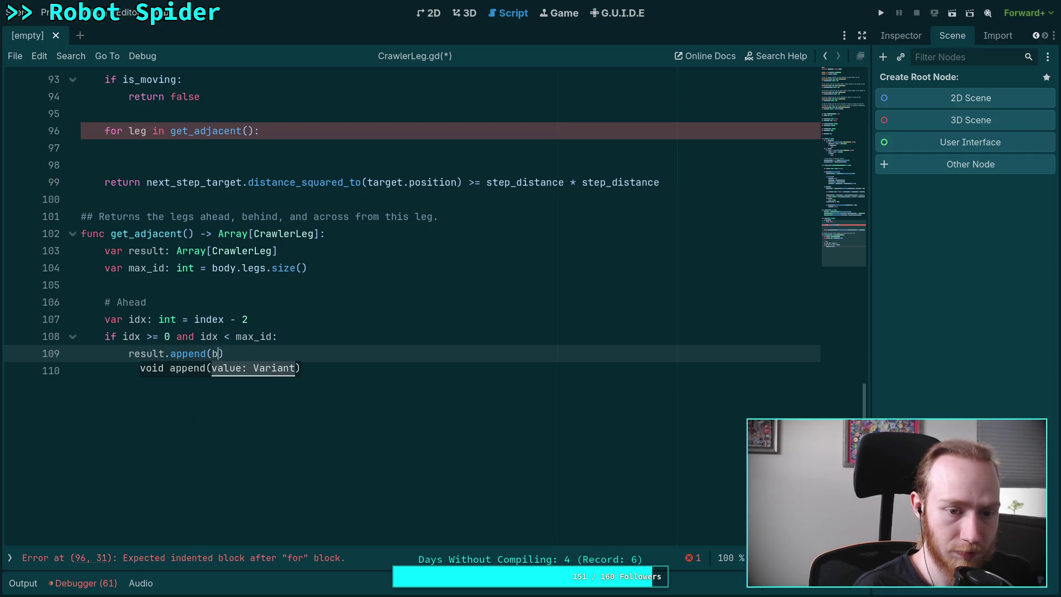
{"action": "type", "text": "ody.legs."}
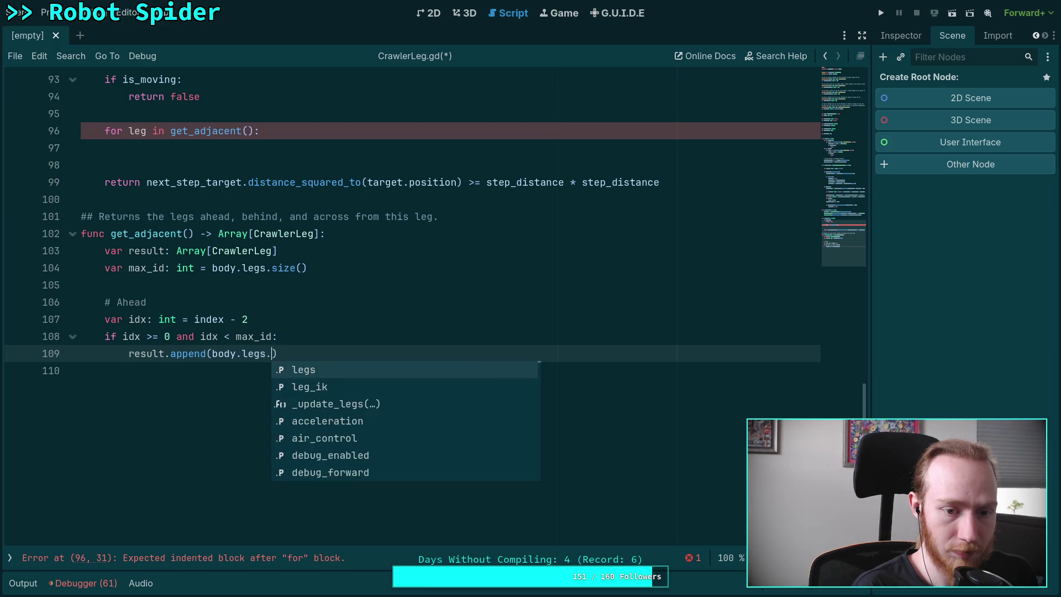
{"action": "type", "text": "i"}
{"action": "key", "text": "BackSpace"}
{"action": "key", "text": "BackSpace"}
{"action": "type", "text": "[idx"}
{"action": "key", "text": "End"}
Step: Add 'idx = index + 2' for the behind leg and consult the spider gait reference code
{"action": "key", "text": "Return"}
{"action": "key", "text": "Return"}
{"action": "type", "text": "idx = indx +"}
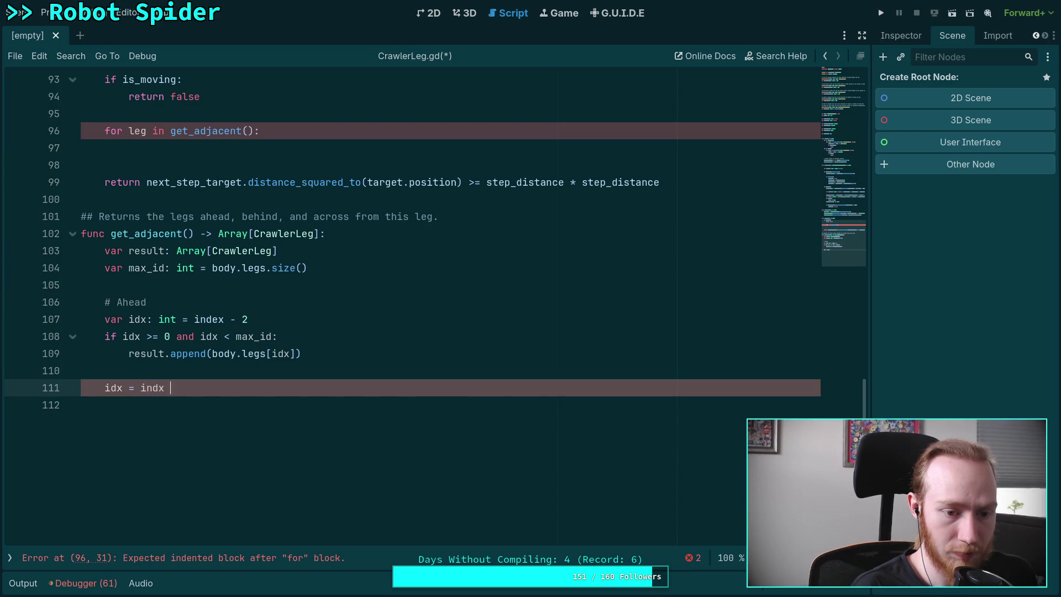
{"action": "type", "text": "x + 2"}
{"action": "left_click", "coordinate": [105, 371]}
{"action": "key", "text": "Return"}
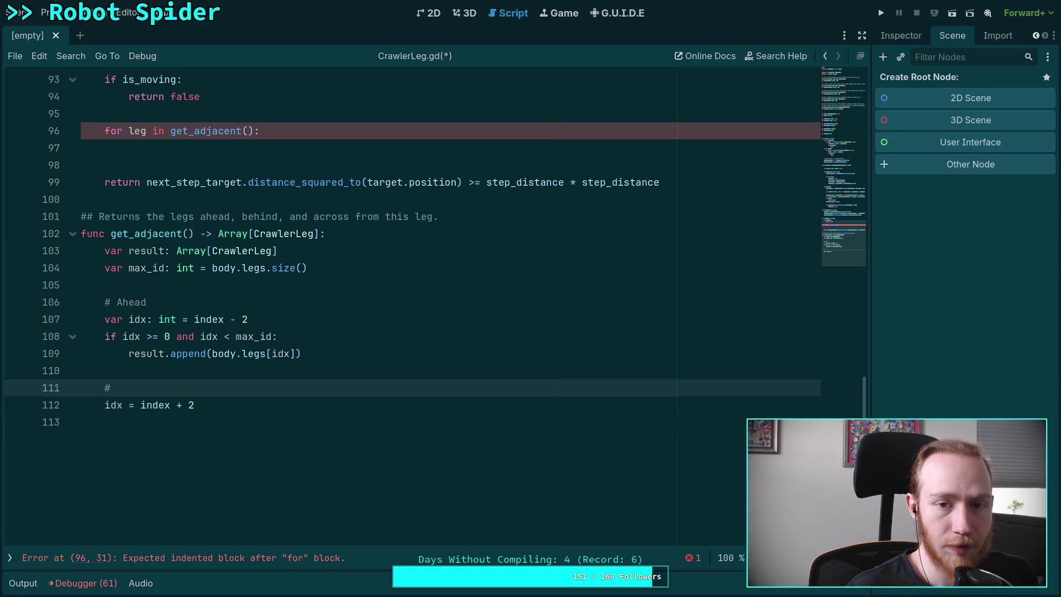
{"action": "key", "text": "alt+Tab"}
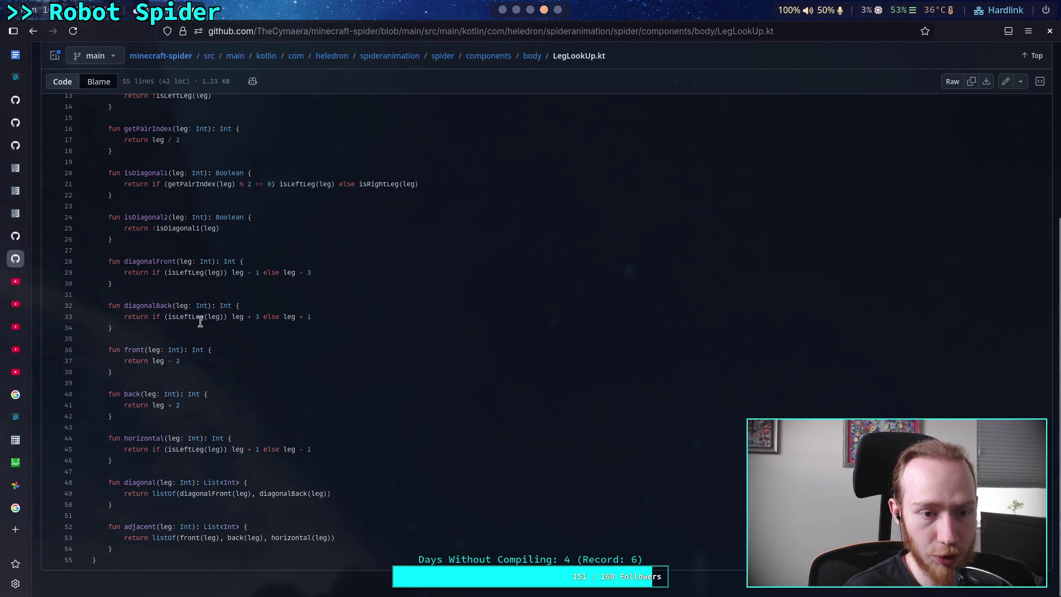
{"action": "scroll", "coordinate": [209, 315], "scroll_direction": "up", "scroll_amount": 5}
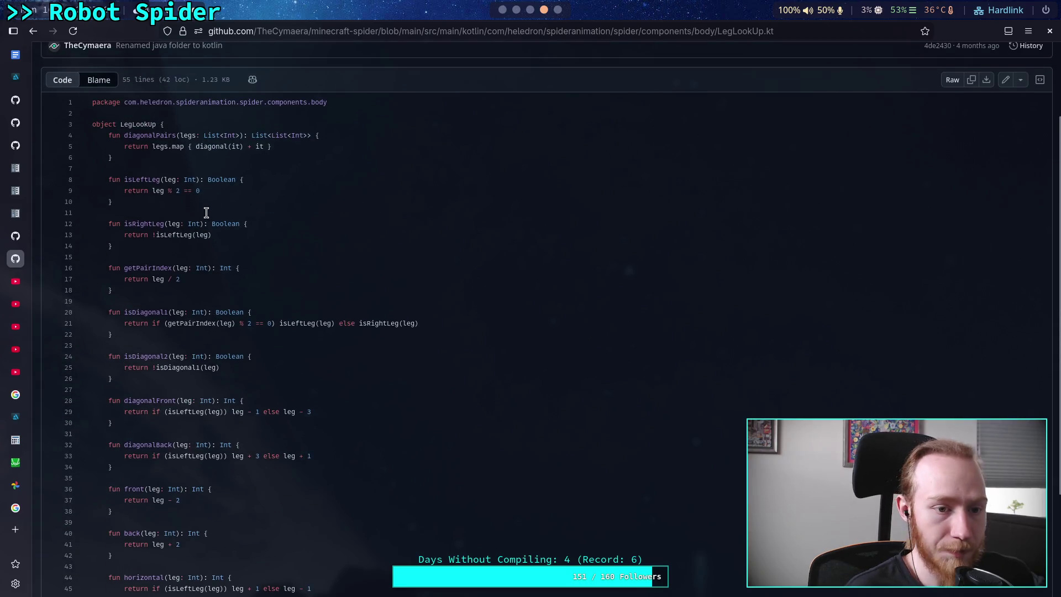
{"action": "key", "text": "alt+Tab"}
{"action": "key", "text": "alt+Tab"}
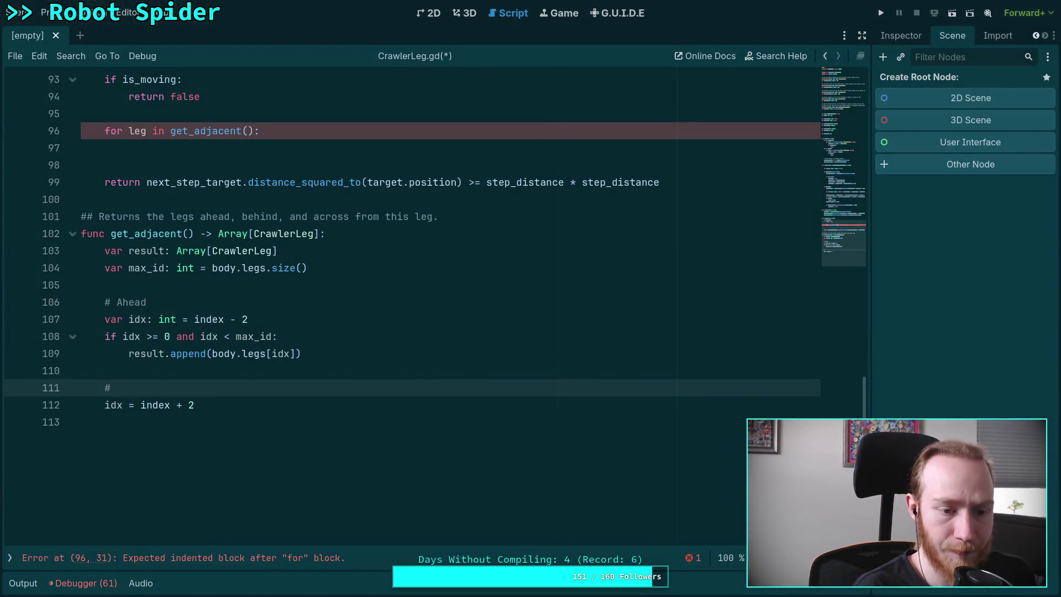
Step: Label the # Behind block and append body.legs[idx] under 'if idx >= 0 and idx < max_id:'
{"action": "type", "text": "Behind"}
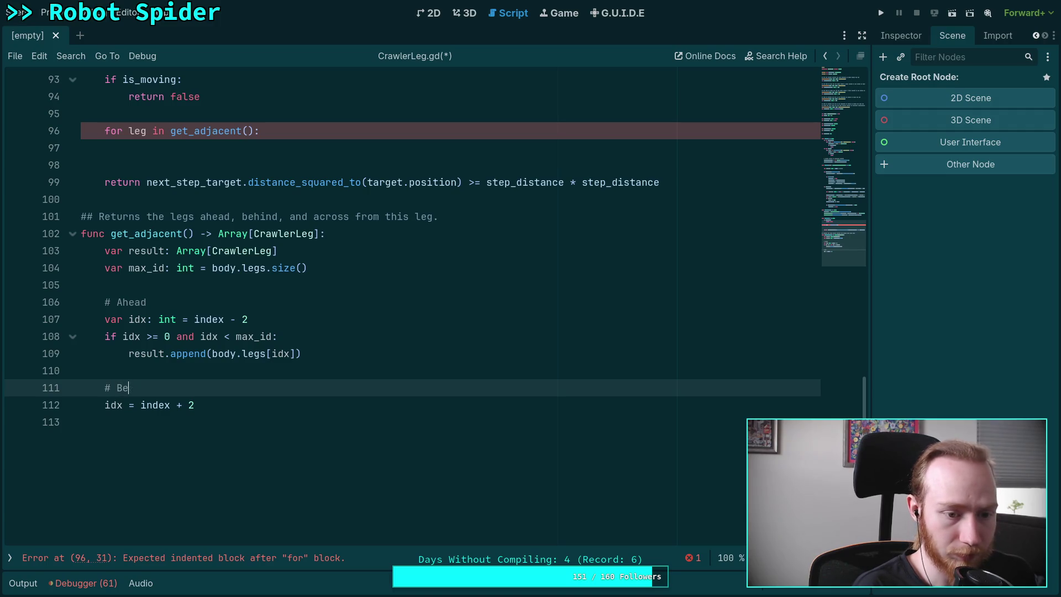
{"action": "left_click", "coordinate": [241, 404]}
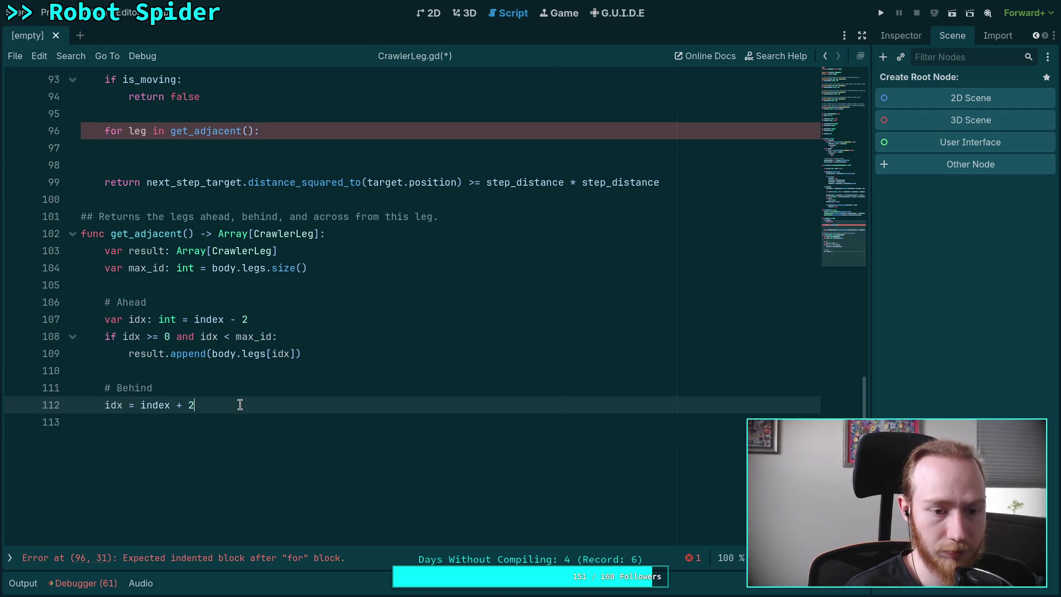
{"action": "key", "text": "Return"}
{"action": "type", "text": "if idx"}
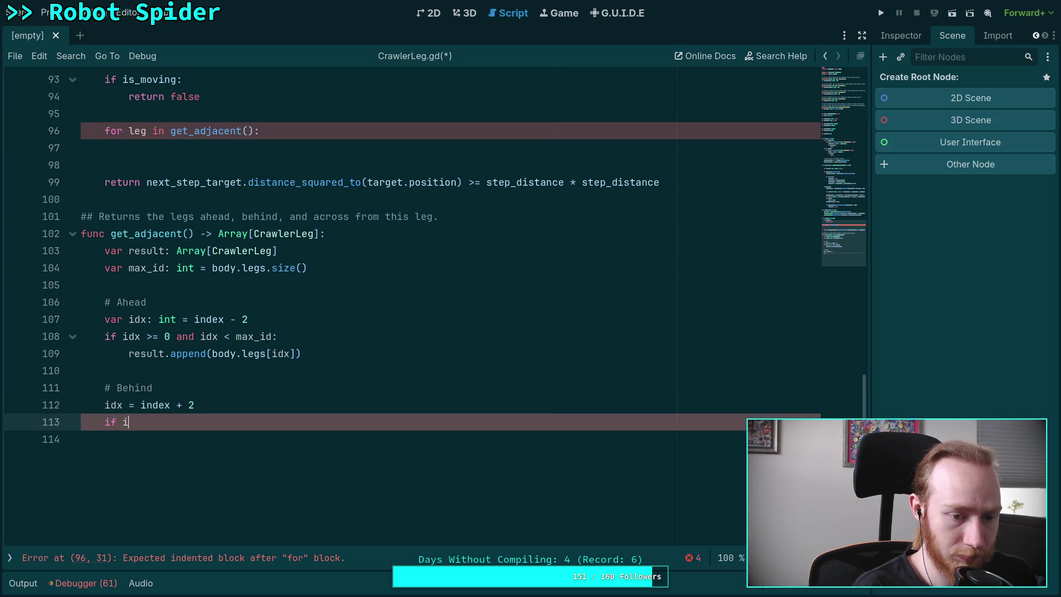
{"action": "type", "text": " >= "}
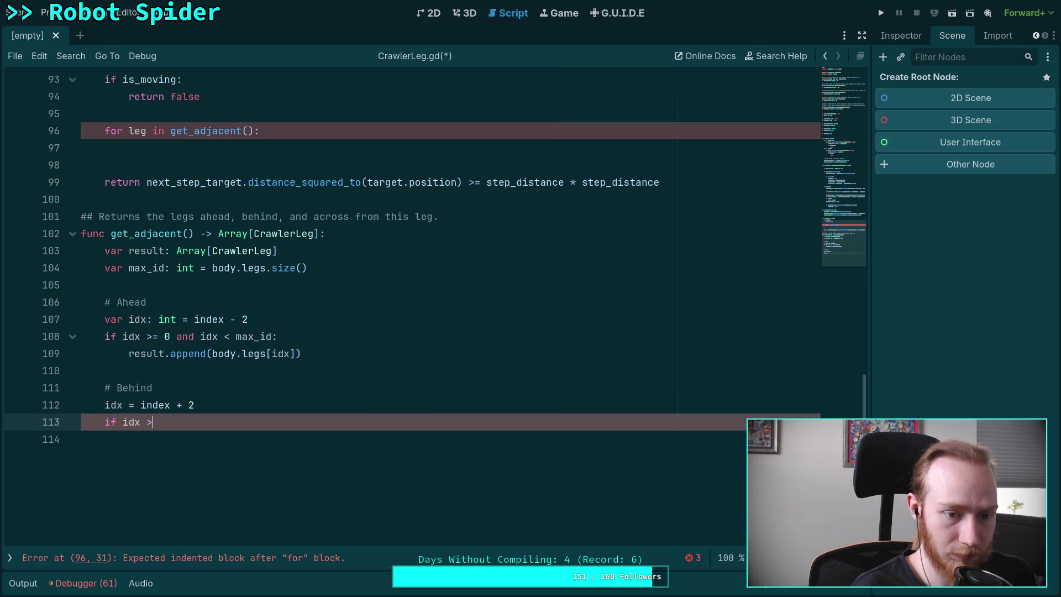
{"action": "type", "text": "0 and idx"}
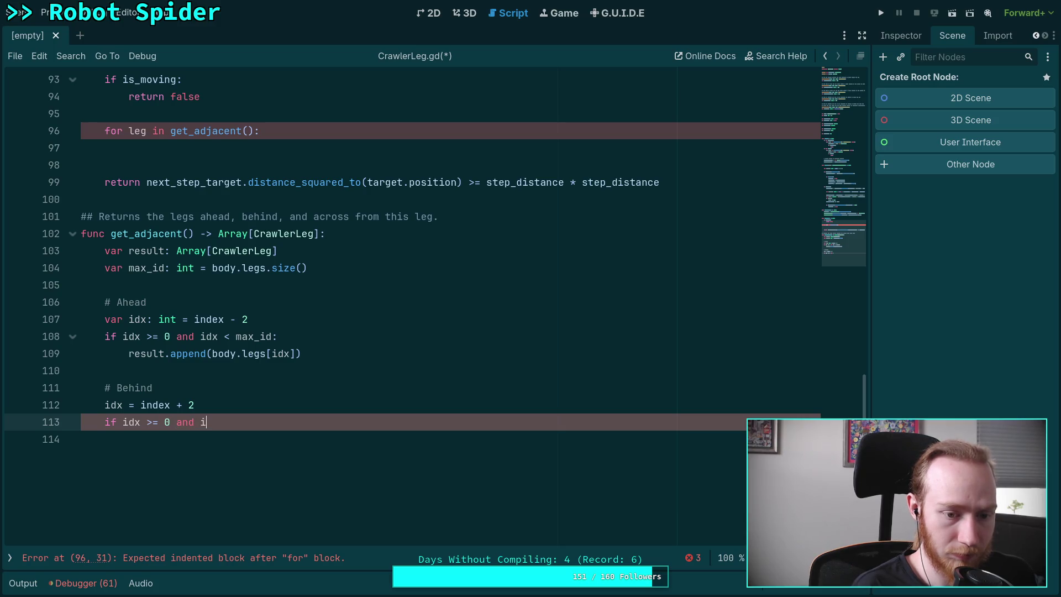
{"action": "type", "text": " < max_id:"}
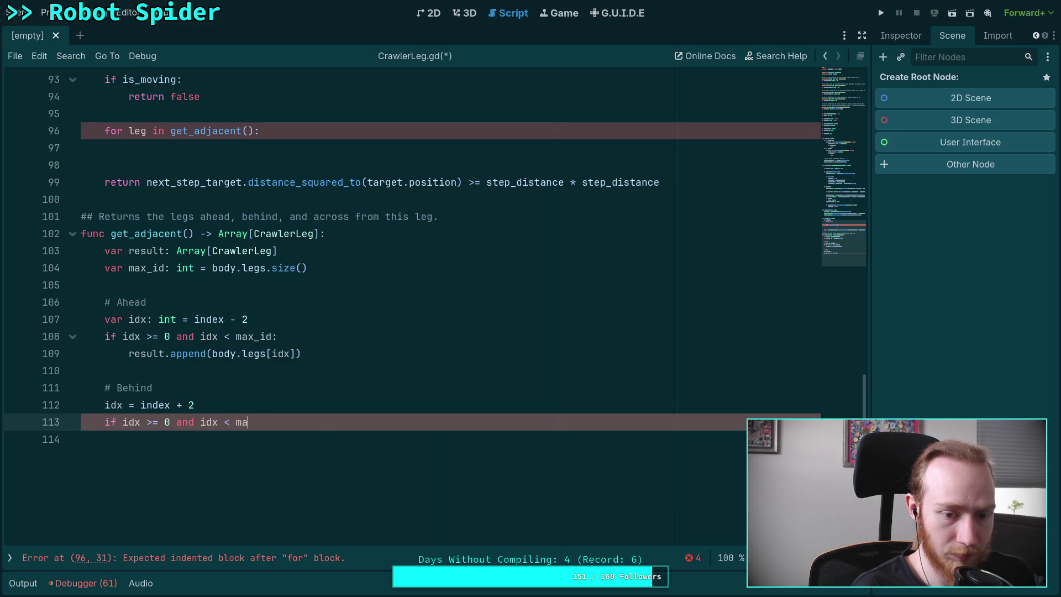
{"action": "key", "text": "Return"}
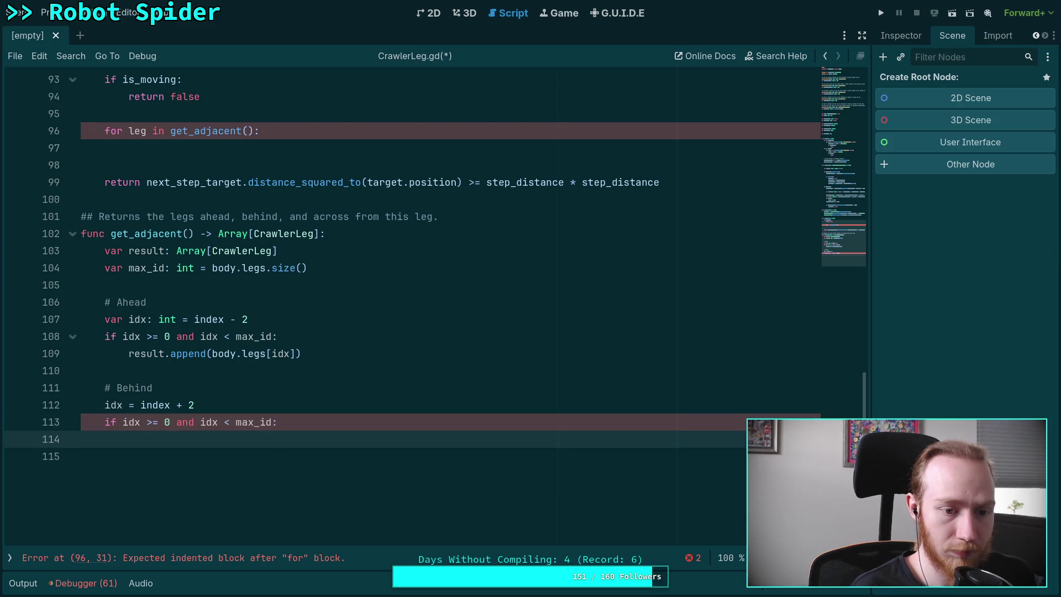
{"action": "type", "text": "result.appen"}
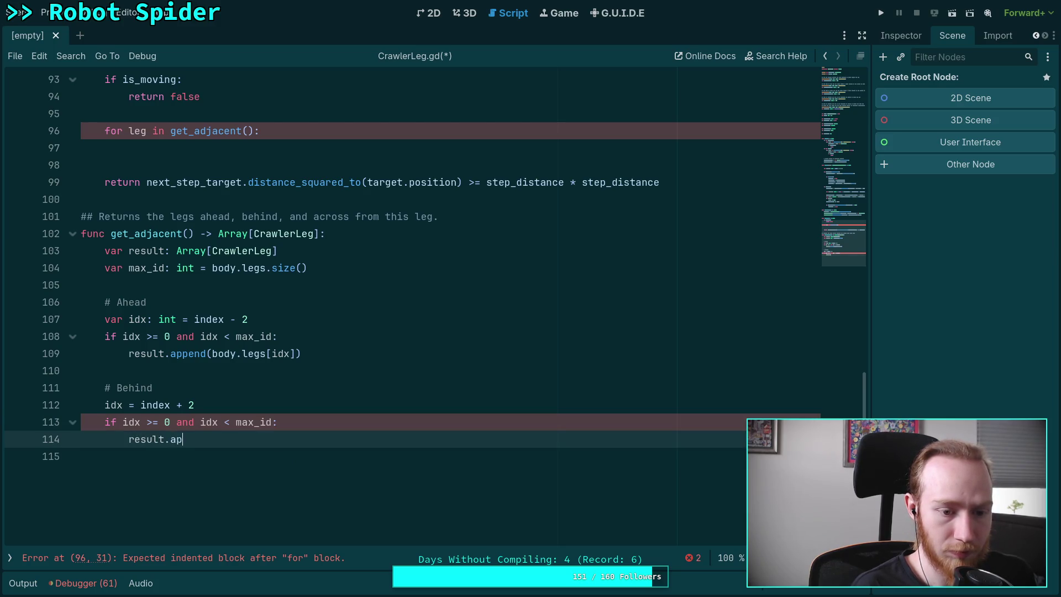
{"action": "type", "text": "d(body"}
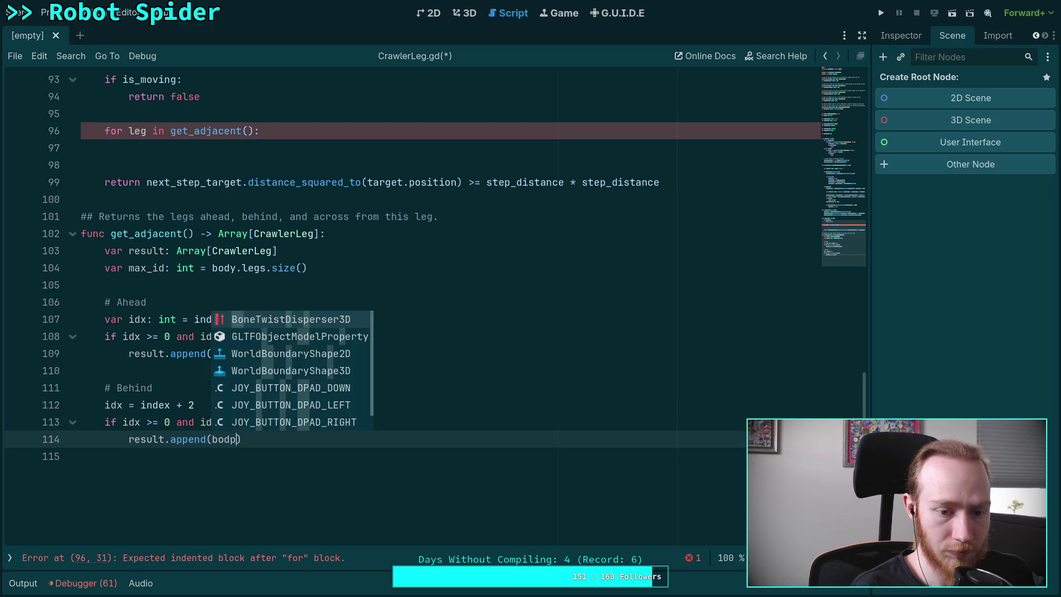
{"action": "type", "text": ".legs"}
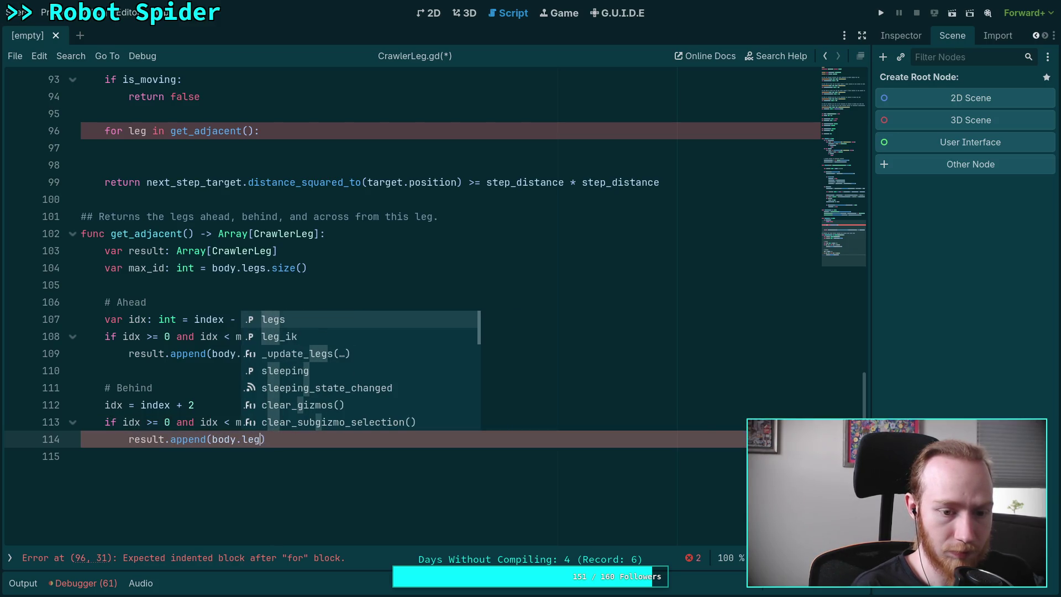
{"action": "type", "text": "[idx])"}
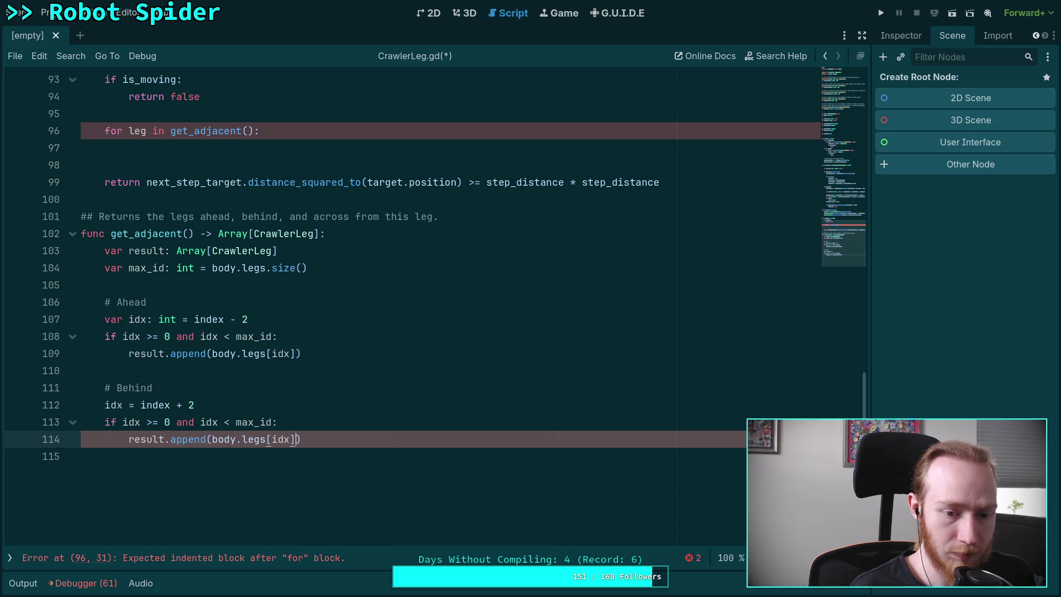
{"action": "key", "text": "Return"}
{"action": "key", "text": "Return"}
{"action": "type", "text": "#"}
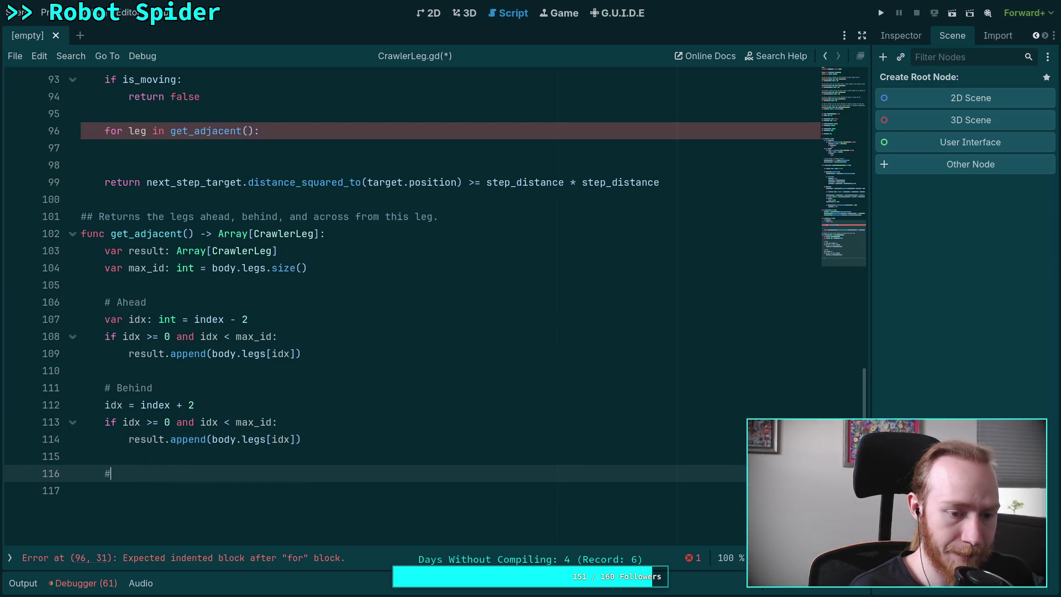
{"action": "type", "text": "Across"}
Step: Fix the # Across comment and start an 'if index % 2 == 0:' parity check
{"action": "key", "text": "BackSpace"}
{"action": "key", "text": "BackSpace"}
{"action": "key", "text": "BackSpace"}
{"action": "type", "text": "oss"}
{"action": "scroll", "coordinate": [274, 403], "scroll_direction": "down", "scroll_amount": 1}
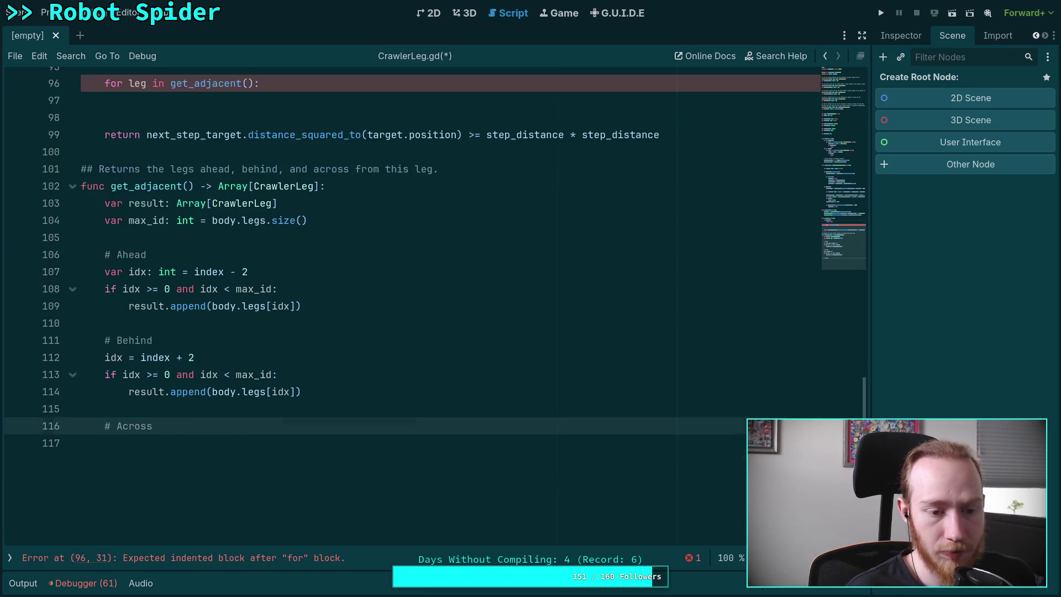
{"action": "key", "text": "Return"}
{"action": "type", "text": "idx"}
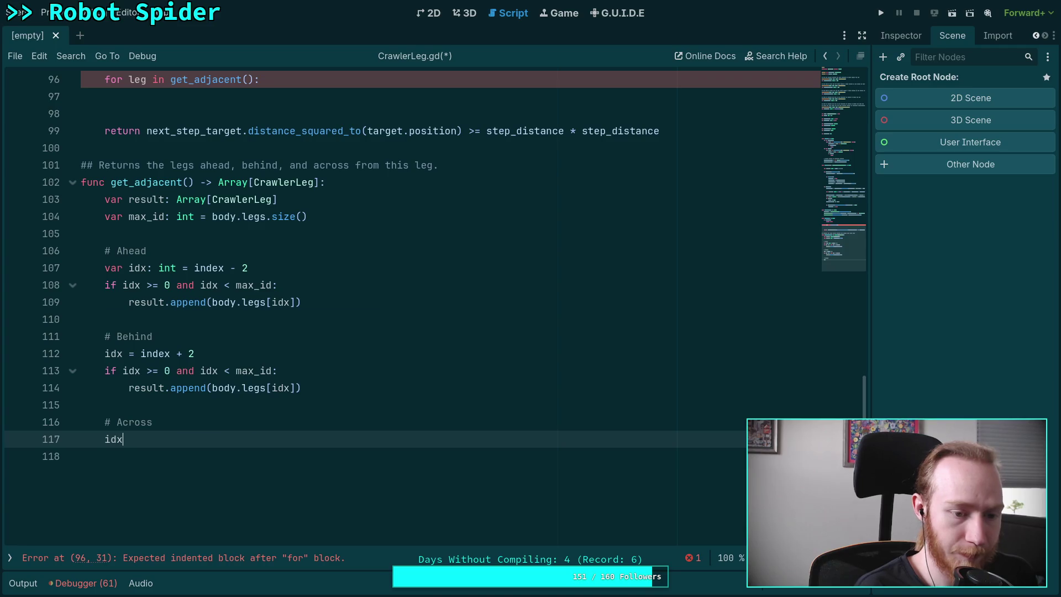
{"action": "key", "text": "BackSpace"}
{"action": "key", "text": "BackSpace"}
{"action": "key", "text": "BackSpace"}
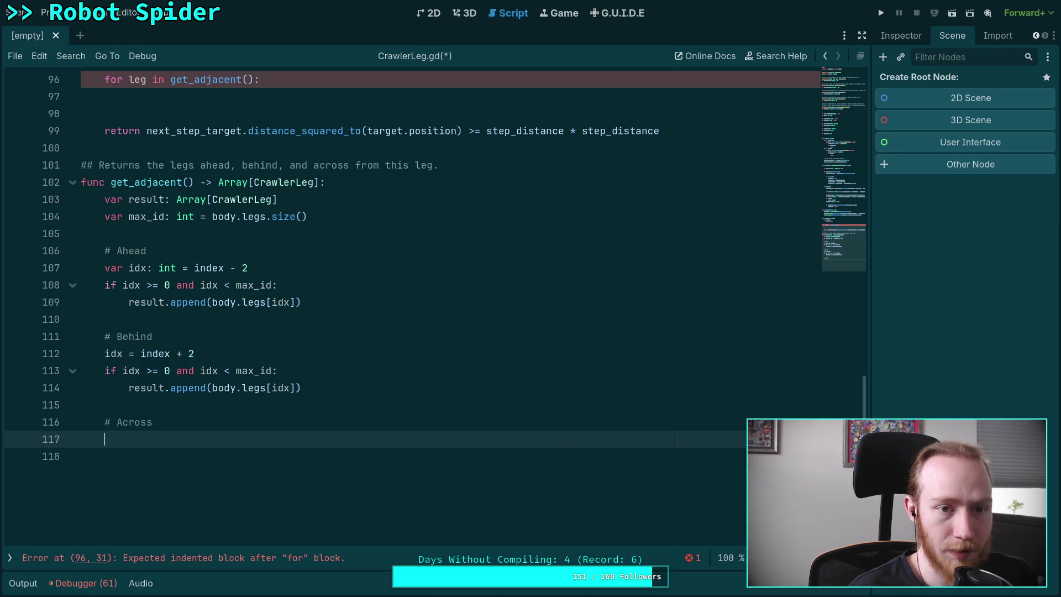
{"action": "scroll", "coordinate": [239, 400], "scroll_direction": "up", "scroll_amount": 5}
{"action": "scroll", "coordinate": [239, 400], "scroll_direction": "down", "scroll_amount": 6}
{"action": "type", "text": "if "}
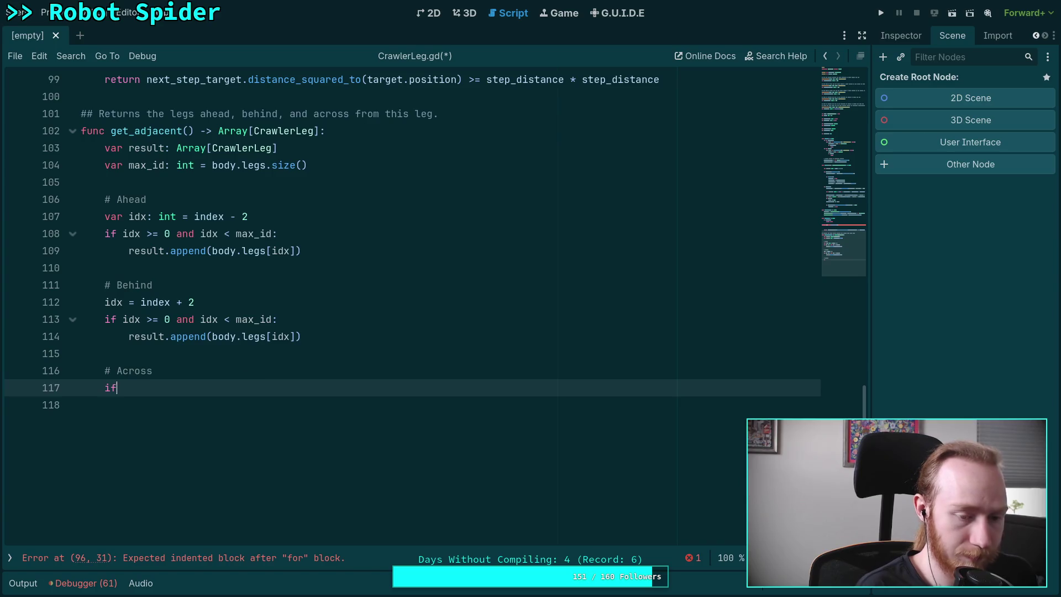
{"action": "type", "text": "index $"}
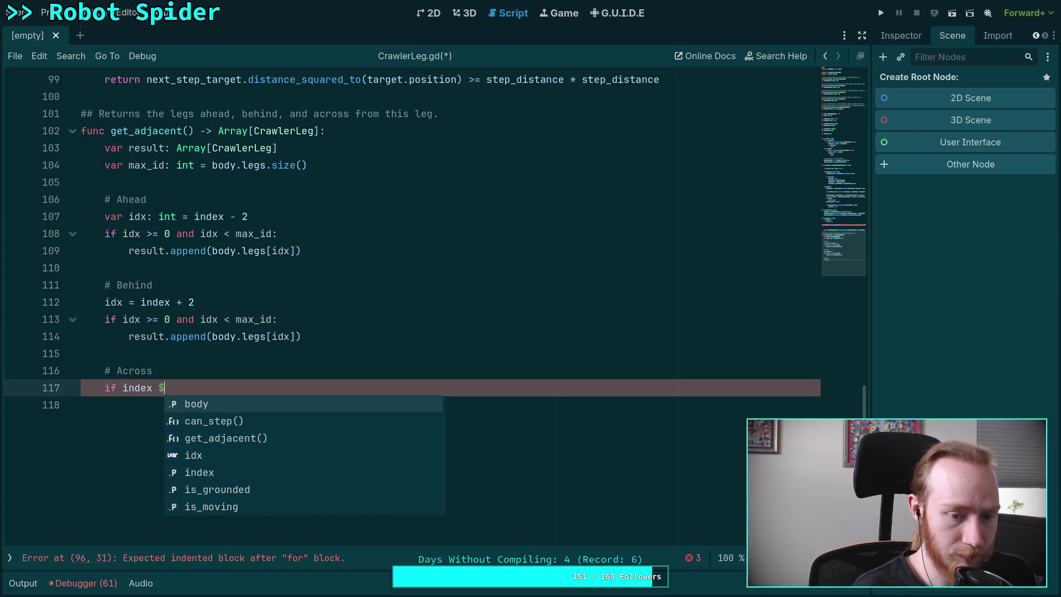
{"action": "key", "text": "BackSpace"}
{"action": "type", "text": "% 2 =="}
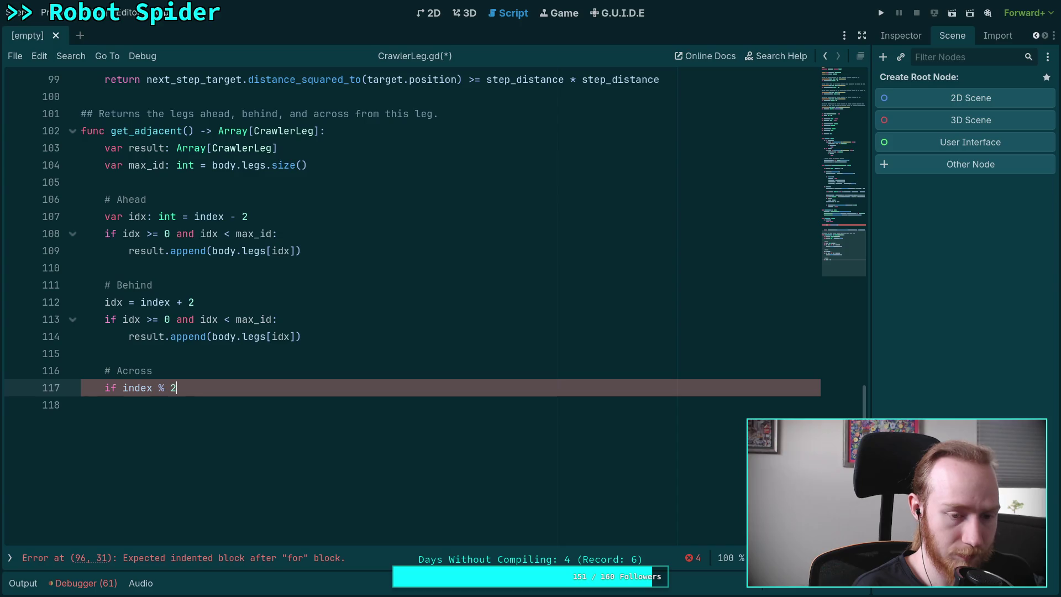
{"action": "type", "text": " 0:"}
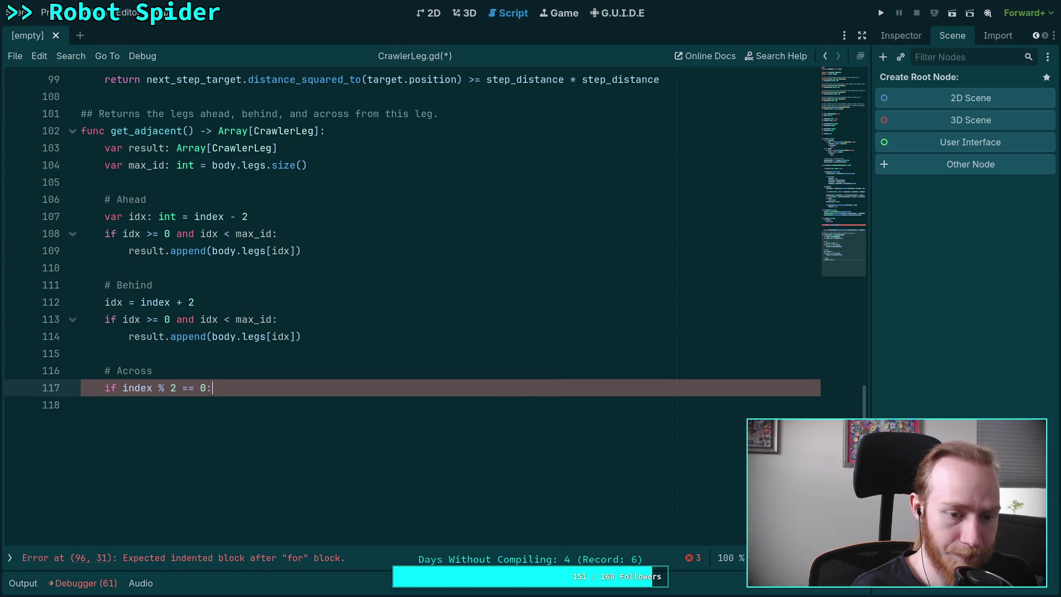
{"action": "key", "text": "Return"}
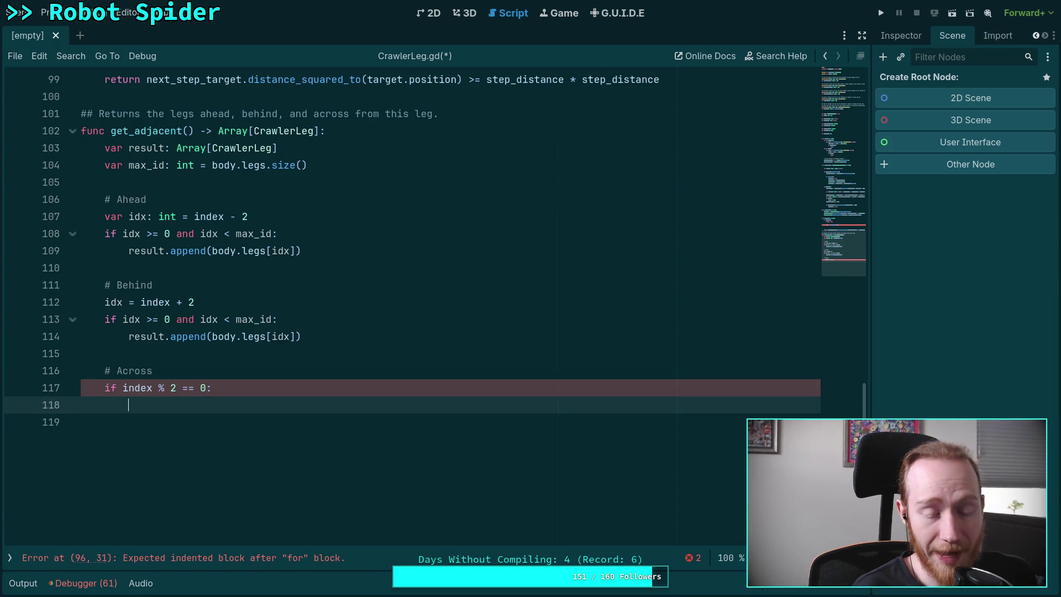
Step: Set idx to index + 1 for even legs, otherwise index - 1
{"action": "type", "text": "idx"}
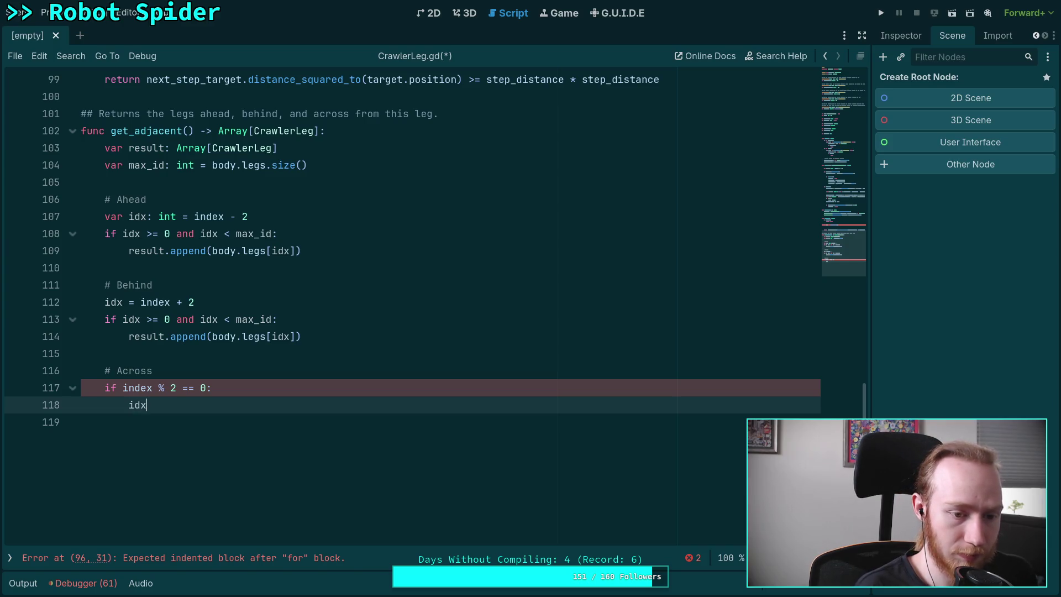
{"action": "type", "text": " = indx"}
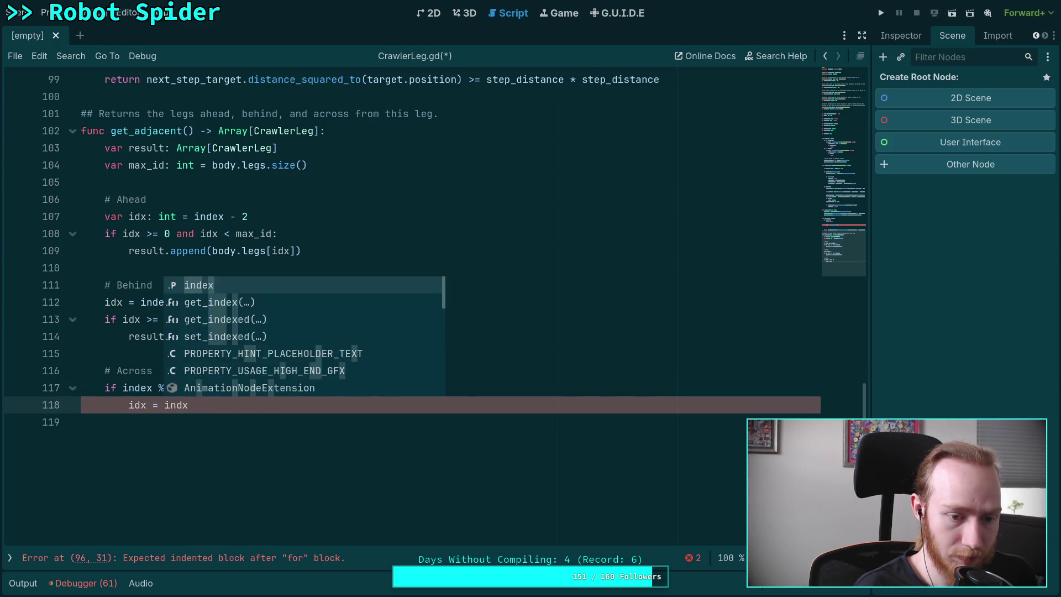
{"action": "type", "text": "e"}
{"action": "key", "text": "BackSpace"}
{"action": "key", "text": "BackSpace"}
{"action": "type", "text": "ex + 1"}
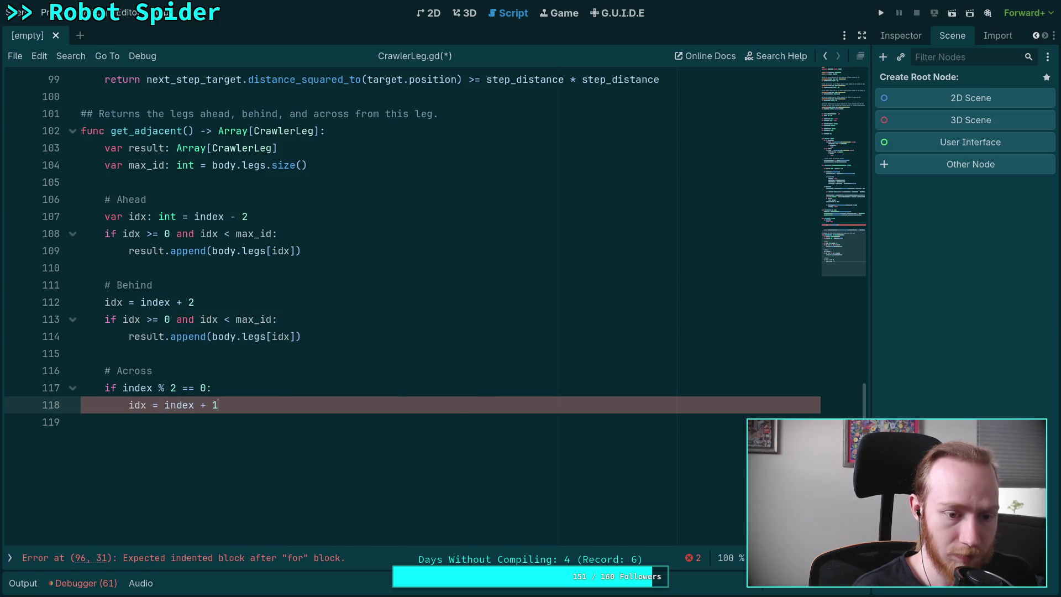
{"action": "key", "text": "Return"}
{"action": "key", "text": "BackSpace"}
{"action": "type", "text": "else:"}
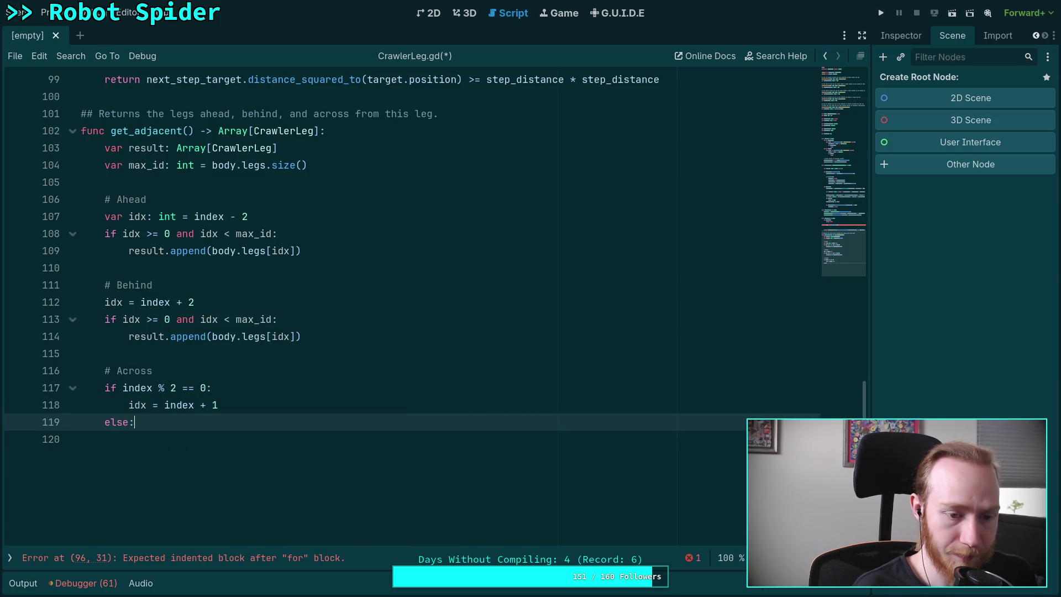
{"action": "key", "text": "Return"}
{"action": "type", "text": "idx = index - 1"}
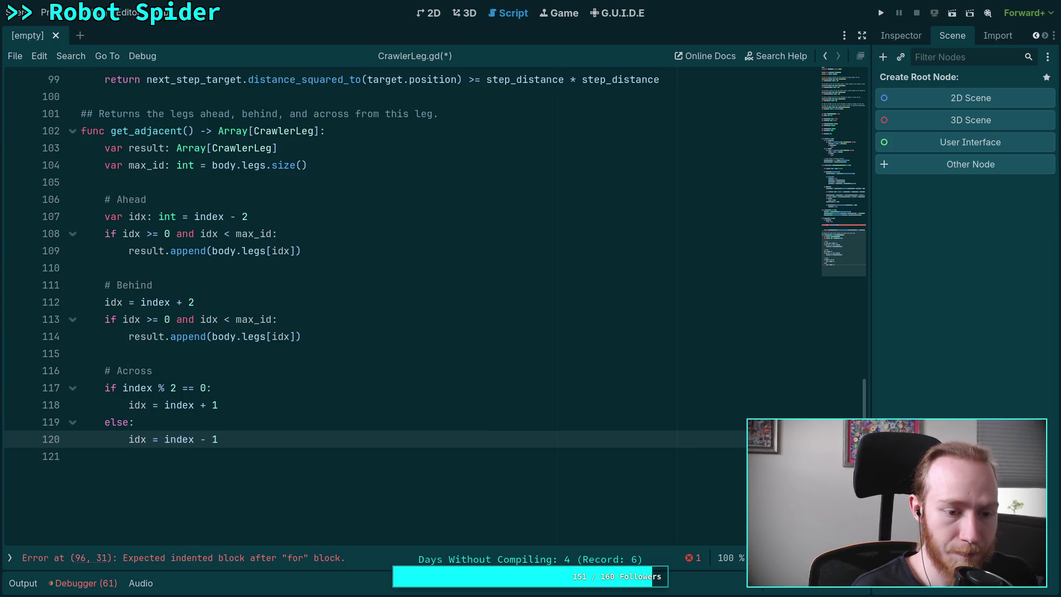
{"action": "key", "text": "Return"}
{"action": "key", "text": "Return"}
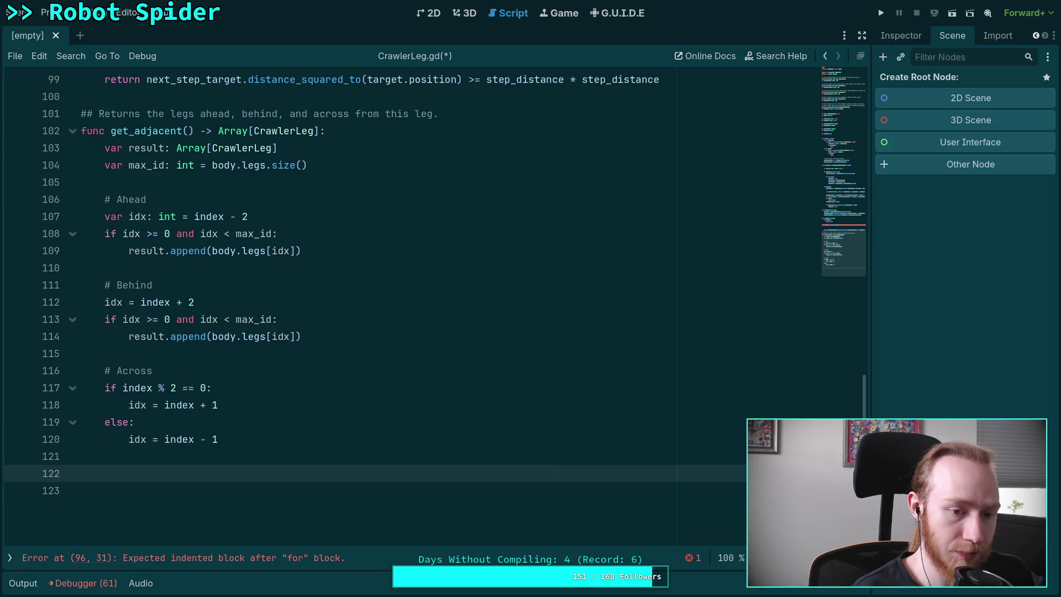
Step: Write the Across range check comparing idx against max_id
{"action": "type", "text": "if"}
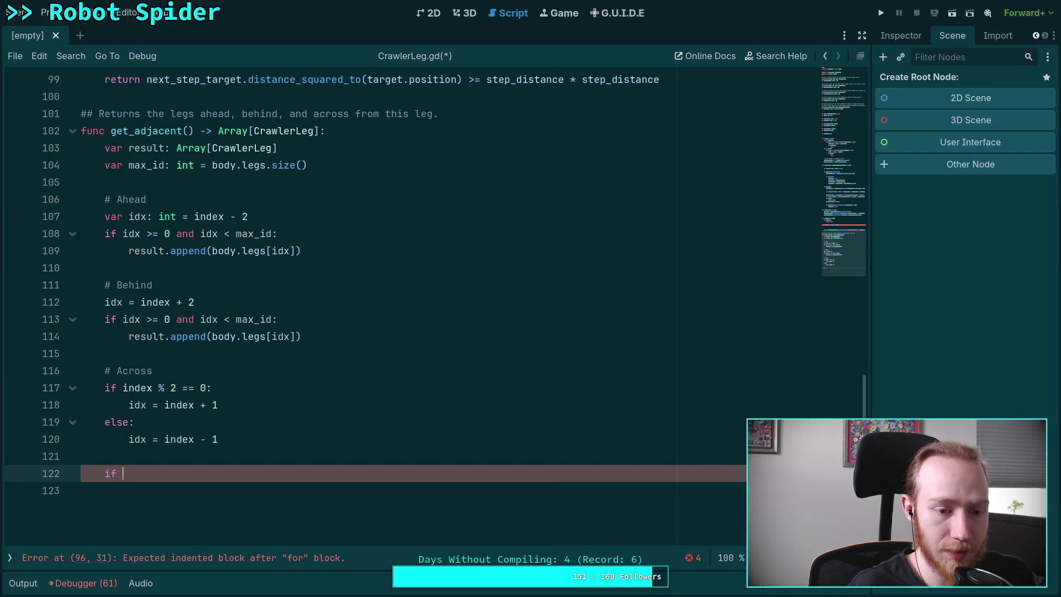
{"action": "left_click", "coordinate": [220, 369]}
{"action": "left_click", "coordinate": [232, 354]}
{"action": "scroll", "coordinate": [237, 354], "scroll_direction": "up", "scroll_amount": 1}
{"action": "scroll", "coordinate": [227, 362], "scroll_direction": "down", "scroll_amount": 1}
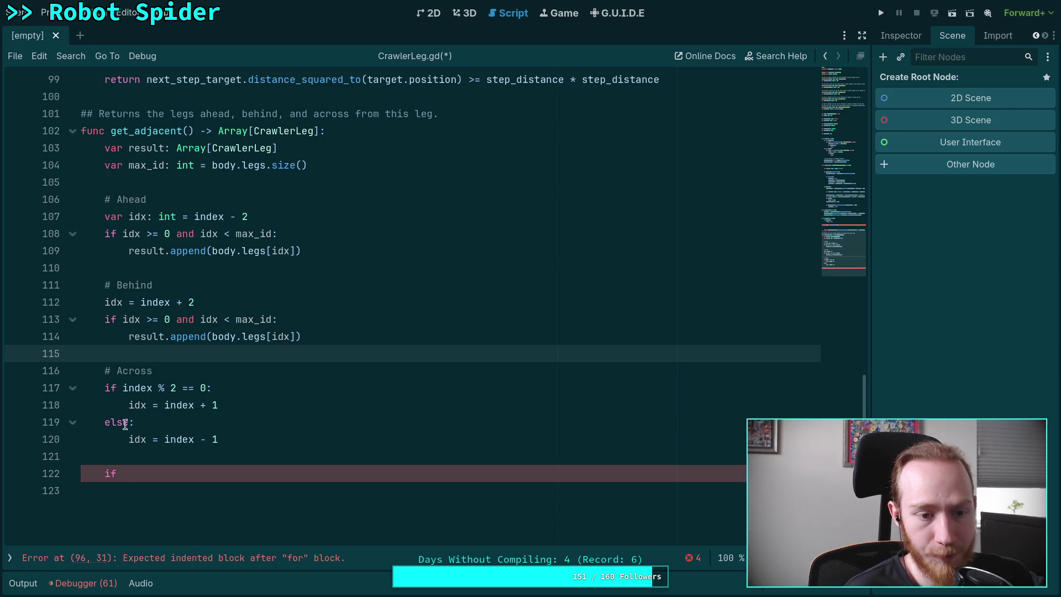
{"action": "left_click", "coordinate": [209, 468]}
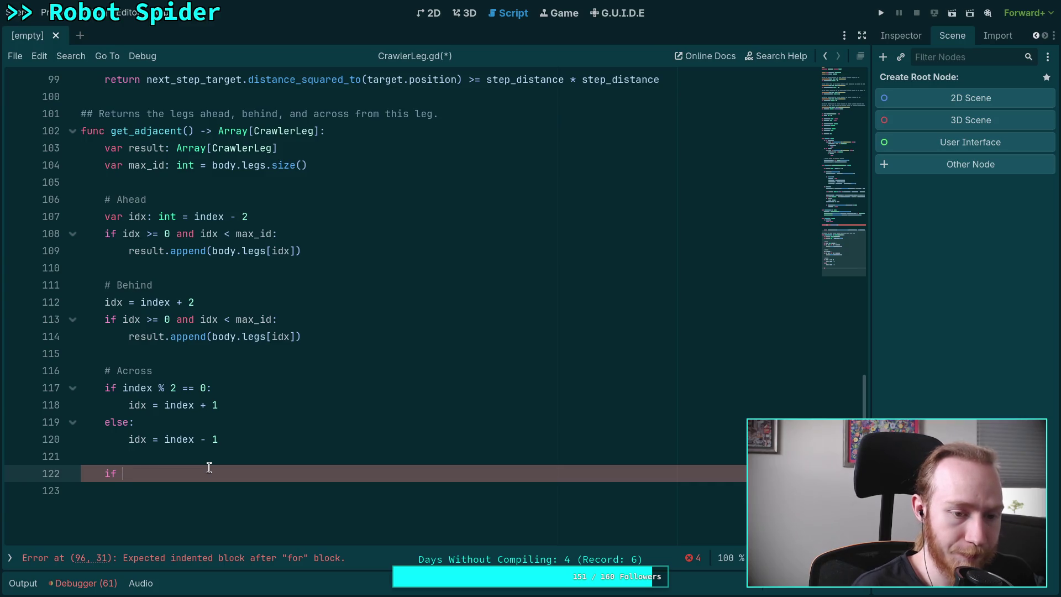
{"action": "type", "text": "idx >="}
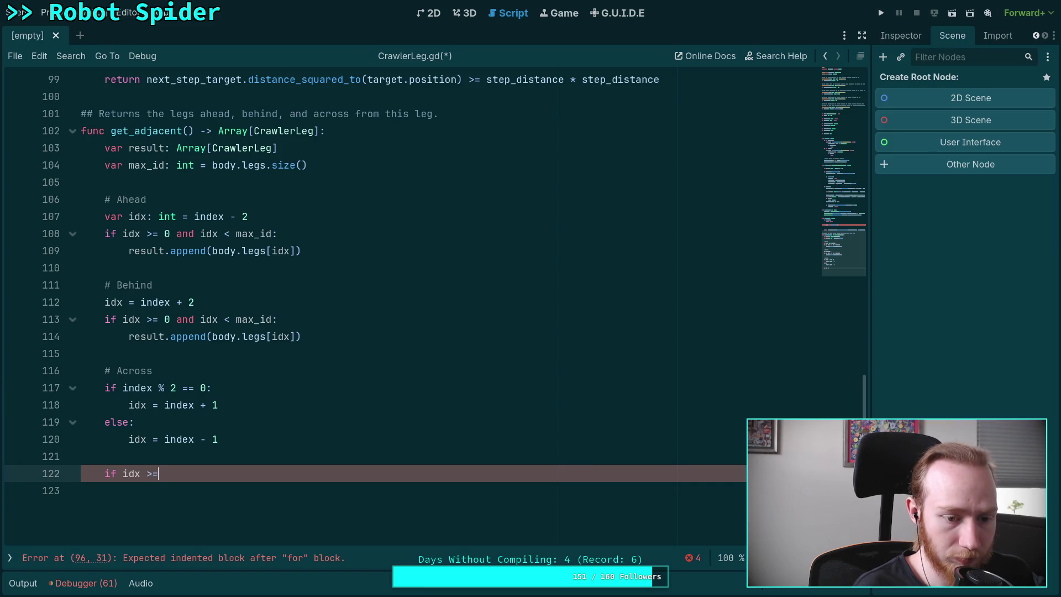
{"action": "type", "text": " < max"}
{"action": "key", "text": "Return"}
{"action": "type", "text": ":"}
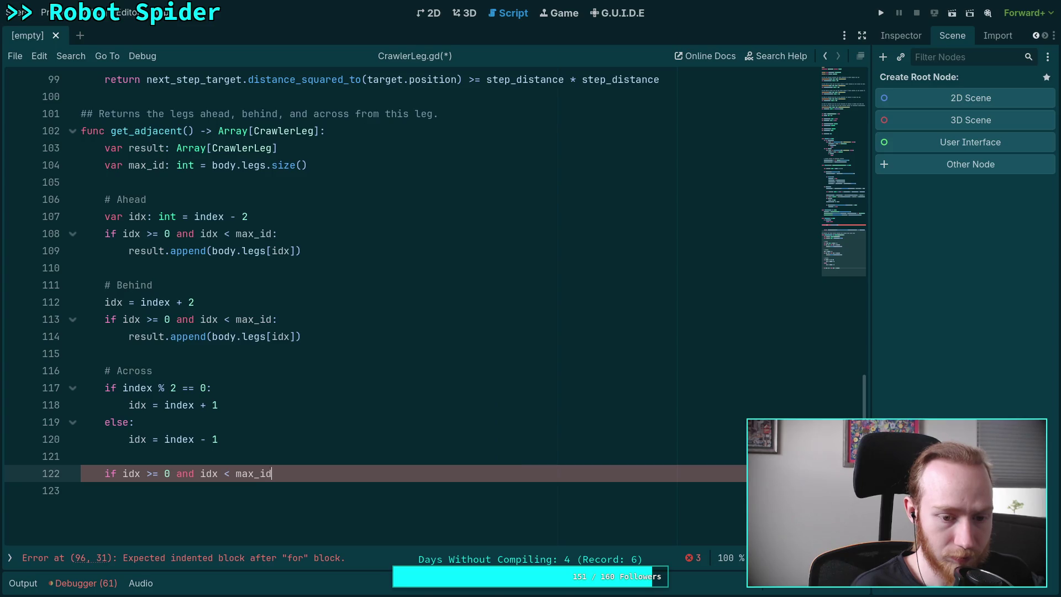
Step: Append body.legs[idx] inside the Across range check
{"action": "key", "text": "Return"}
{"action": "type", "text": "result.appe"}
{"action": "key", "text": "Return"}
{"action": "type", "text": "body.legs0"}
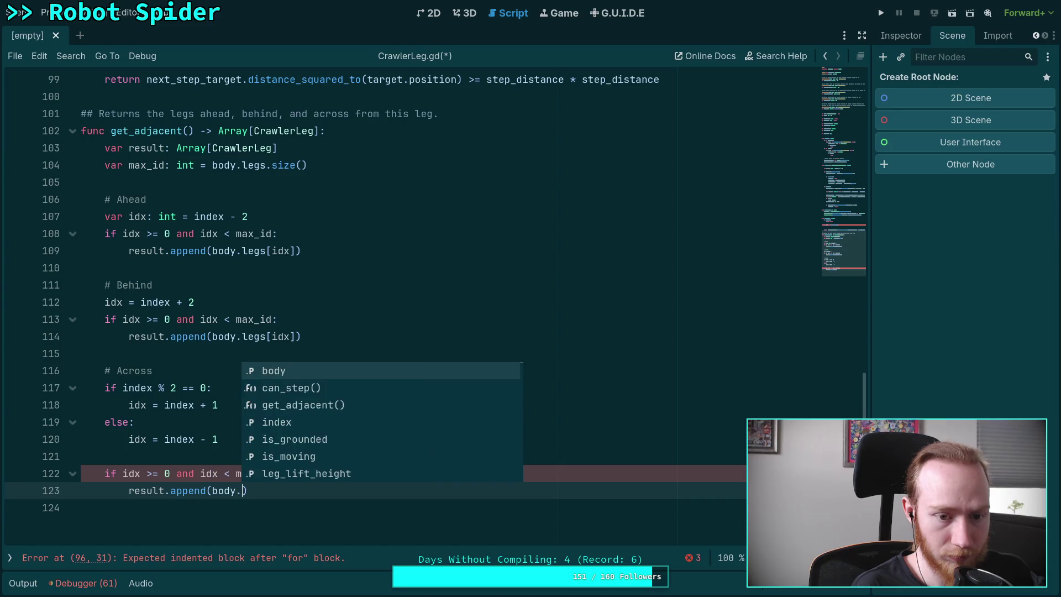
{"action": "key", "text": "BackSpace"}
{"action": "type", "text": "[idx"}
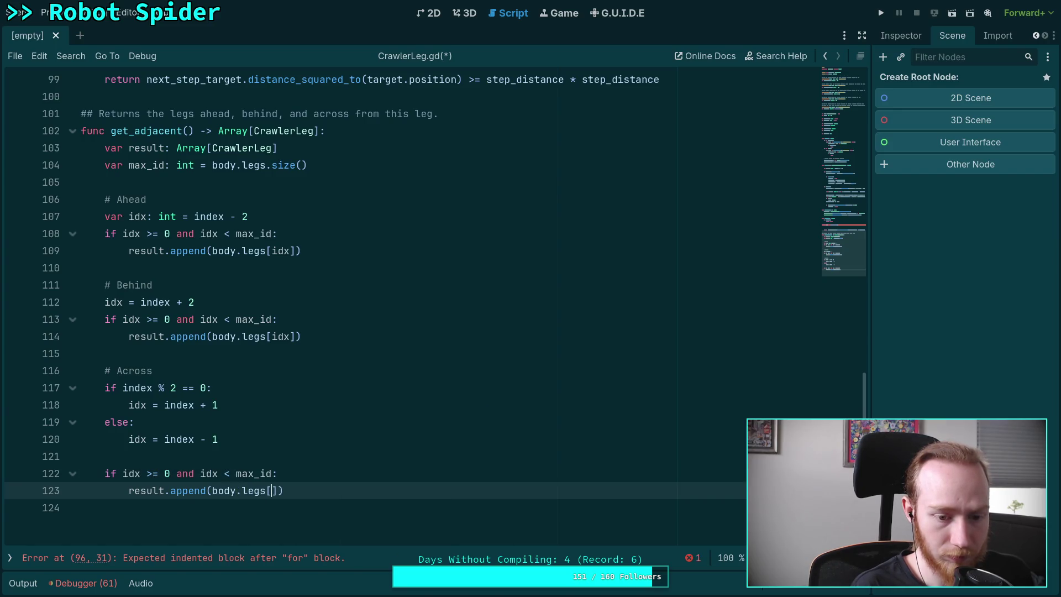
Step: End get_adjacent with 'return result' and save CrawlerLeg.gd
{"action": "key", "text": "Escape"}
{"action": "key", "text": "Down"}
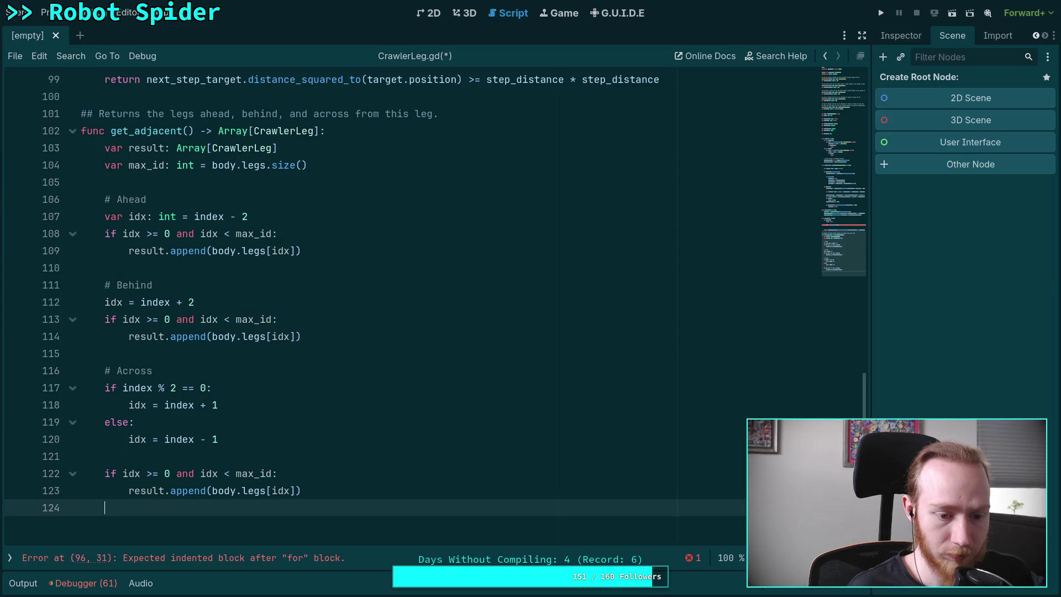
{"action": "key", "text": "Return"}
{"action": "type", "text": "return result"}
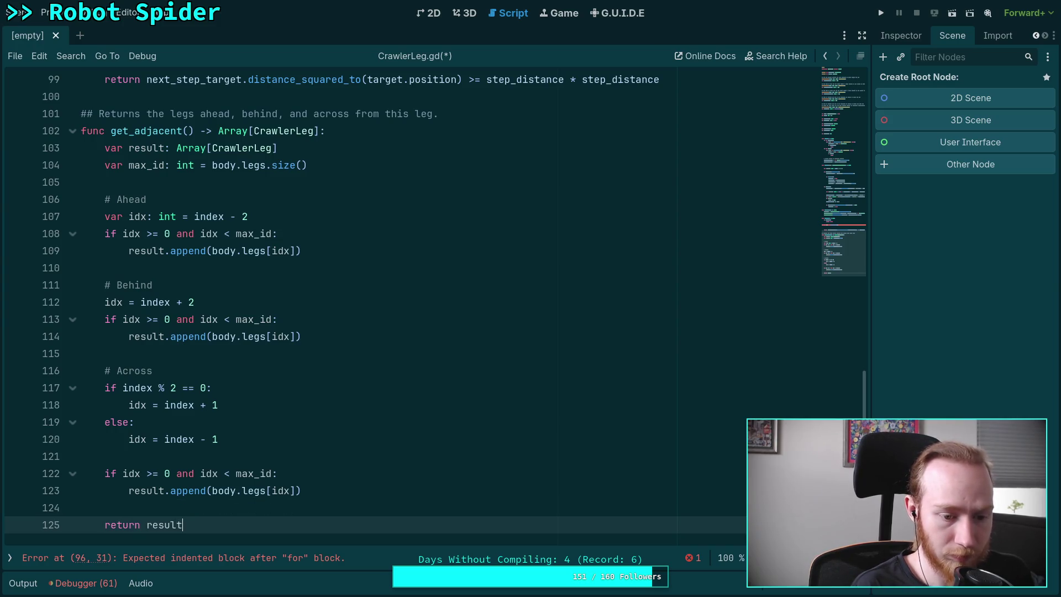
{"action": "key", "text": "ctrl+s"}
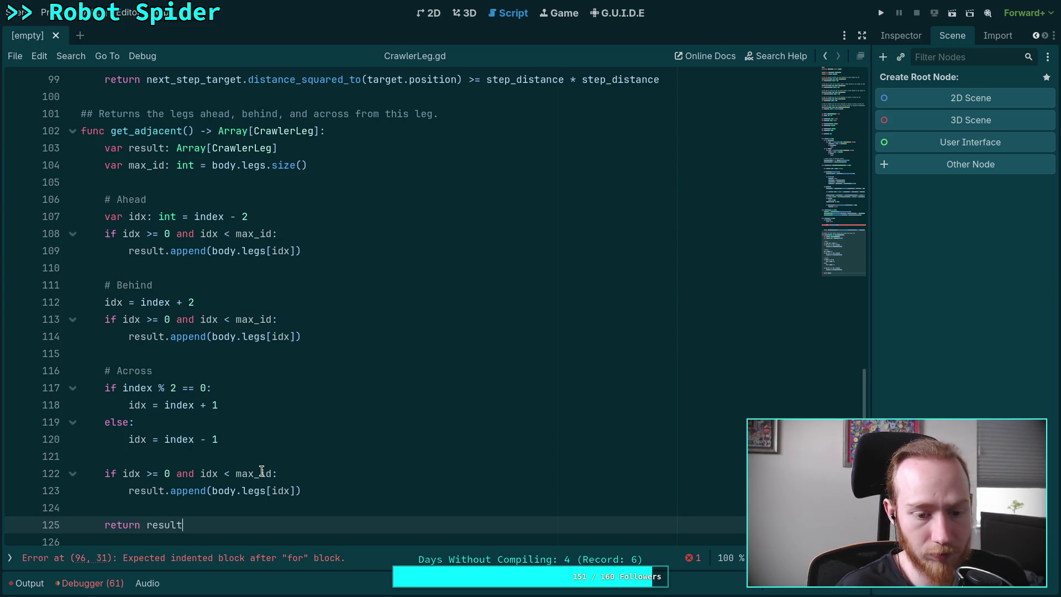
Step: Inside can_step()'s loop, add 'if leg.is_moving:' returning false, and save
{"action": "scroll", "coordinate": [260, 474], "scroll_direction": "up", "scroll_amount": 5}
{"action": "left_click", "coordinate": [296, 286]}
{"action": "left_click", "coordinate": [323, 299]}
{"action": "key", "text": "Tab"}
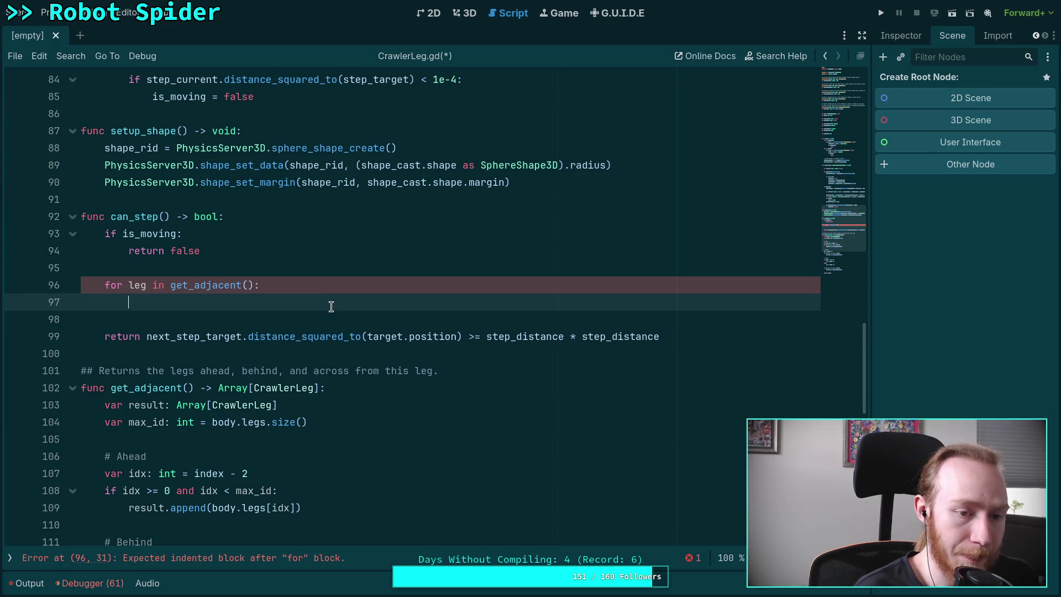
{"action": "type", "text": "if leg.is"}
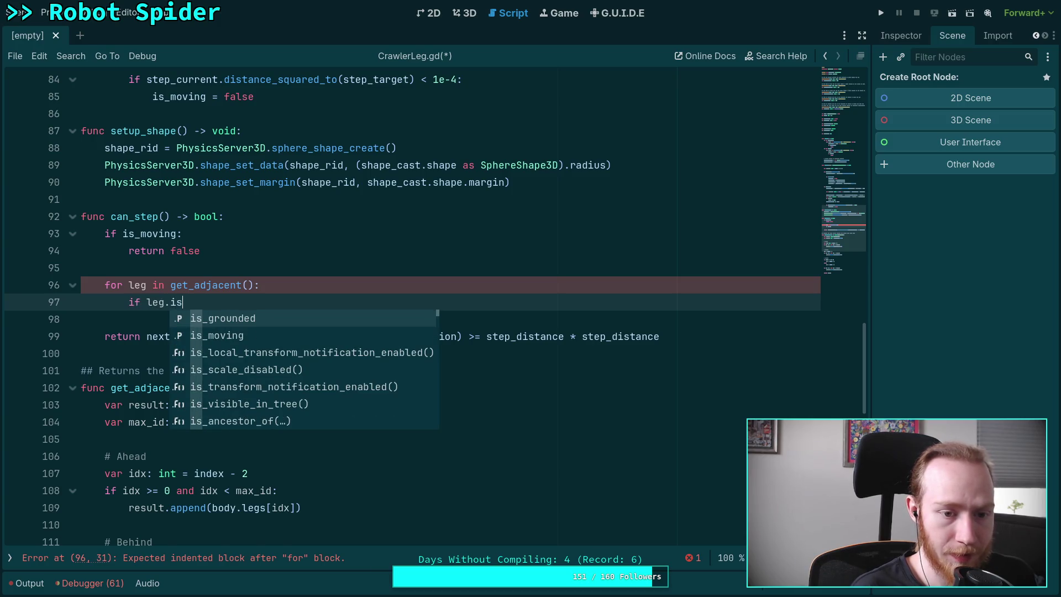
{"action": "key", "text": "Down"}
{"action": "key", "text": "Return"}
{"action": "type", "text": ":"}
{"action": "key", "text": "Return"}
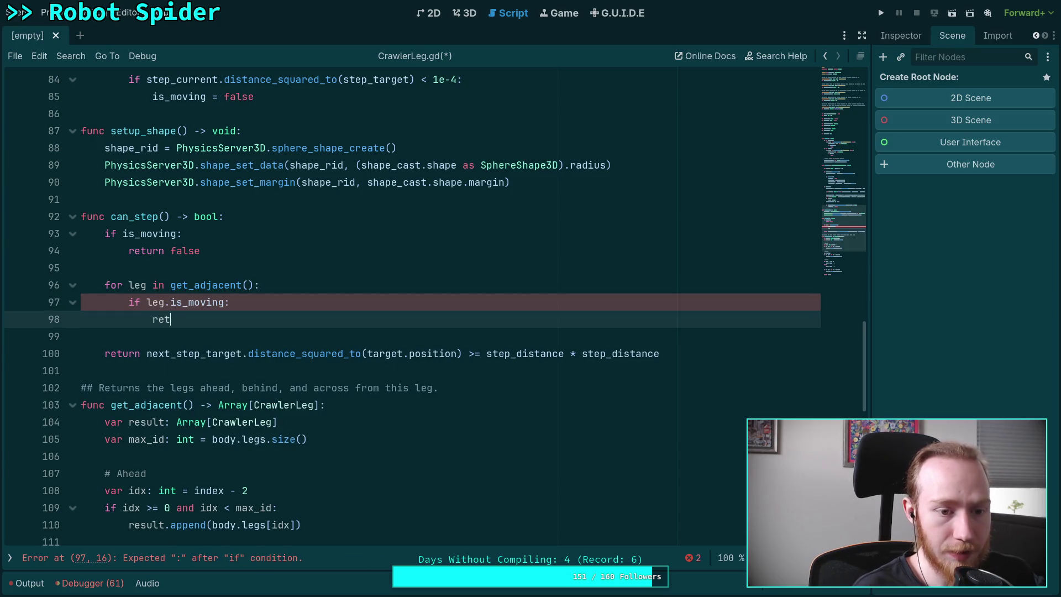
{"action": "type", "text": "false"}
{"action": "key", "text": "ctrl+s"}
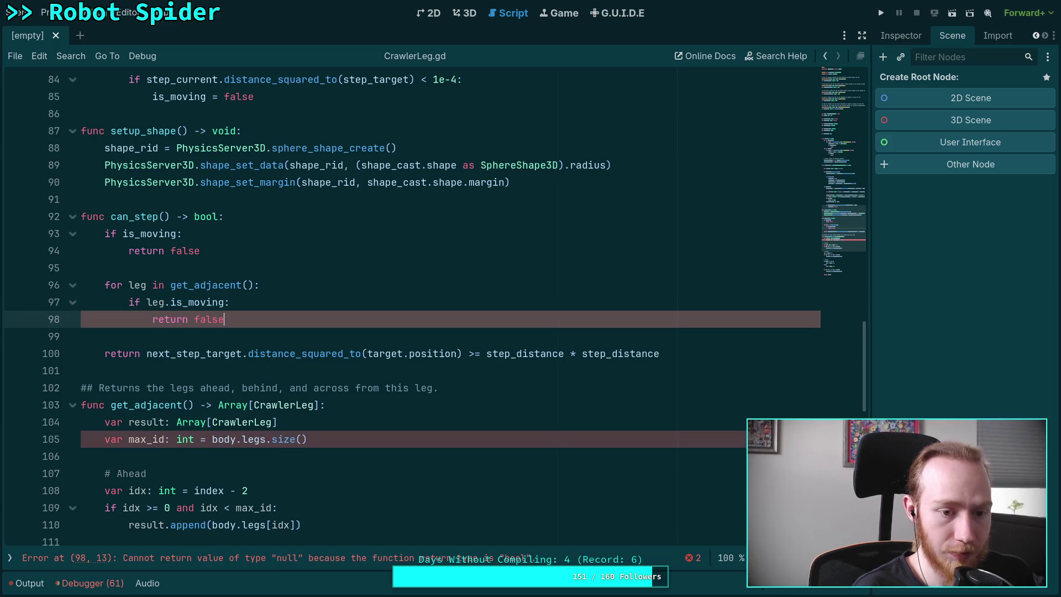
{"action": "left_click", "coordinate": [298, 344]}
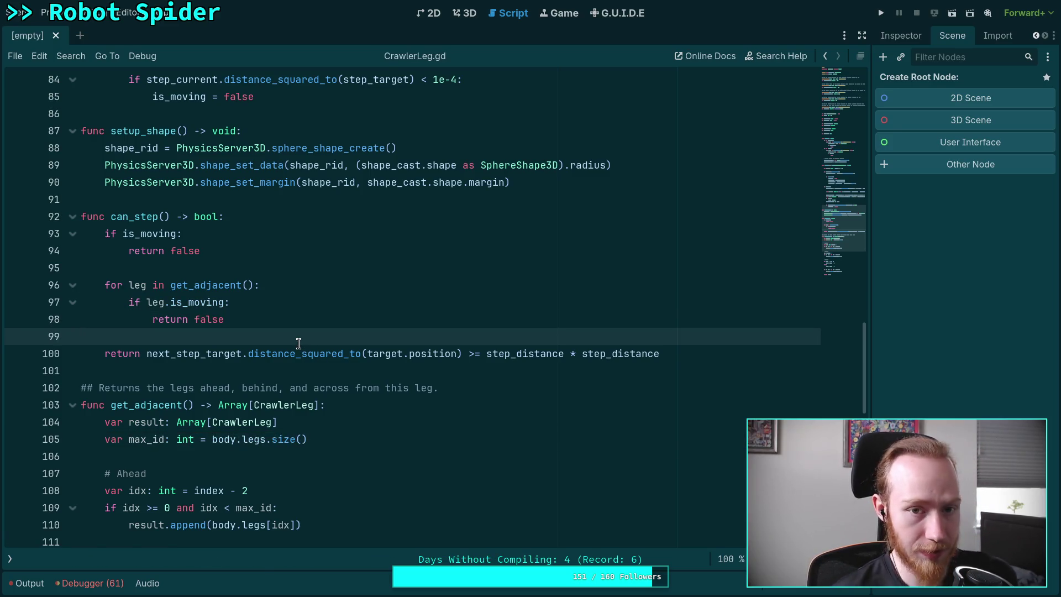
Step: Run the project to watch the spider walk, stop it, and switch to the browser reference
{"action": "key", "text": "F5"}
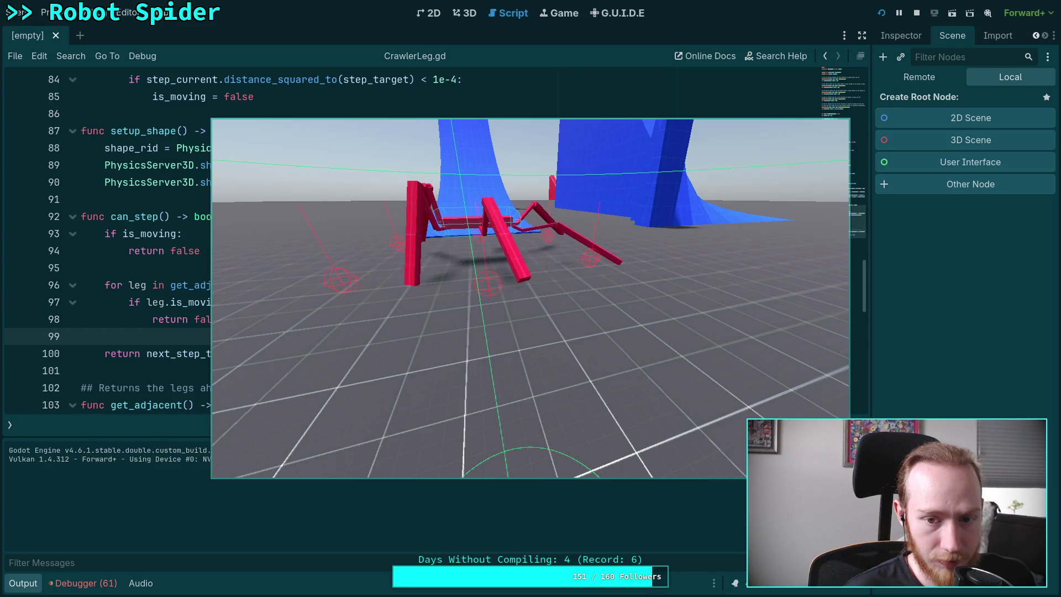
{"action": "left_click", "coordinate": [918, 13]}
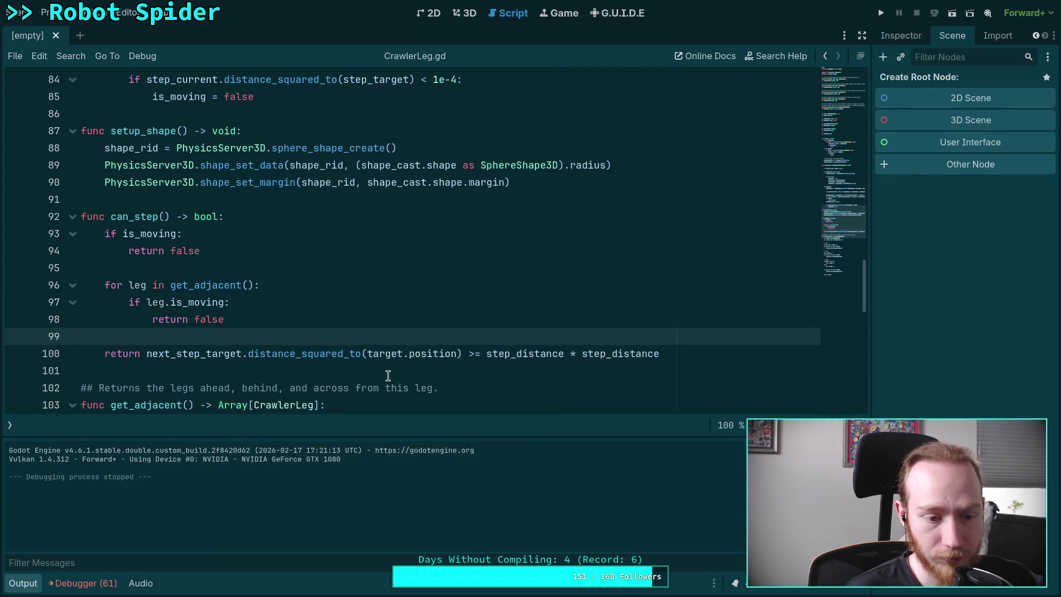
{"action": "left_click", "coordinate": [31, 580]}
{"action": "scroll", "coordinate": [227, 371], "scroll_direction": "down", "scroll_amount": 1}
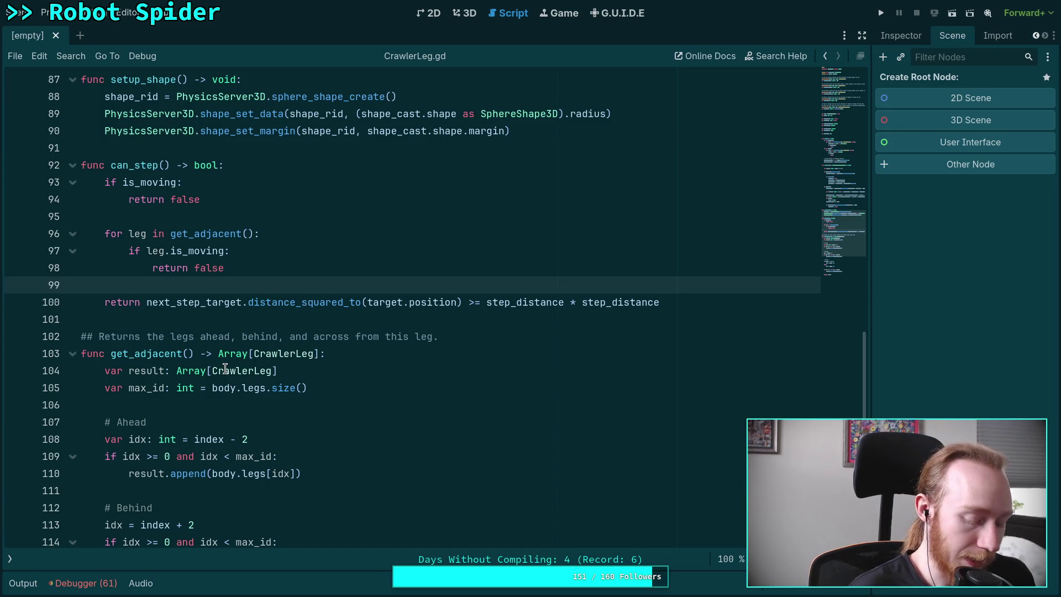
{"action": "key", "text": "alt+Tab"}
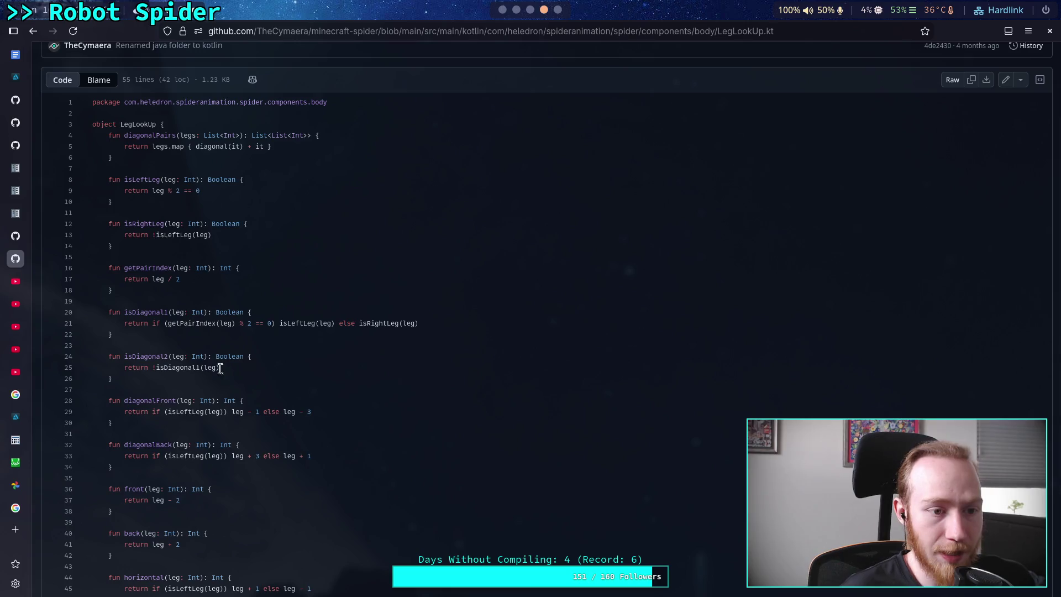
Step: Read through the reference spider's Leg.kt file on GitHub
{"action": "left_click", "coordinate": [15, 236]}
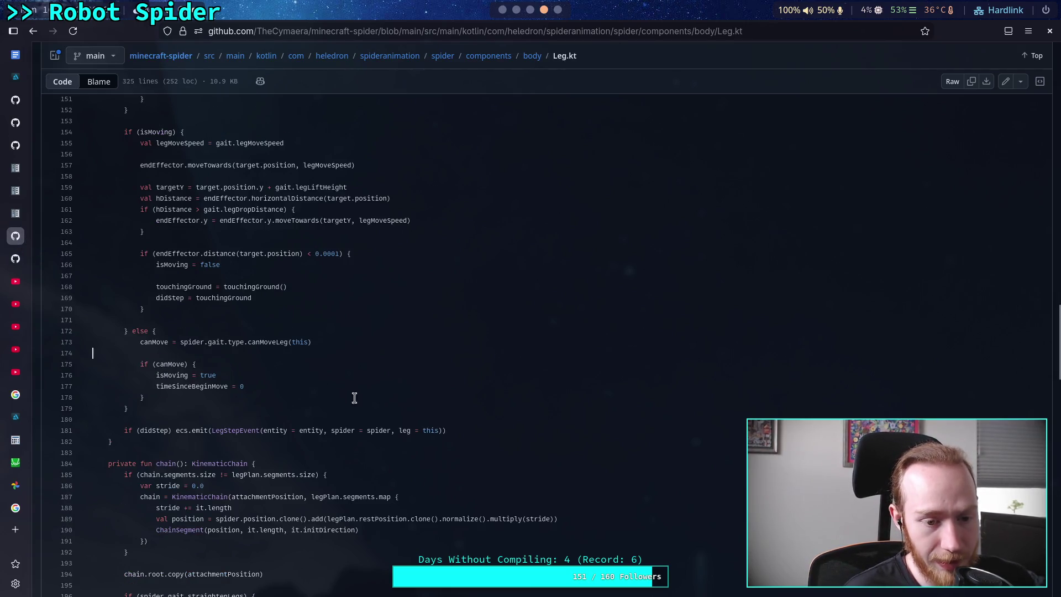
{"action": "scroll", "coordinate": [365, 398], "scroll_direction": "down", "scroll_amount": 5}
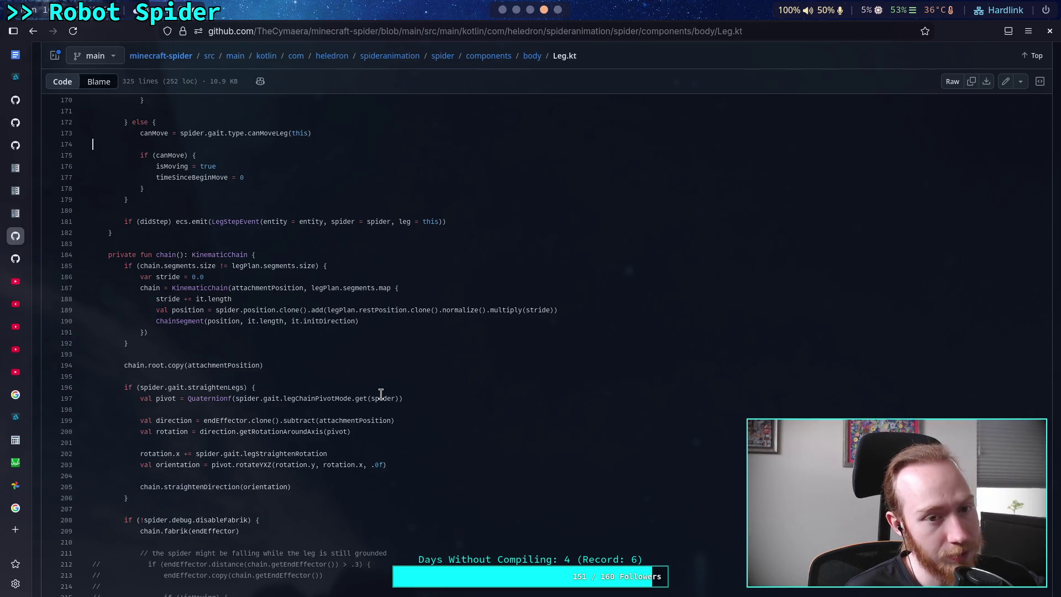
{"action": "scroll", "coordinate": [381, 393], "scroll_direction": "down", "scroll_amount": 10}
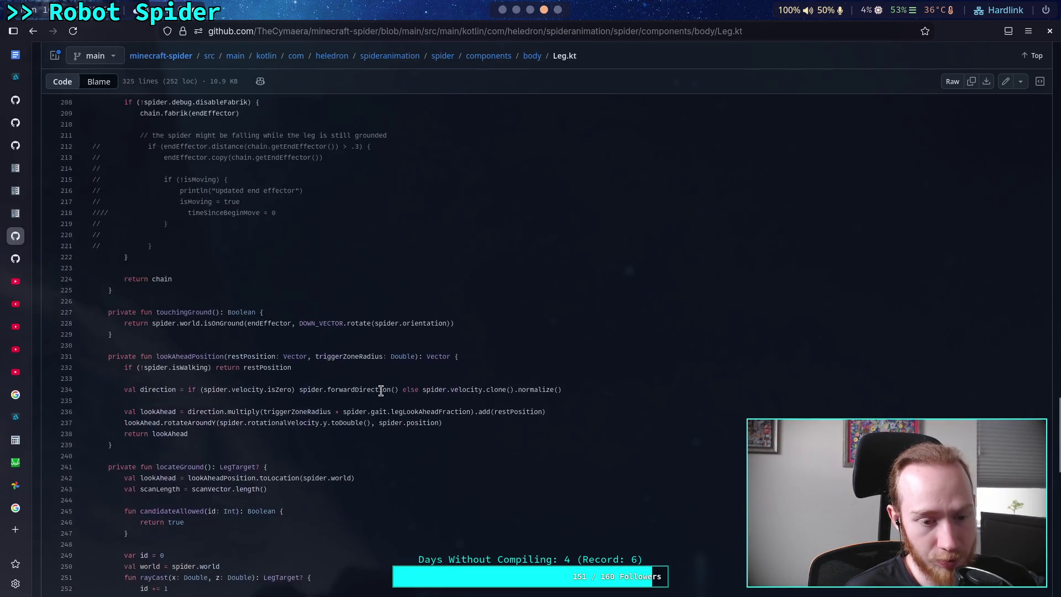
{"action": "scroll", "coordinate": [381, 391], "scroll_direction": "down", "scroll_amount": 3}
{"action": "scroll", "coordinate": [381, 391], "scroll_direction": "down", "scroll_amount": 11}
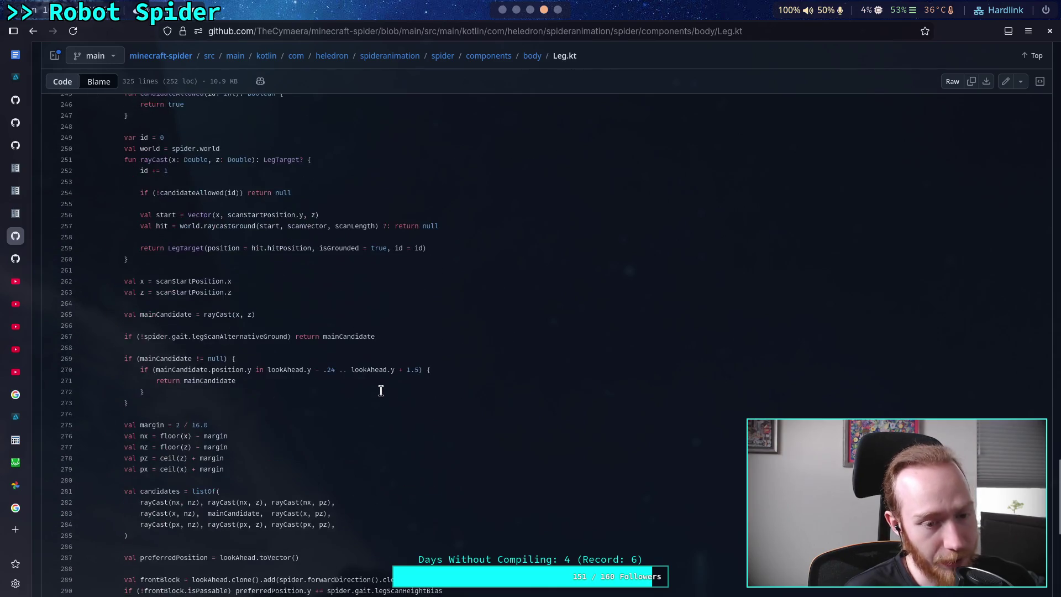
{"action": "scroll", "coordinate": [381, 390], "scroll_direction": "up", "scroll_amount": 20}
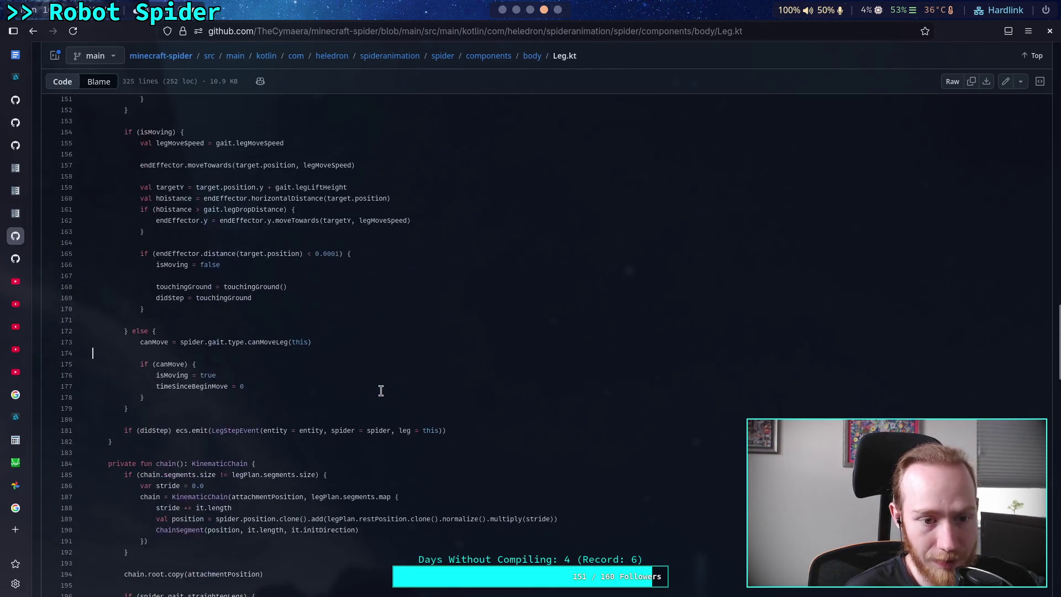
{"action": "scroll", "coordinate": [381, 391], "scroll_direction": "up", "scroll_amount": 8}
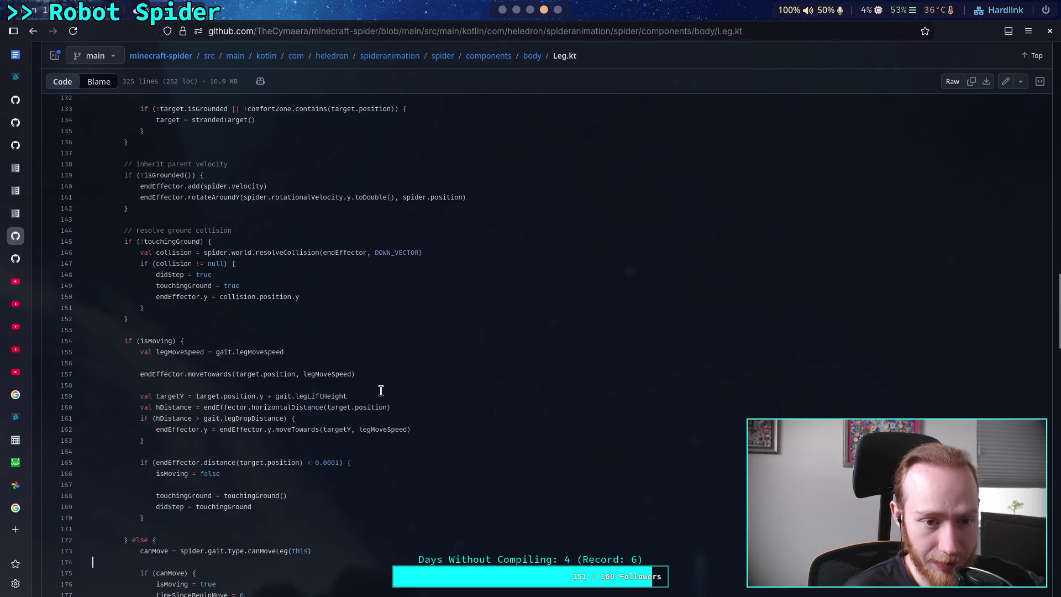
{"action": "scroll", "coordinate": [380, 390], "scroll_direction": "down", "scroll_amount": 4}
{"action": "scroll", "coordinate": [380, 391], "scroll_direction": "down", "scroll_amount": 7}
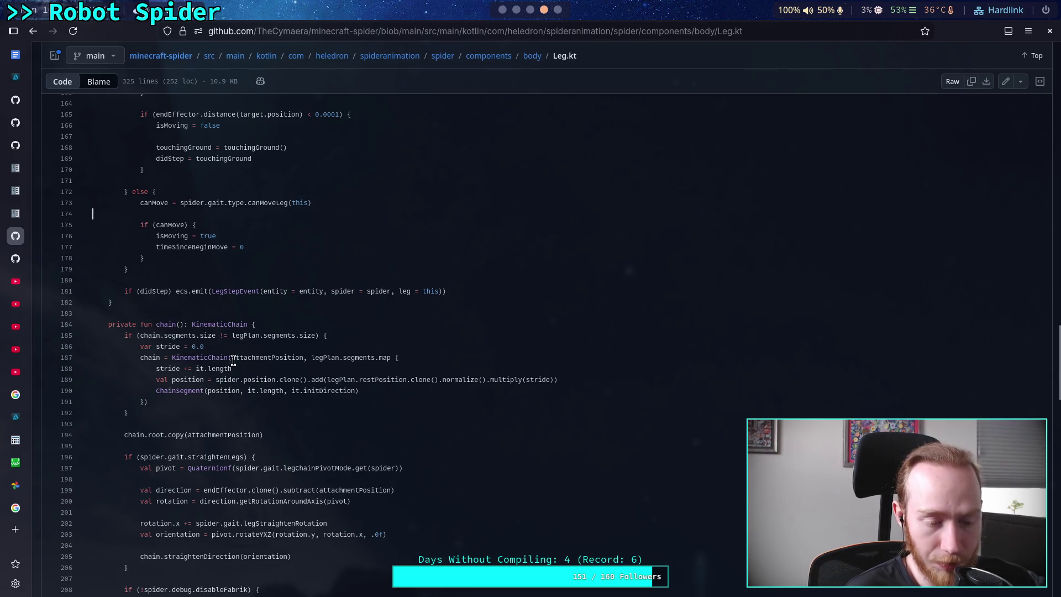
{"action": "scroll", "coordinate": [229, 360], "scroll_direction": "down", "scroll_amount": 12}
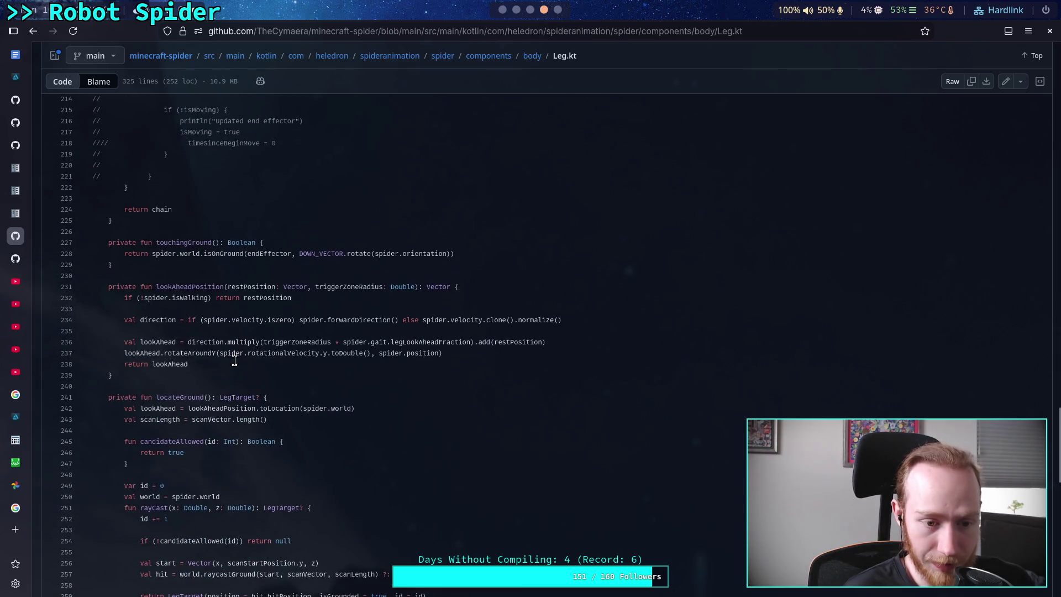
{"action": "scroll", "coordinate": [235, 361], "scroll_direction": "down", "scroll_amount": 17}
{"action": "scroll", "coordinate": [234, 357], "scroll_direction": "up", "scroll_amount": 10}
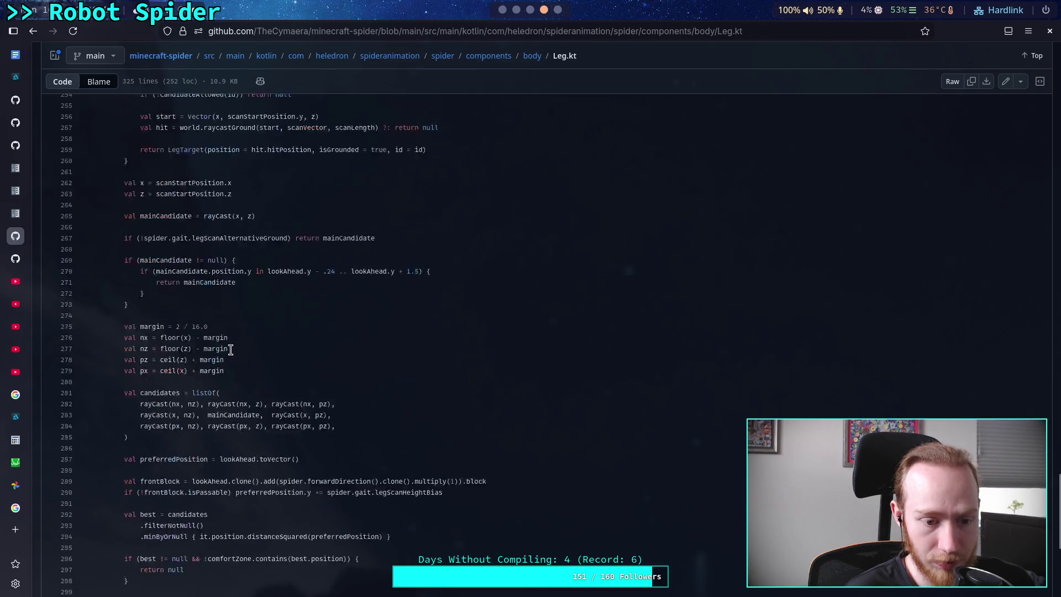
Step: Open LegLookUp.kt from the body folder and review its leg lookup code
{"action": "key", "text": "ctrl+Tab"}
{"action": "scroll", "coordinate": [249, 359], "scroll_direction": "down", "scroll_amount": 3}
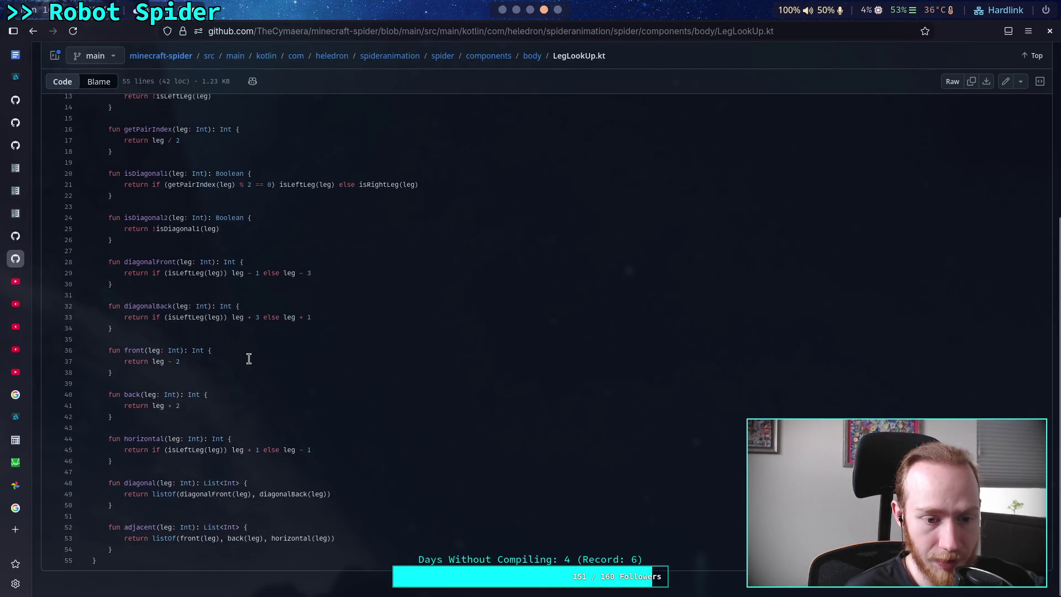
{"action": "scroll", "coordinate": [249, 358], "scroll_direction": "up", "scroll_amount": 5}
{"action": "left_click", "coordinate": [575, 115]}
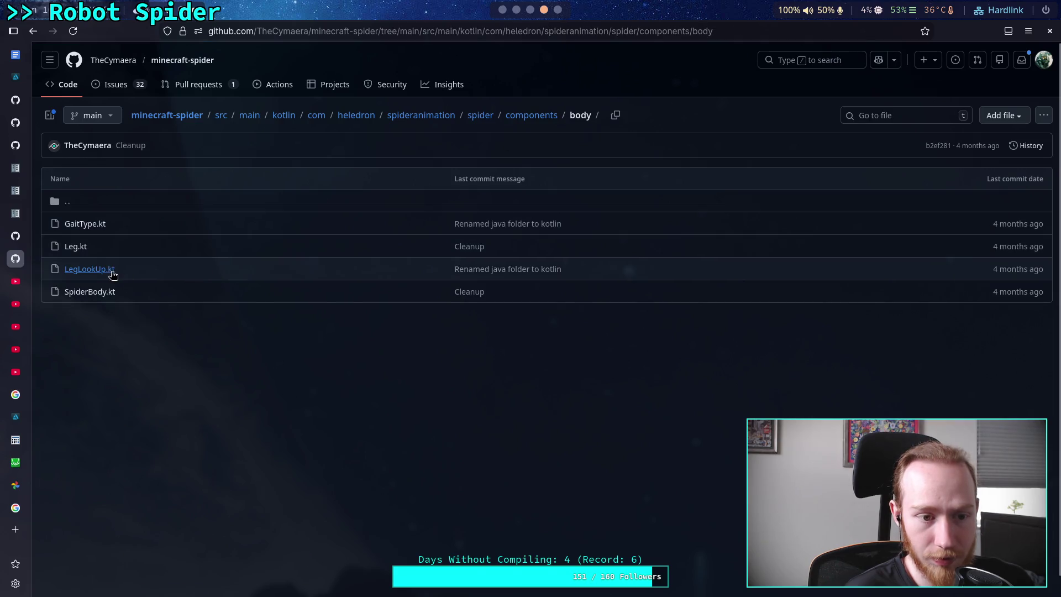
{"action": "left_click", "coordinate": [83, 264]}
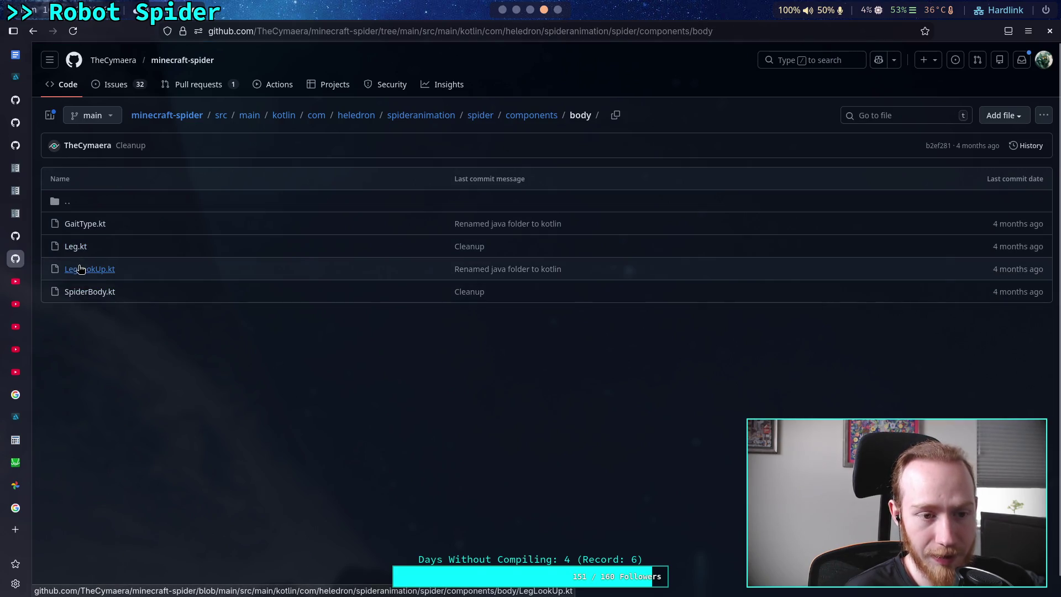
{"action": "scroll", "coordinate": [311, 334], "scroll_direction": "down", "scroll_amount": 5}
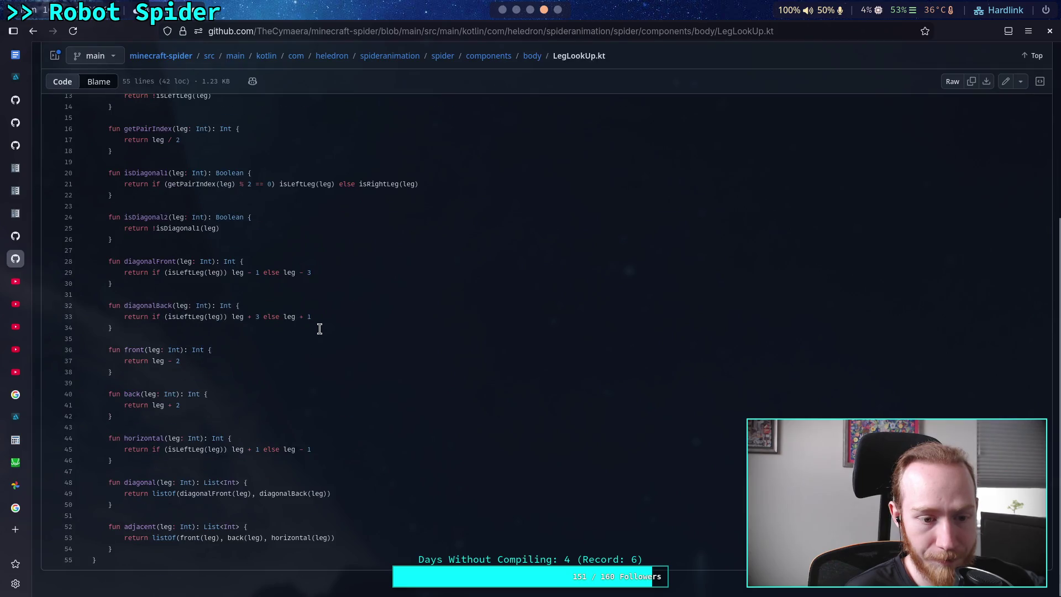
{"action": "scroll", "coordinate": [453, 190], "scroll_direction": "up", "scroll_amount": 5}
Step: Check GaitType.kt's canMoveLeg rules, then return to CrawlerLeg.gd's can_step in Godot
{"action": "left_click", "coordinate": [585, 85]}
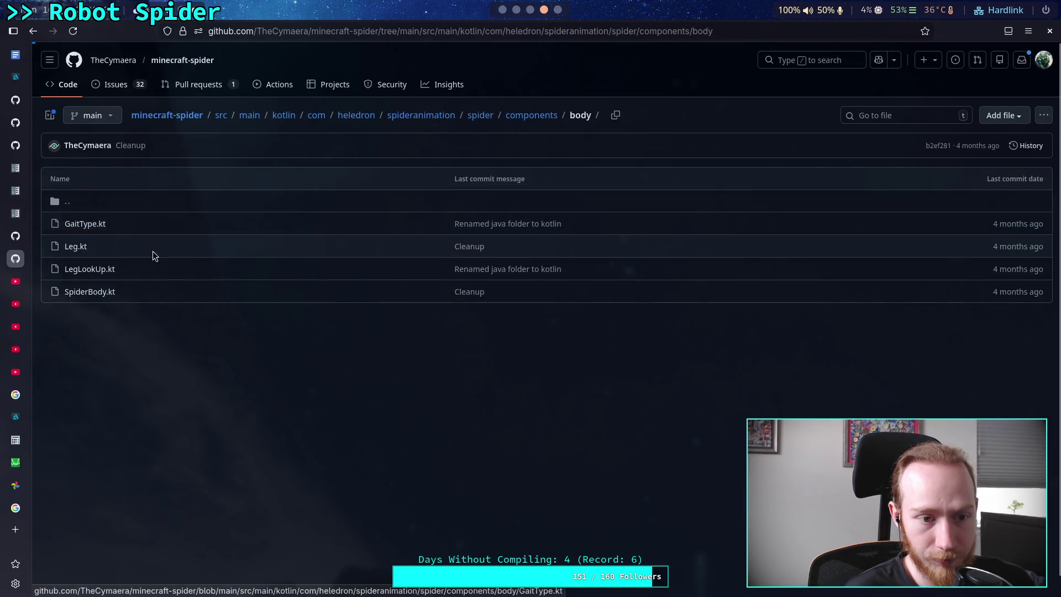
{"action": "left_click", "coordinate": [83, 224]}
{"action": "scroll", "coordinate": [276, 359], "scroll_direction": "down", "scroll_amount": 4}
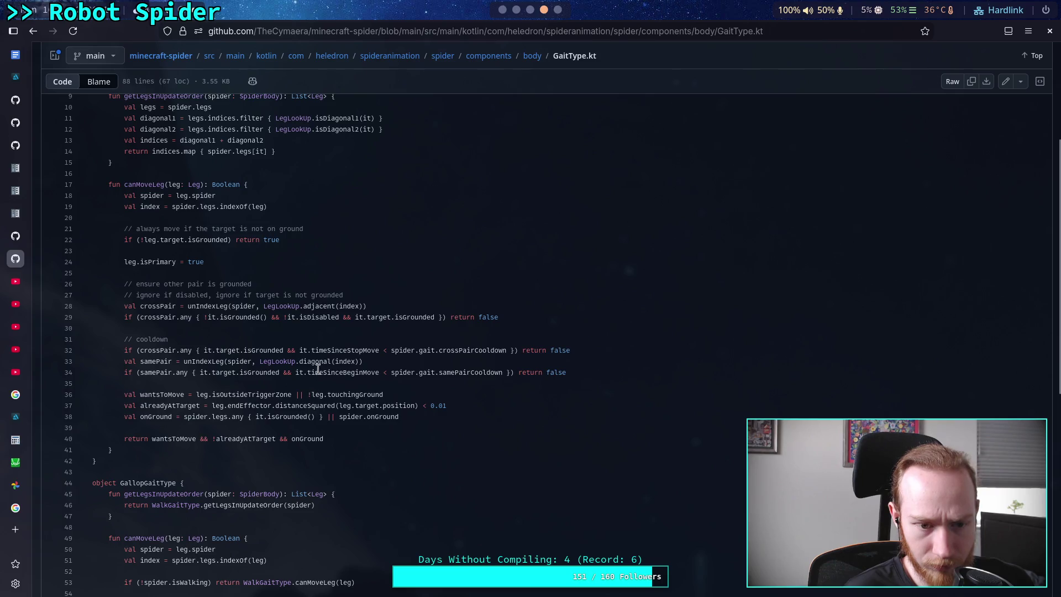
{"action": "left_click", "coordinate": [502, 11]}
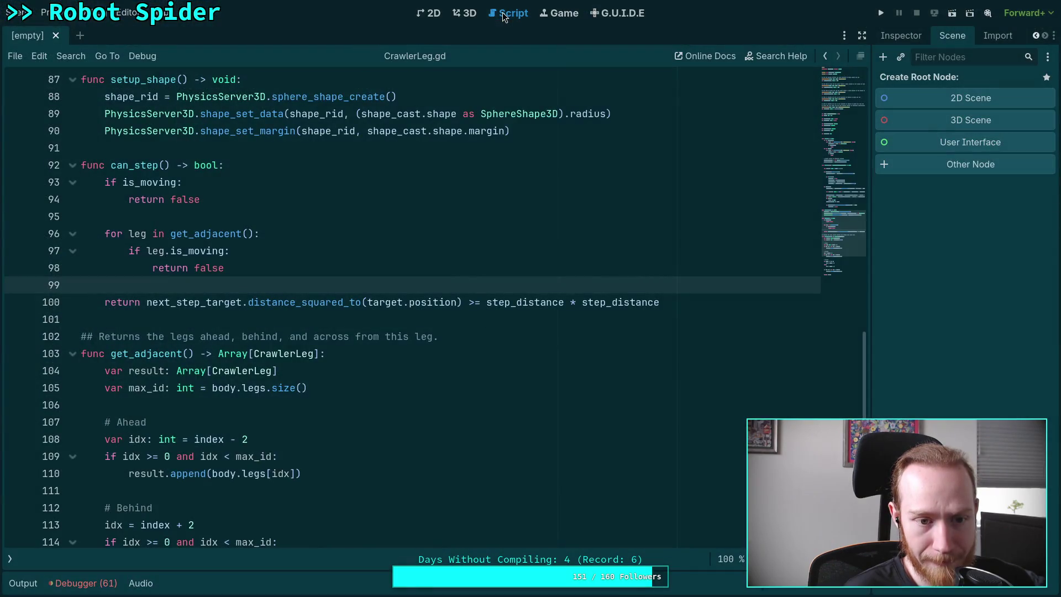
{"action": "scroll", "coordinate": [435, 313], "scroll_direction": "down", "scroll_amount": 5}
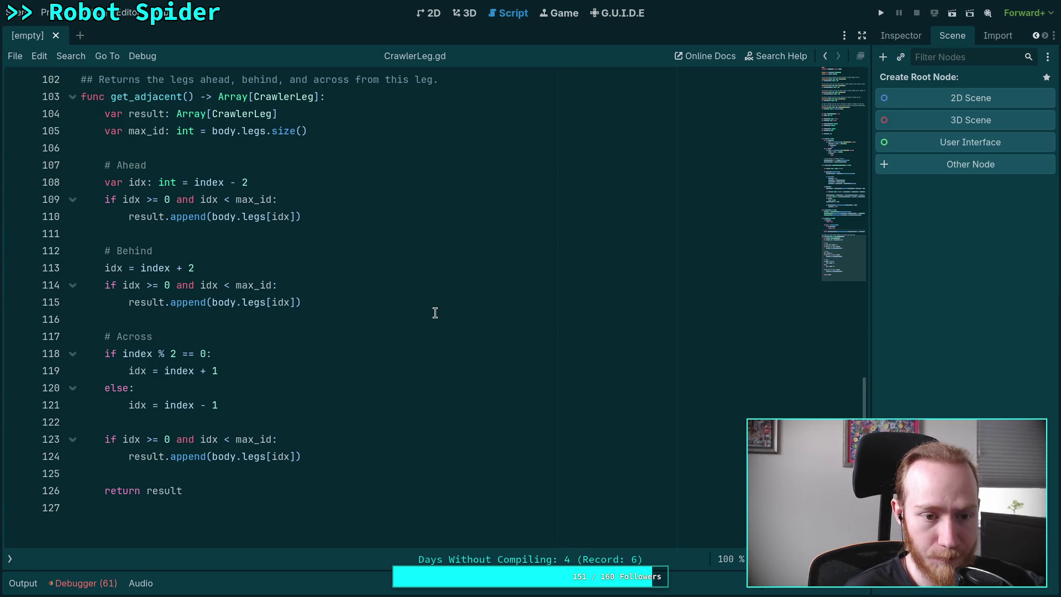
{"action": "scroll", "coordinate": [435, 313], "scroll_direction": "up", "scroll_amount": 6}
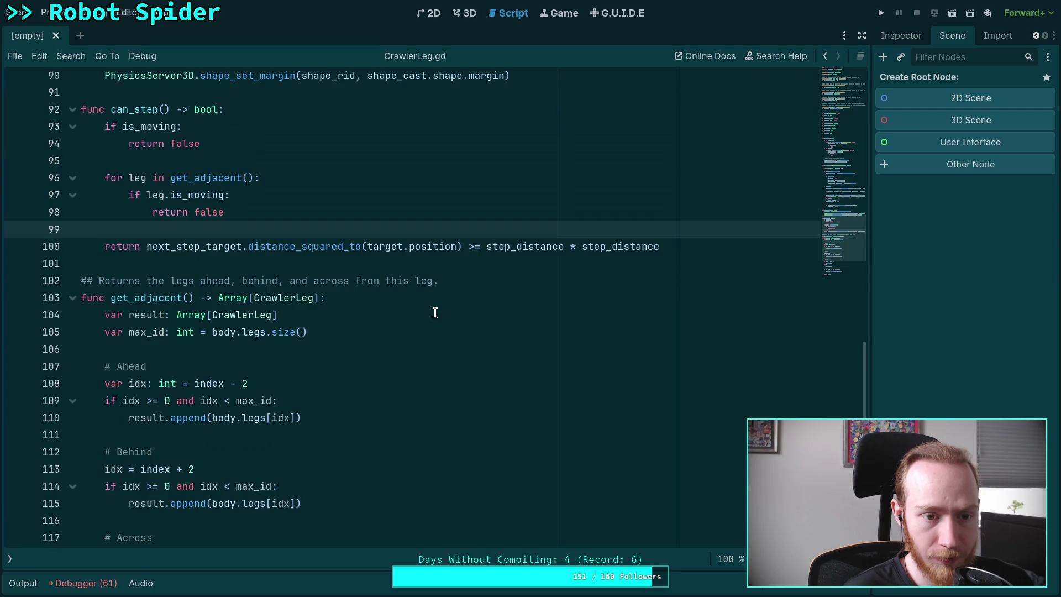
{"action": "mouse_move", "coordinate": [241, 315]}
{"action": "left_mouse_down"}
{"action": "mouse_move", "coordinate": [152, 319]}
{"action": "mouse_move", "coordinate": [128, 302]}
{"action": "left_mouse_up"}
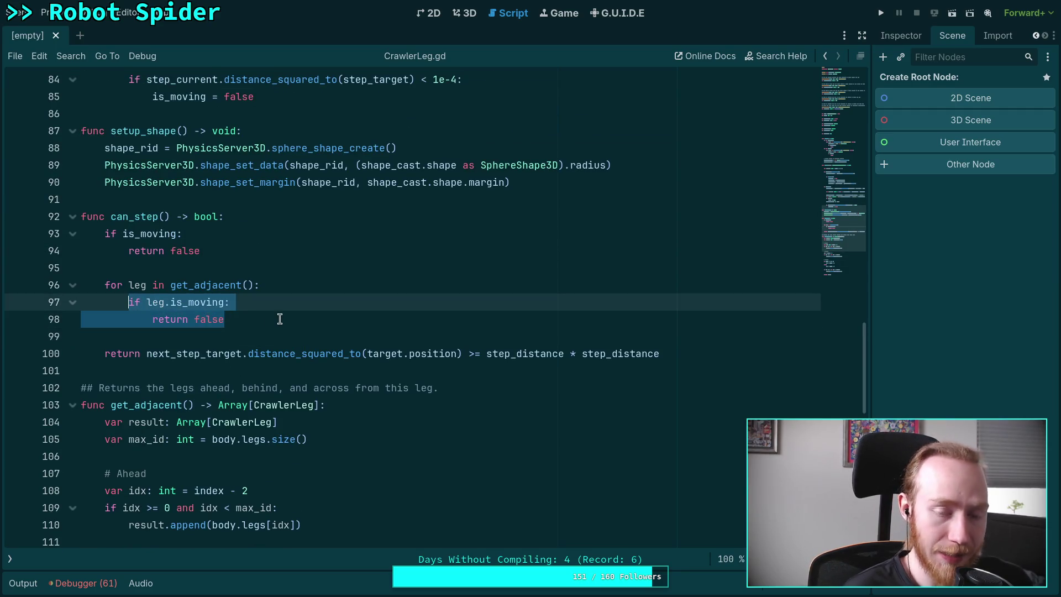
{"action": "scroll", "coordinate": [281, 319], "scroll_direction": "up", "scroll_amount": 3}
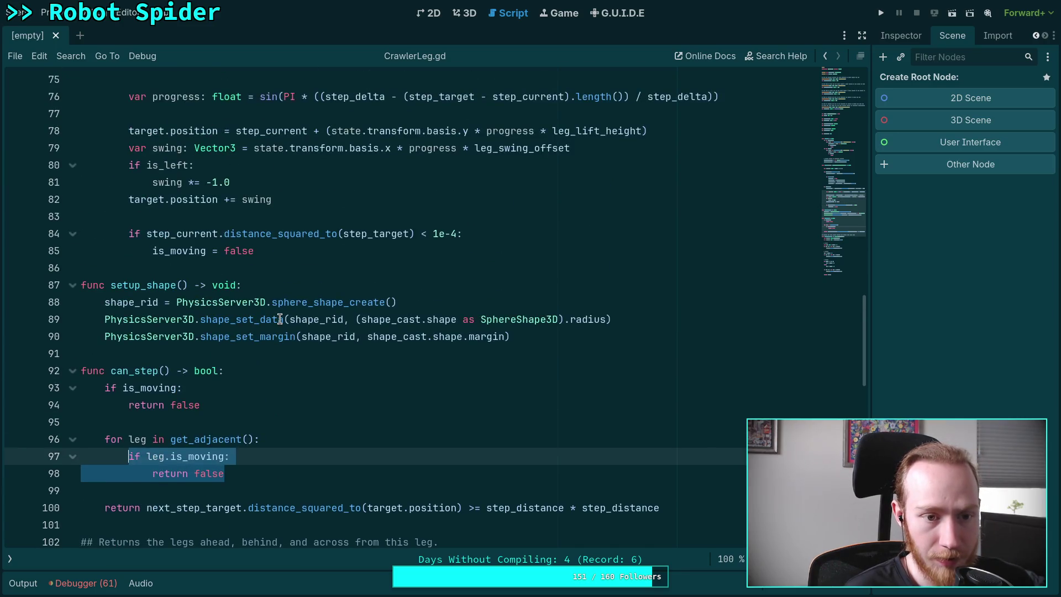
{"action": "left_click", "coordinate": [271, 270]}
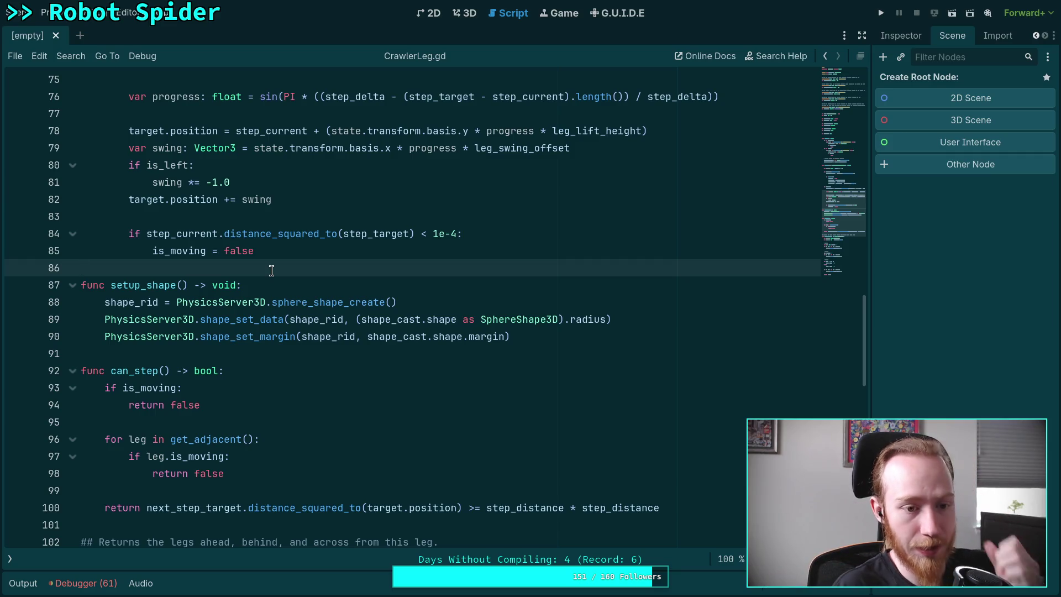
{"action": "scroll", "coordinate": [271, 270], "scroll_direction": "up", "scroll_amount": 3}
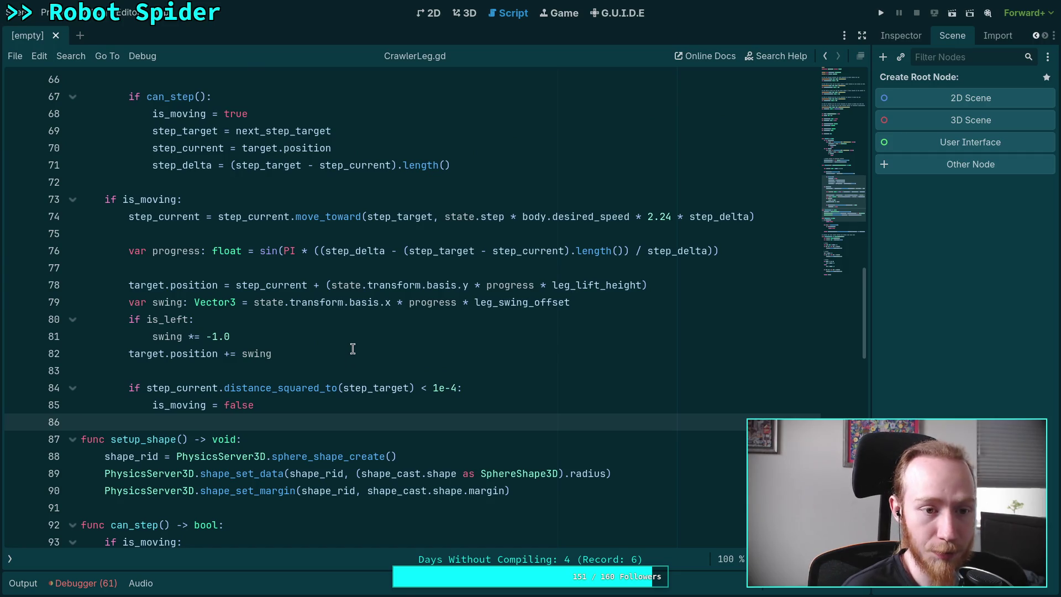
{"action": "scroll", "coordinate": [353, 350], "scroll_direction": "up", "scroll_amount": 2}
{"action": "double_click", "coordinate": [118, 301]}
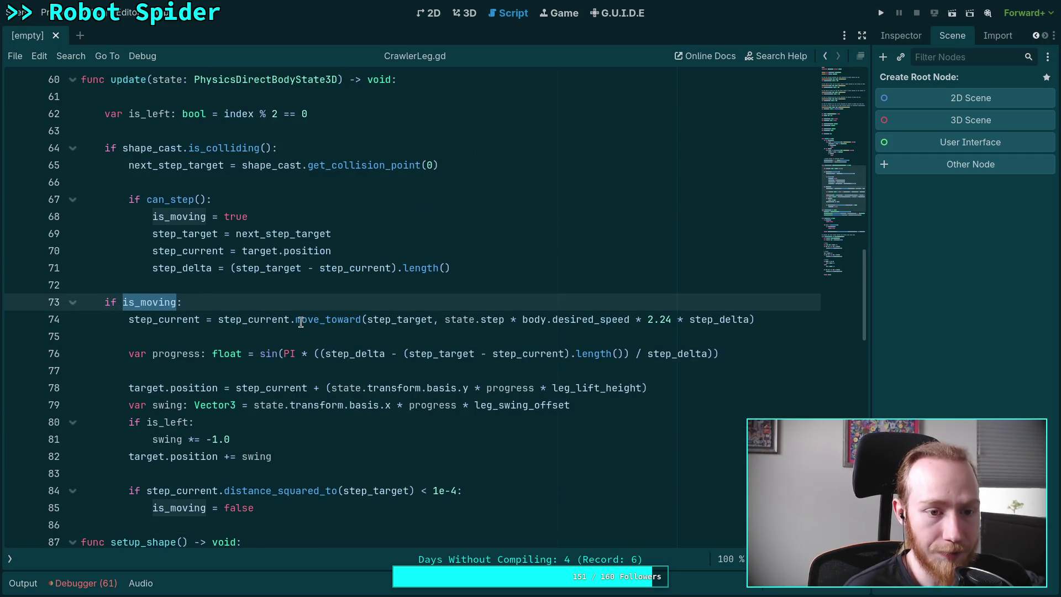
{"action": "left_click_drag", "start_coordinate": [168, 199], "coordinate": [195, 199]}
{"action": "scroll", "coordinate": [386, 297], "scroll_direction": "down", "scroll_amount": 2}
{"action": "scroll", "coordinate": [385, 297], "scroll_direction": "down", "scroll_amount": 10}
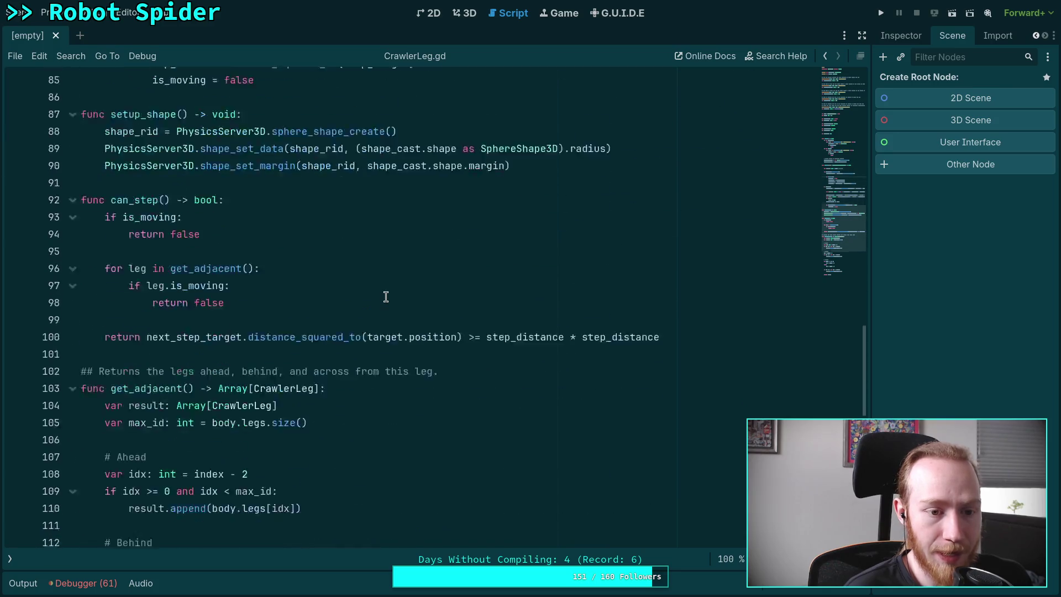
{"action": "scroll", "coordinate": [352, 295], "scroll_direction": "up", "scroll_amount": 4}
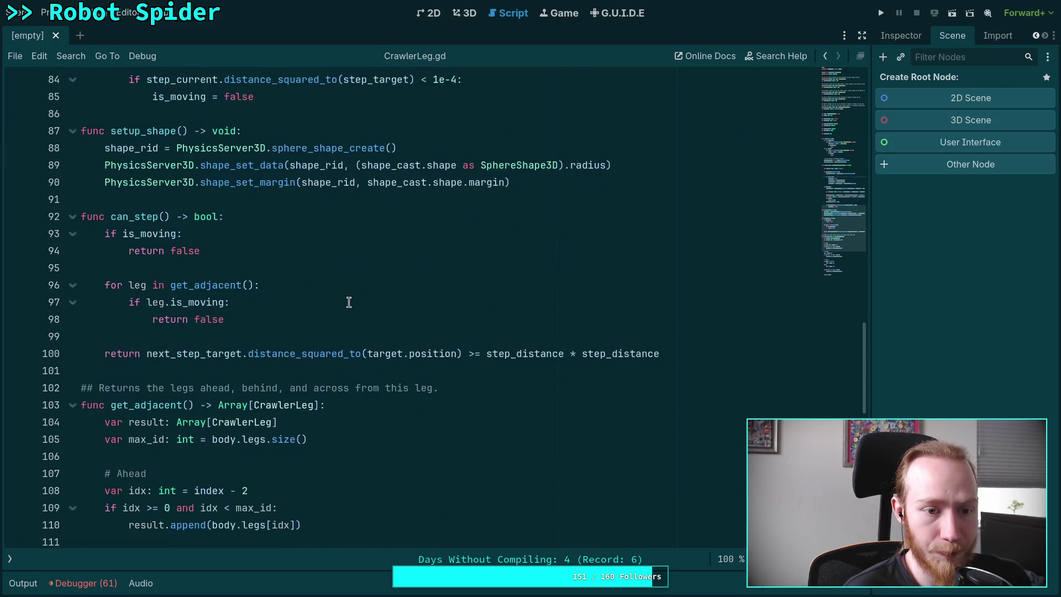
{"action": "left_click", "coordinate": [387, 320]}
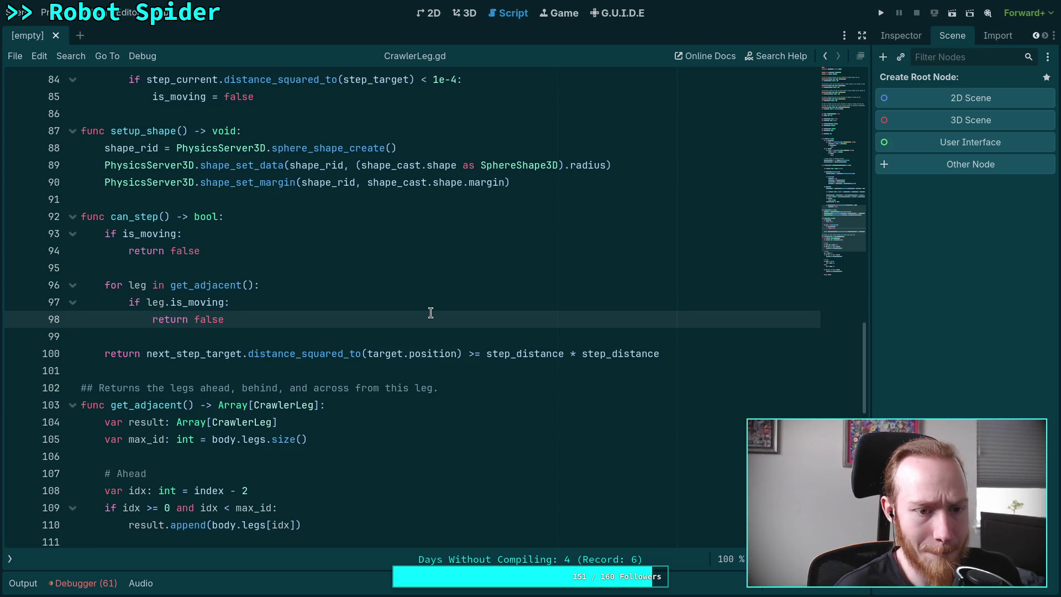
{"action": "key", "text": "Up"}
{"action": "key", "text": "Up"}
{"action": "key", "text": "Up"}
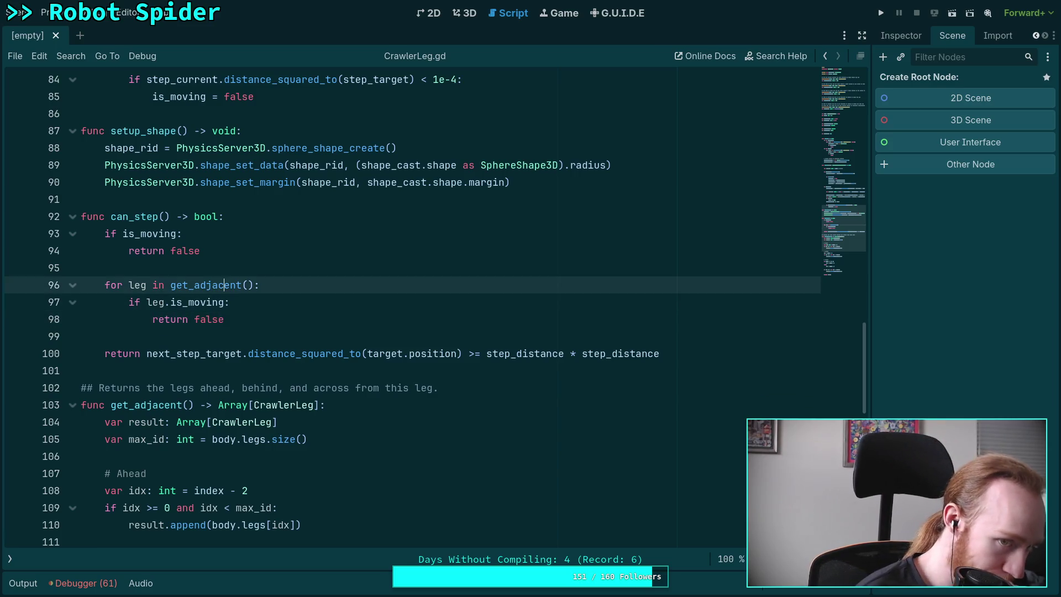
Step: Add '# Must be not moving' and '# Adjacent legs must be not moving' comments in can_step
{"action": "key", "text": "Return"}
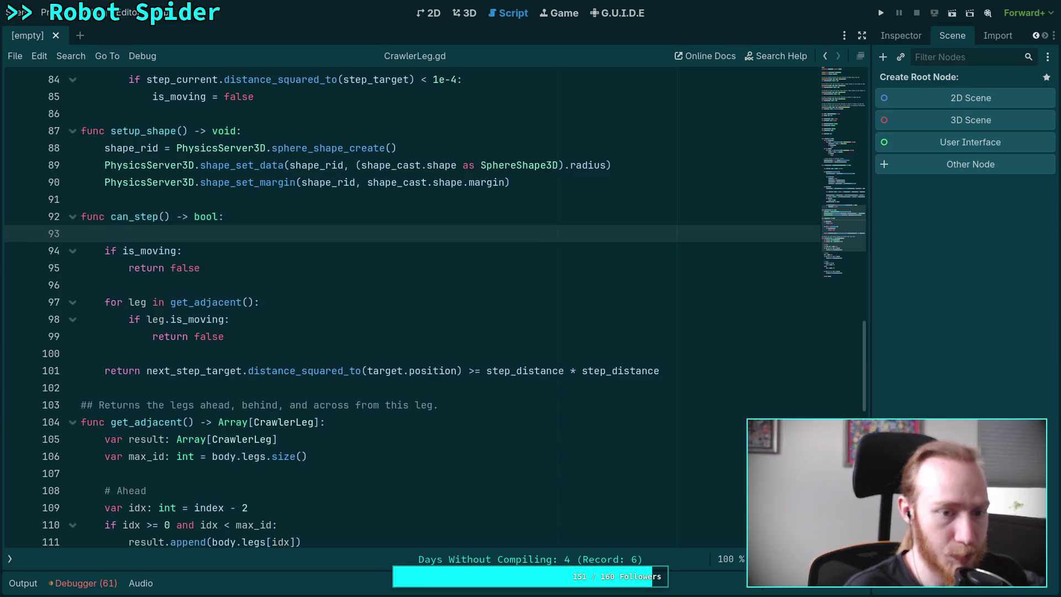
{"action": "type", "text": "be n"}
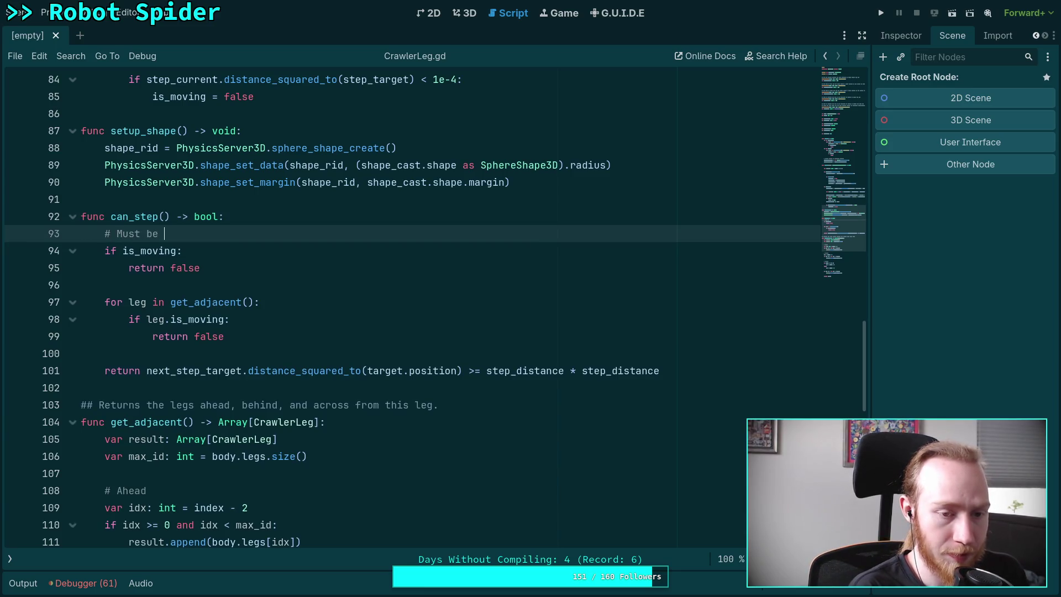
{"action": "type", "text": "ot moving"}
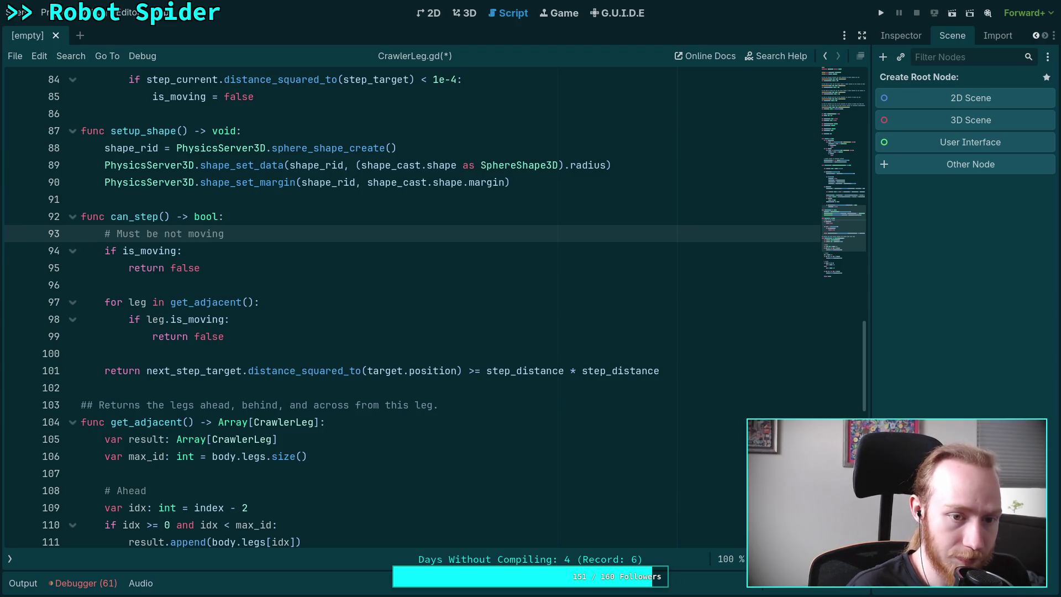
{"action": "key", "text": "Down"}
{"action": "key", "text": "Down"}
{"action": "key", "text": "Down"}
{"action": "key", "text": "Return"}
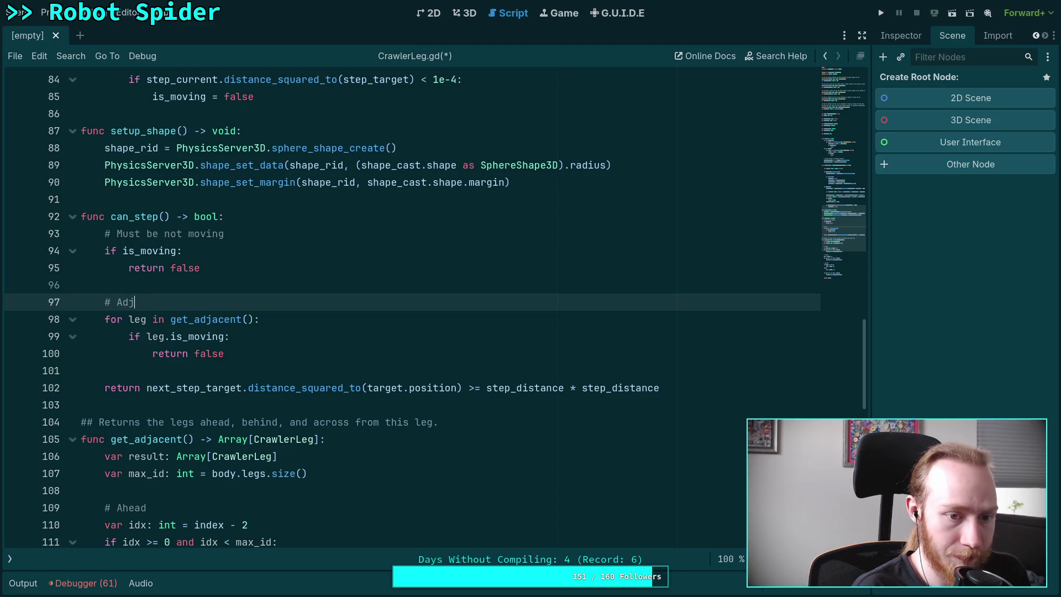
{"action": "type", "text": "ent"}
{"action": "type", "text": "must be not moving"}
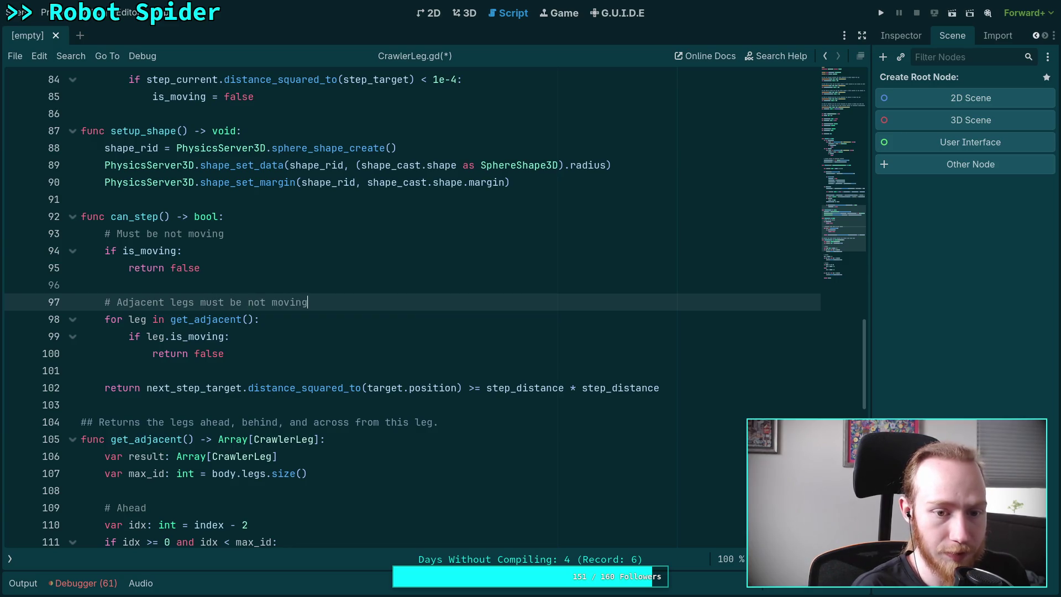
Step: Begin a blank comment line between the adjacent-leg loop and the step_distance return
{"action": "key", "text": "Down"}
{"action": "key", "text": "Down"}
{"action": "key", "text": "Down"}
{"action": "key", "text": "Return"}
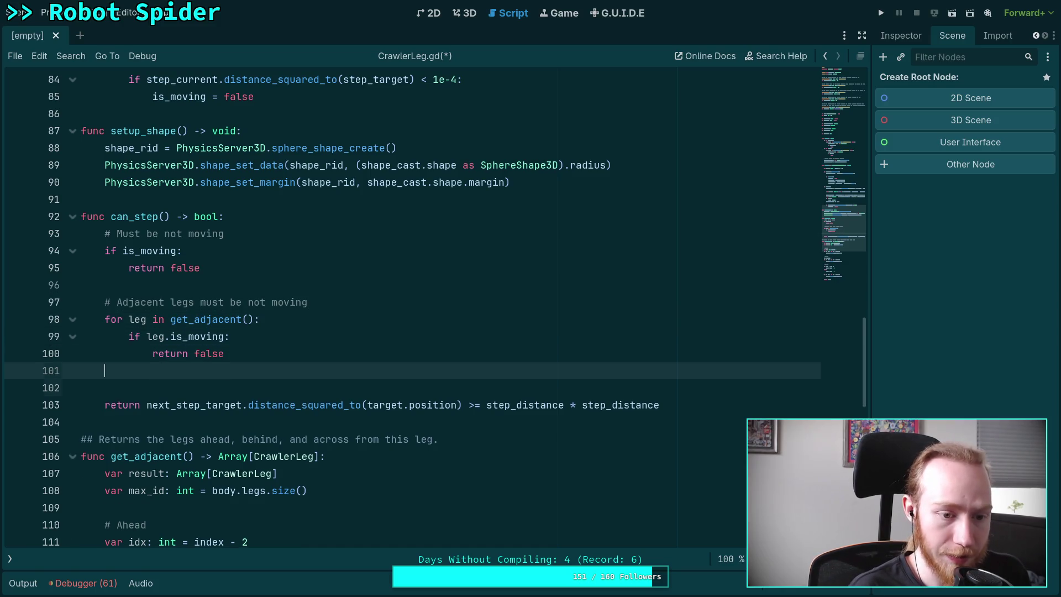
{"action": "key", "text": "Return"}
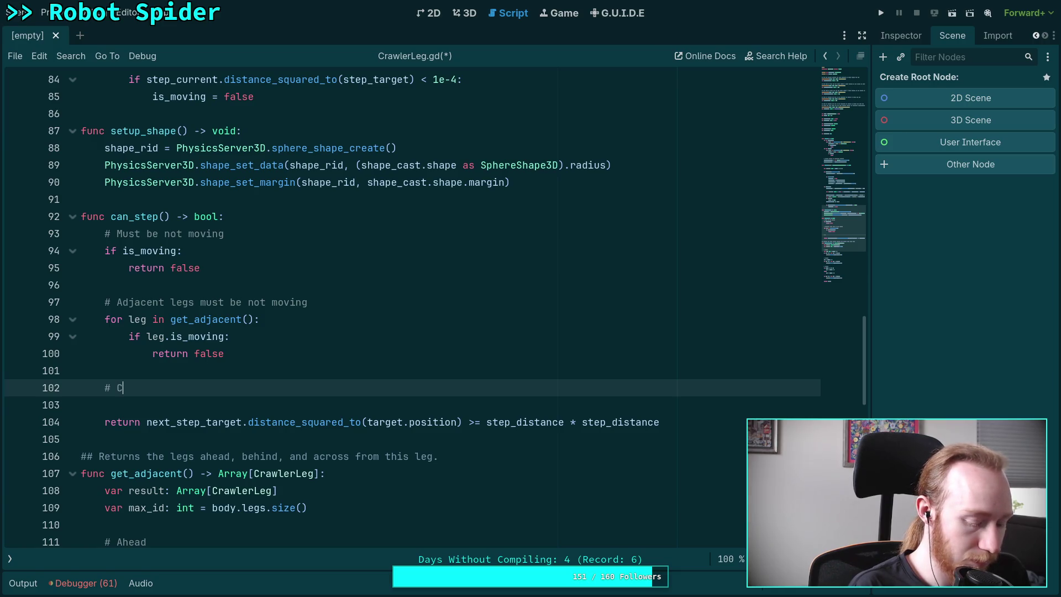
{"action": "key", "text": "BackSpace"}
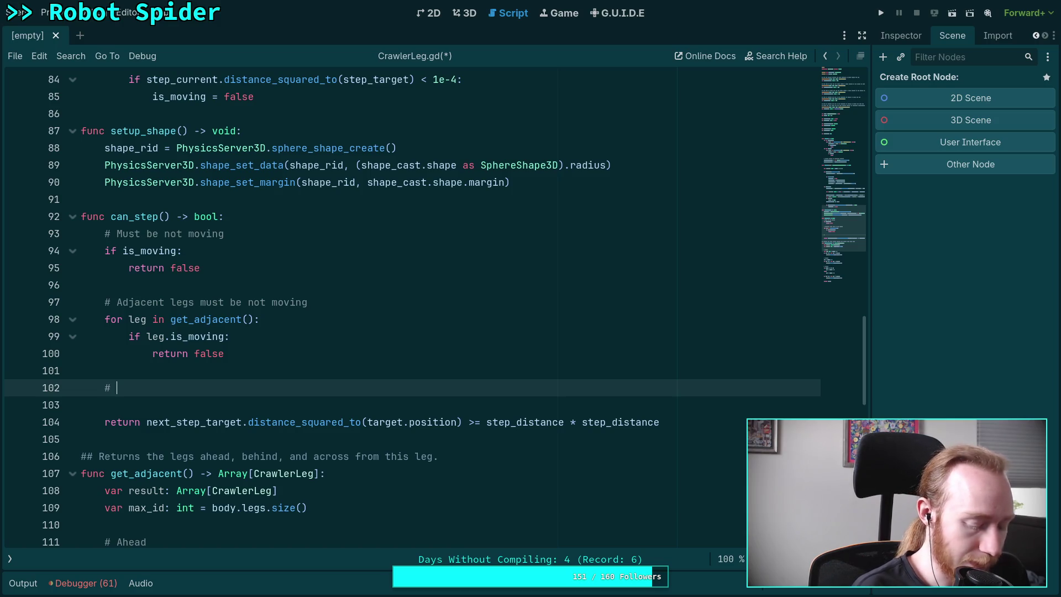
{"action": "key", "text": "super+Right"}
{"action": "key", "text": "super+Right"}
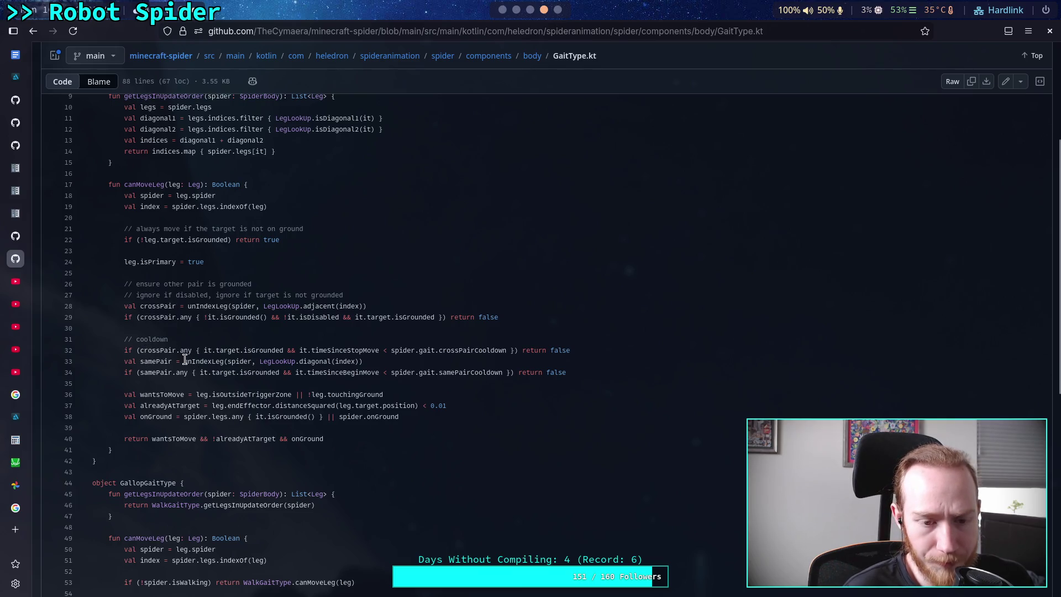
{"action": "left_click_drag", "start_coordinate": [259, 361], "coordinate": [356, 362]}
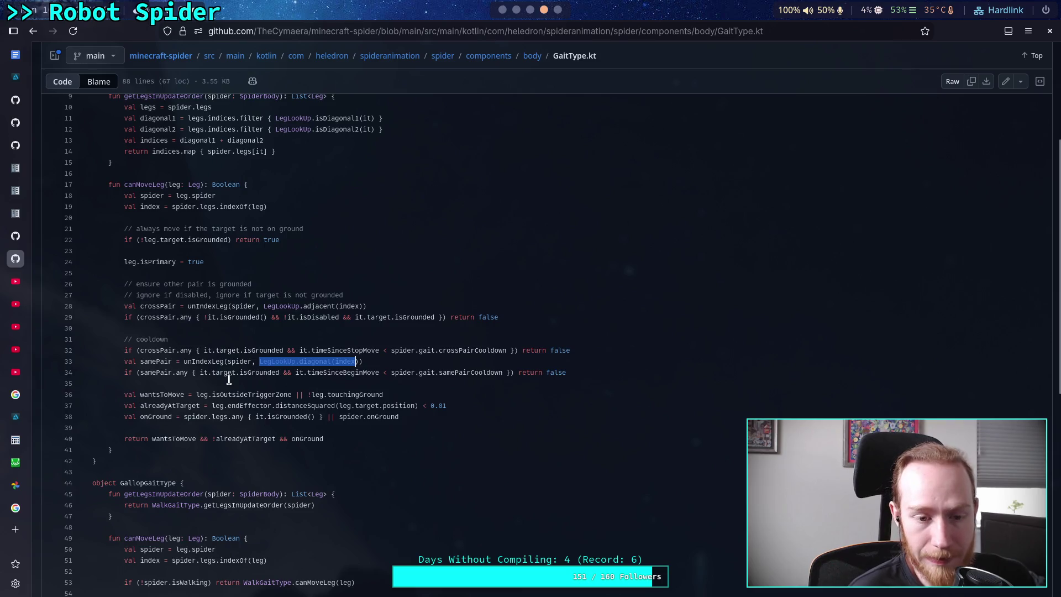
{"action": "left_click_drag", "start_coordinate": [205, 373], "coordinate": [278, 372]}
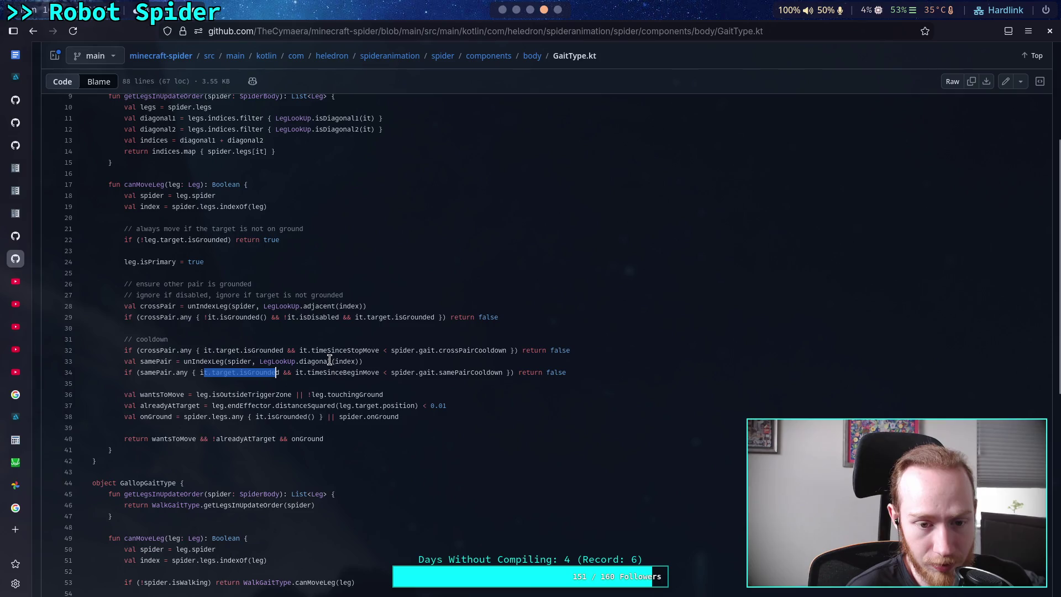
{"action": "left_click_drag", "start_coordinate": [299, 362], "coordinate": [361, 361]}
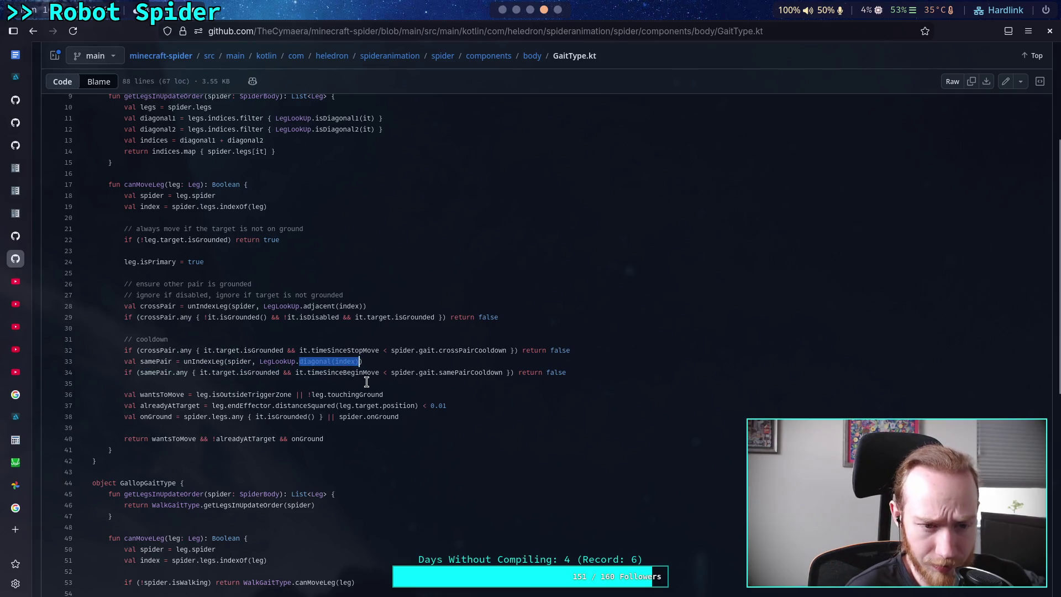